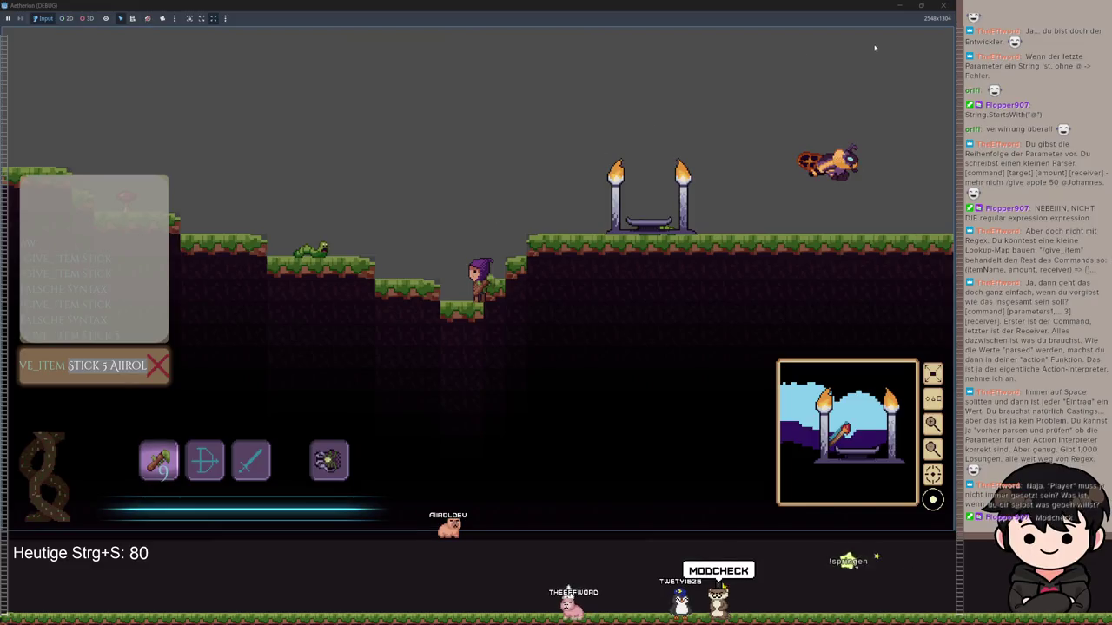
Stop the running Aetherion debug game and return to the Godot editor.
key("Return")
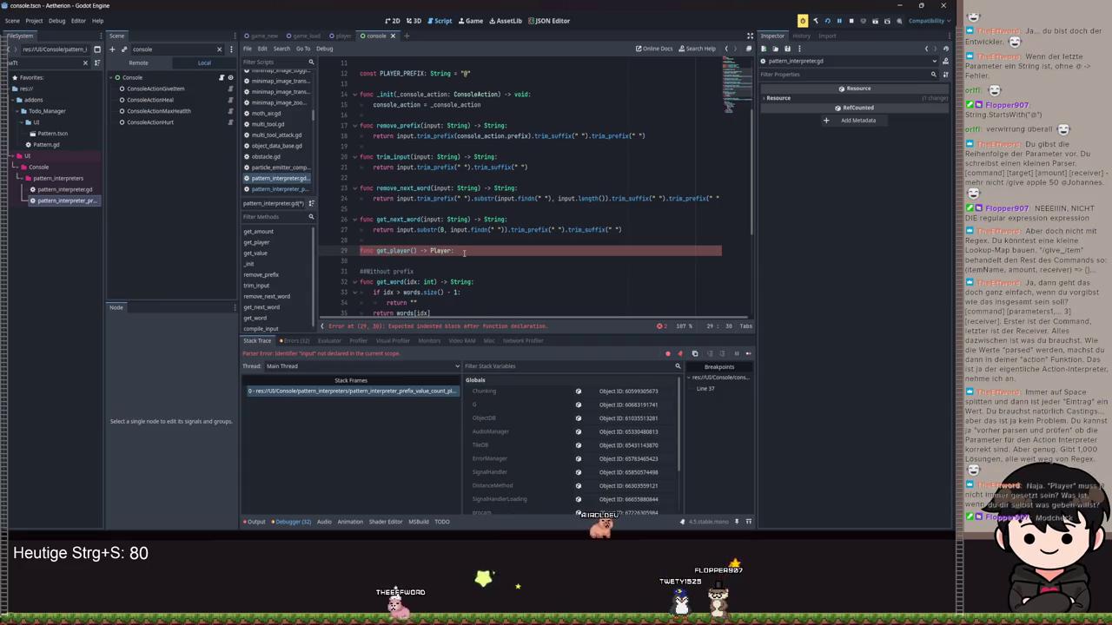
Look over pattern_interpreter.gd and save it.
scroll(485, 222, "down", 5)
scroll(495, 217, "up", 6)
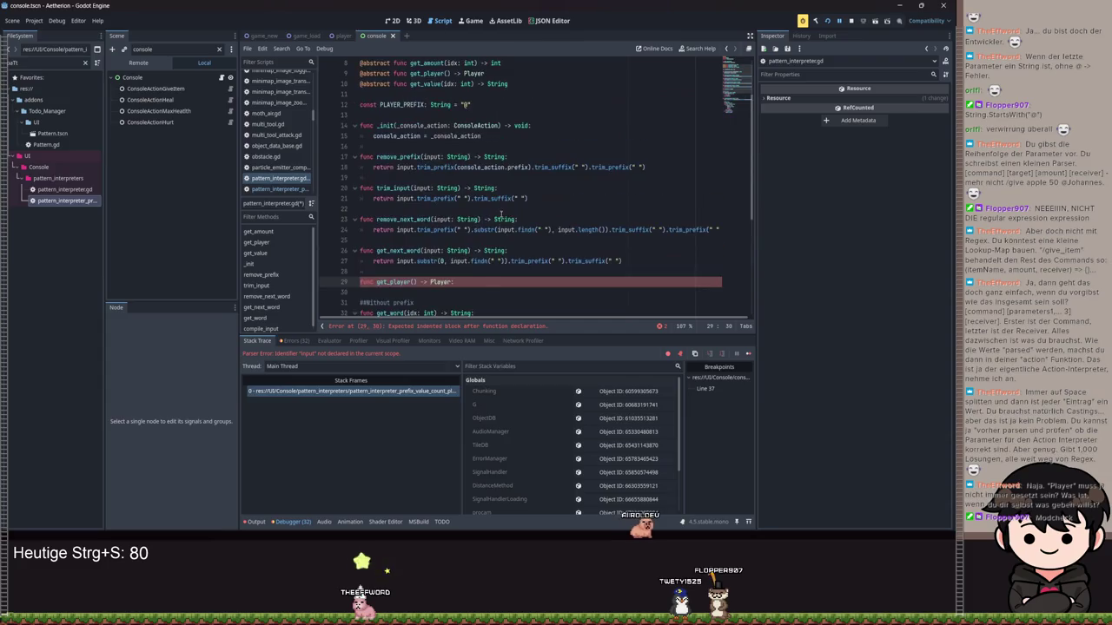
scroll(481, 279, "up", 2)
left_click(478, 115)
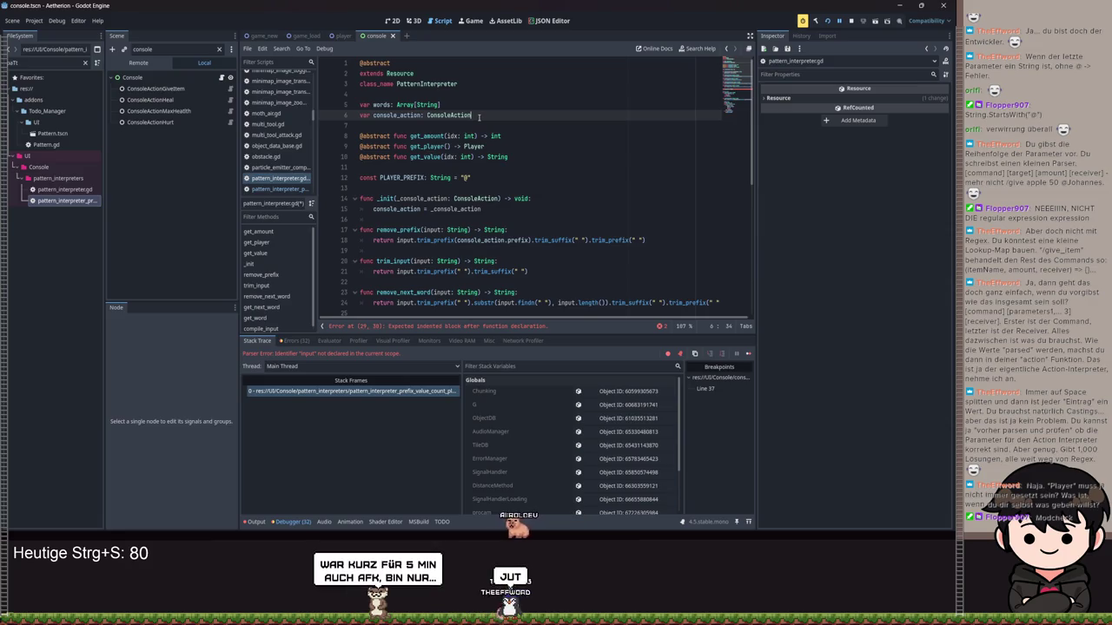
key("ctrl+s")
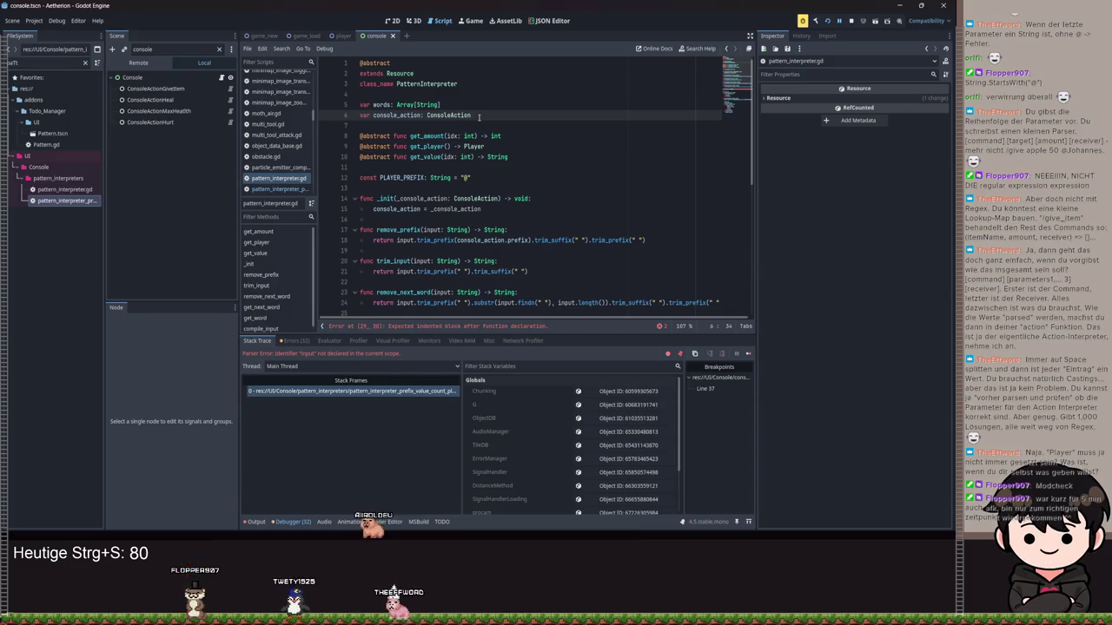
Place the caret inside get_player()'s empty parentheses on line 29.
scroll(503, 123, "down", 3)
scroll(503, 123, "down", 4)
left_click(413, 166)
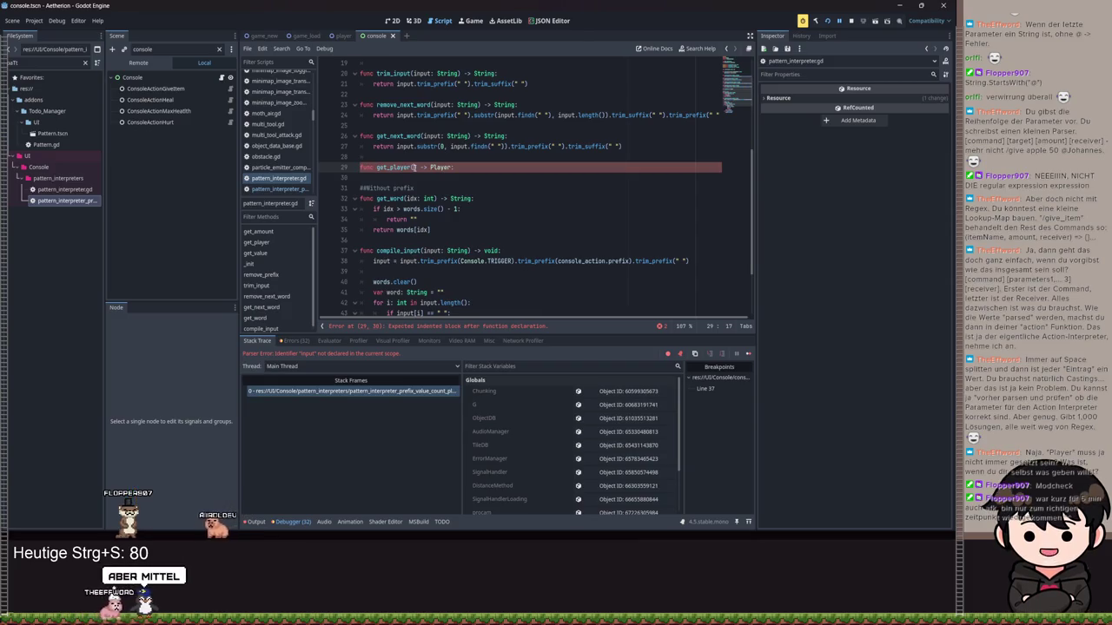
Give get_player the parameters idx: int and player_idx: int and start its body.
type("input")
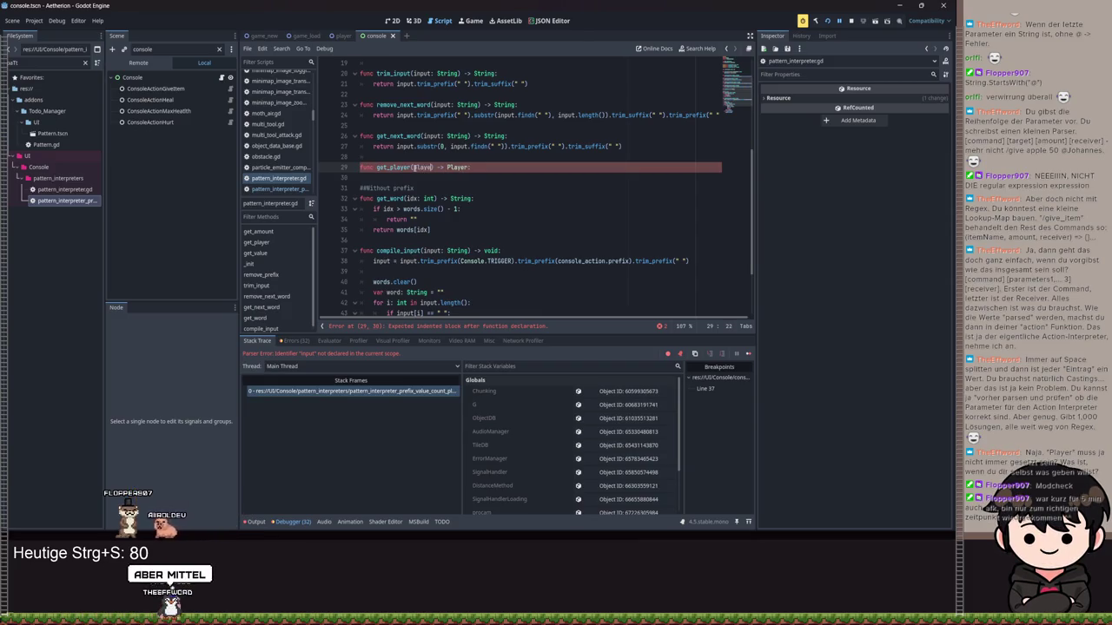
key("BackSpace")
key("BackSpace")
key("BackSpace")
type("idx")
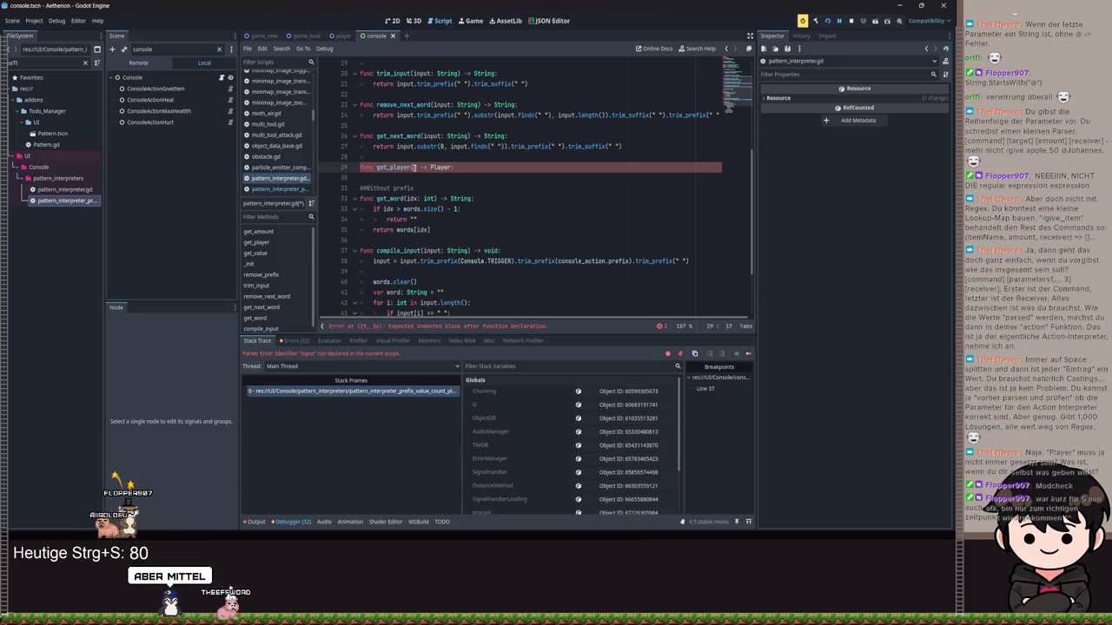
type(": int, player_")
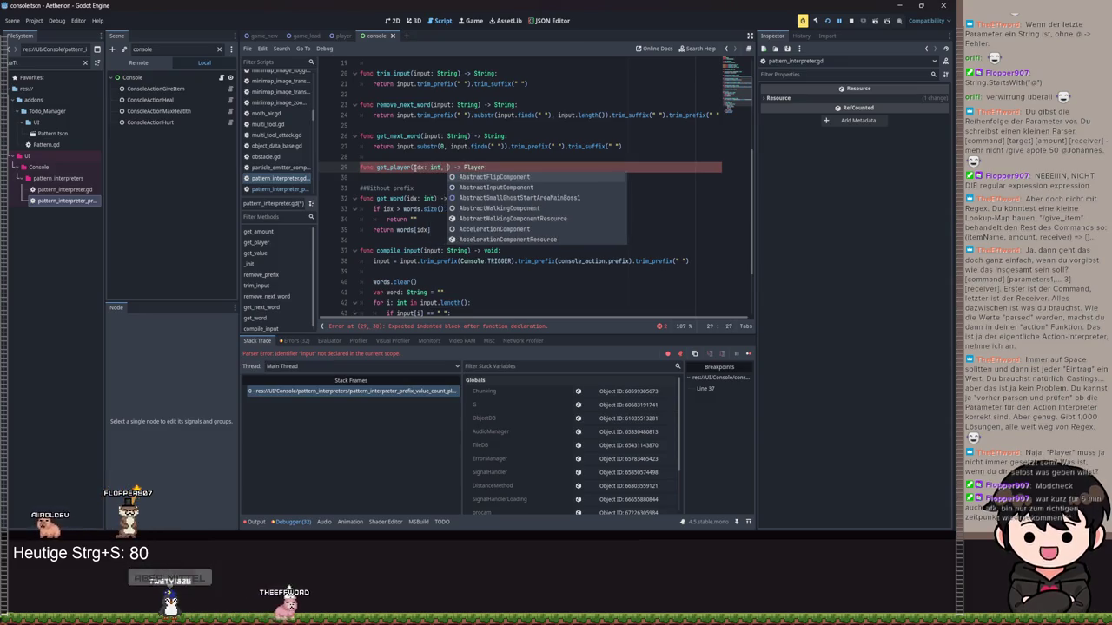
type("idx: ")
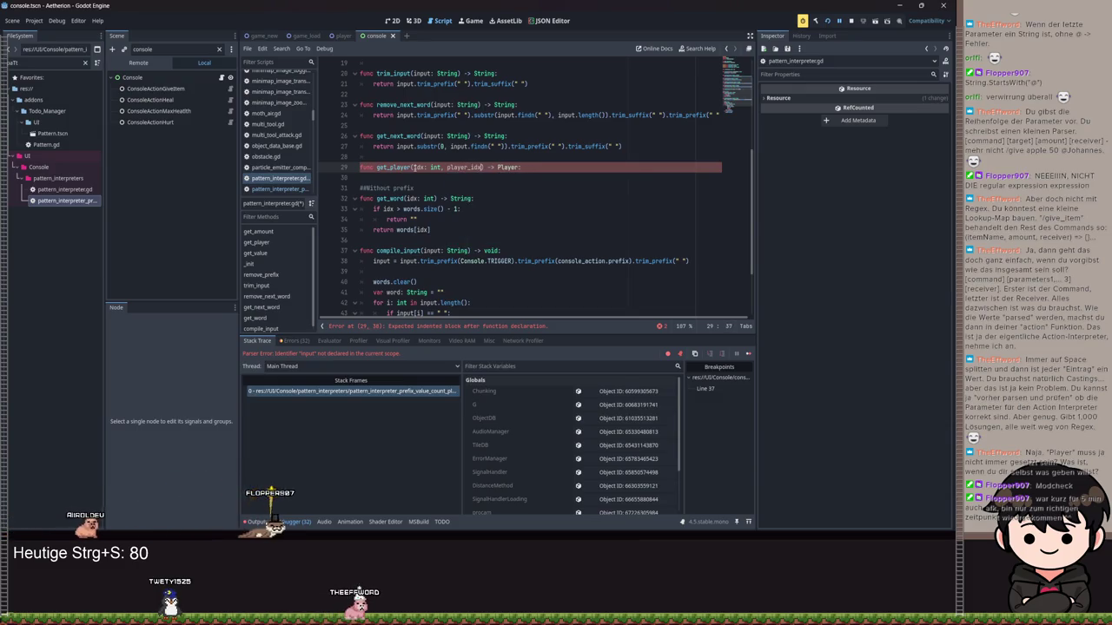
type("int")
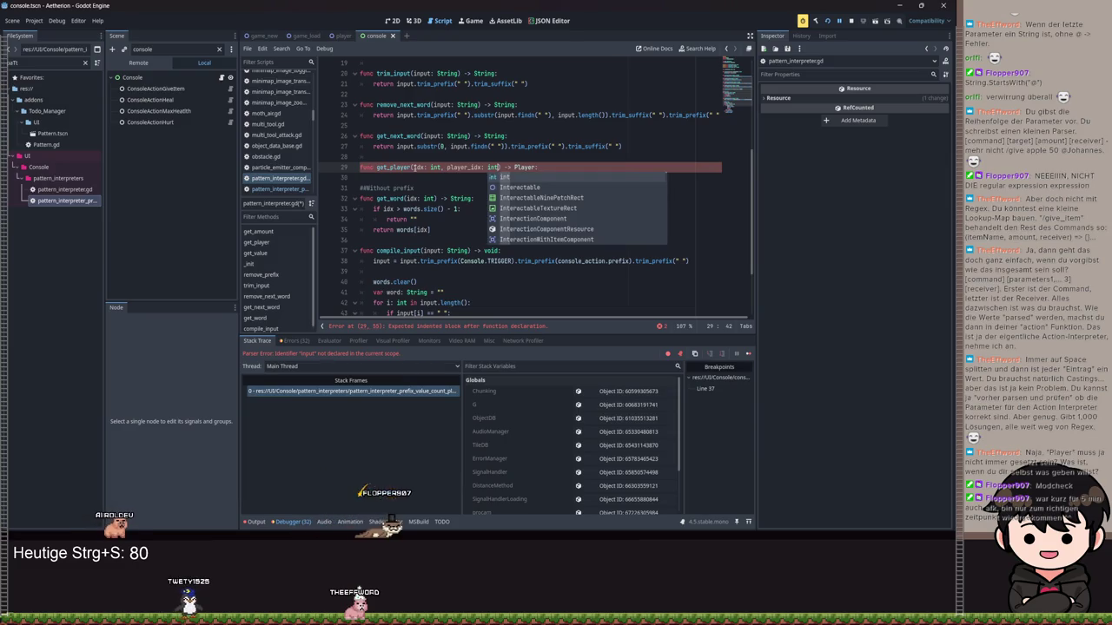
key("End")
key("BackSpace")
key("BackSpace")
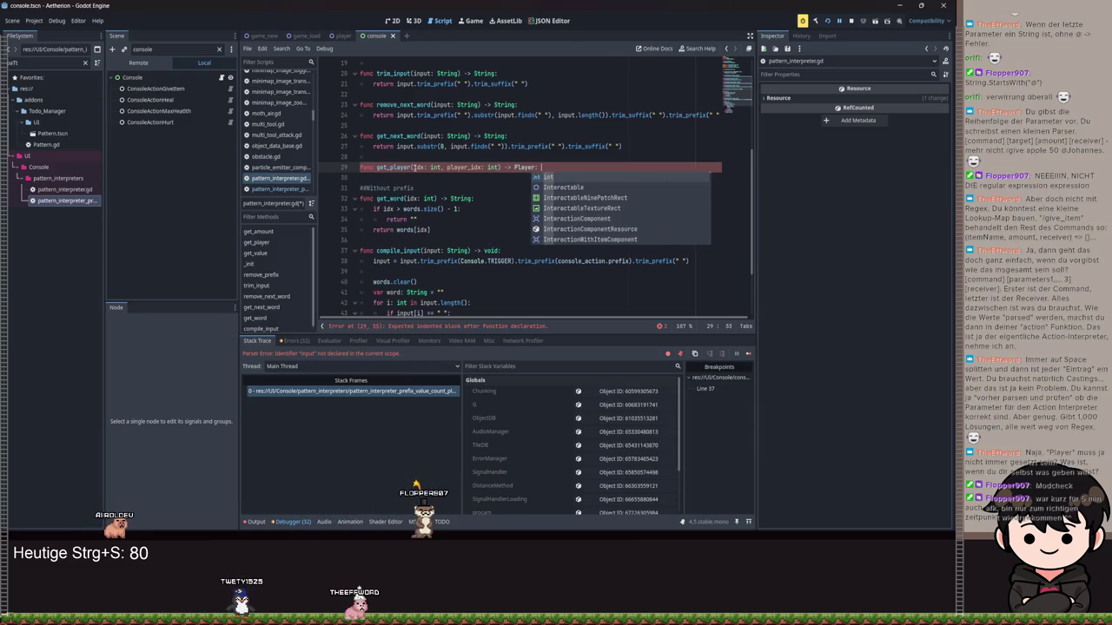
key("Return")
type(":")
key("Return")
type("var player_name: St")
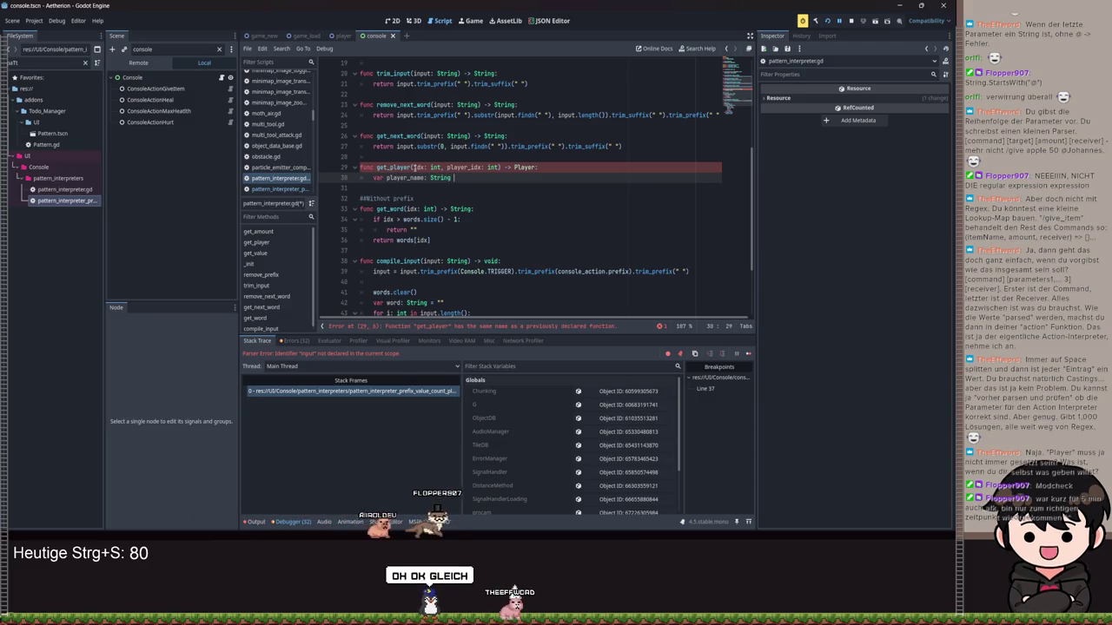
Add the player_name = get_word(idx + player_idx) line and save the script.
type("ring = get_w")
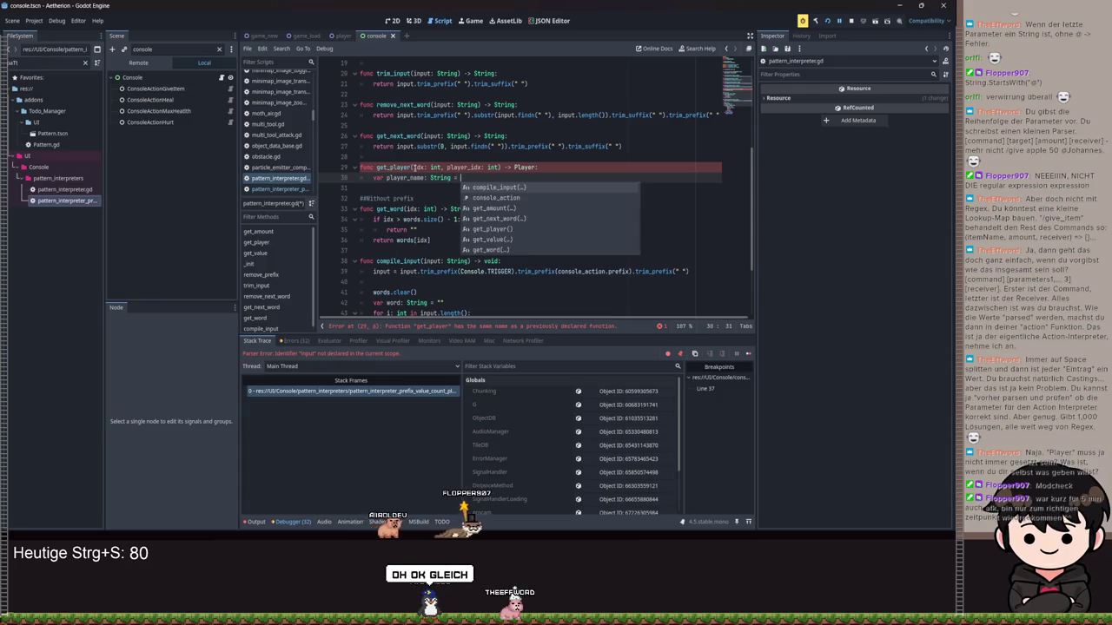
type("ord(idx ")
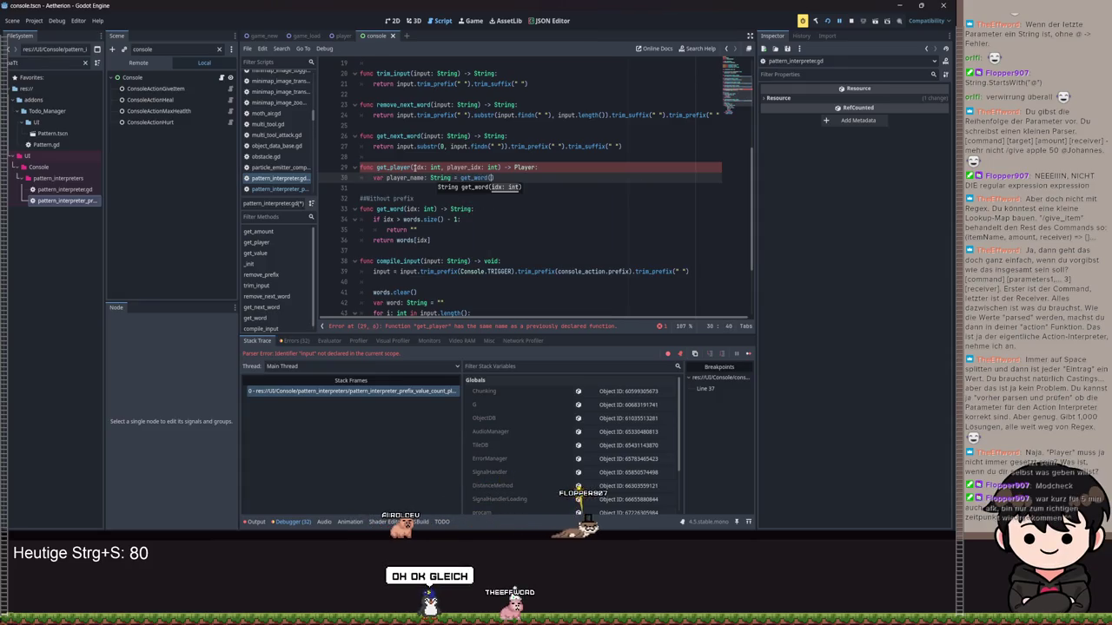
type("+ pla")
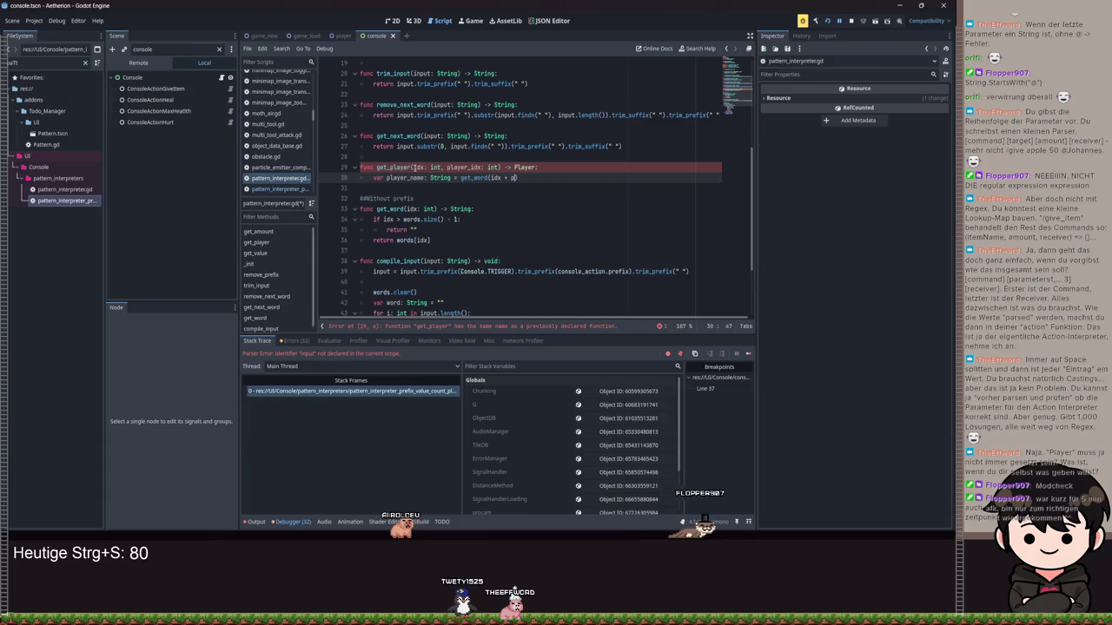
type("yer_idx")
key("Up")
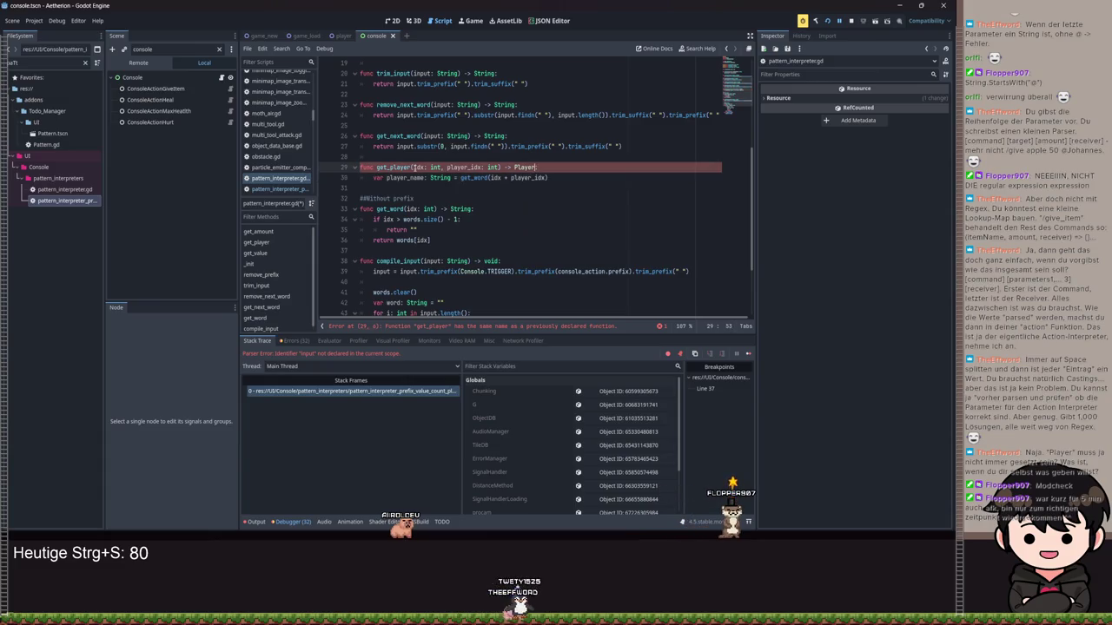
key("Right")
key("Right")
key("Right")
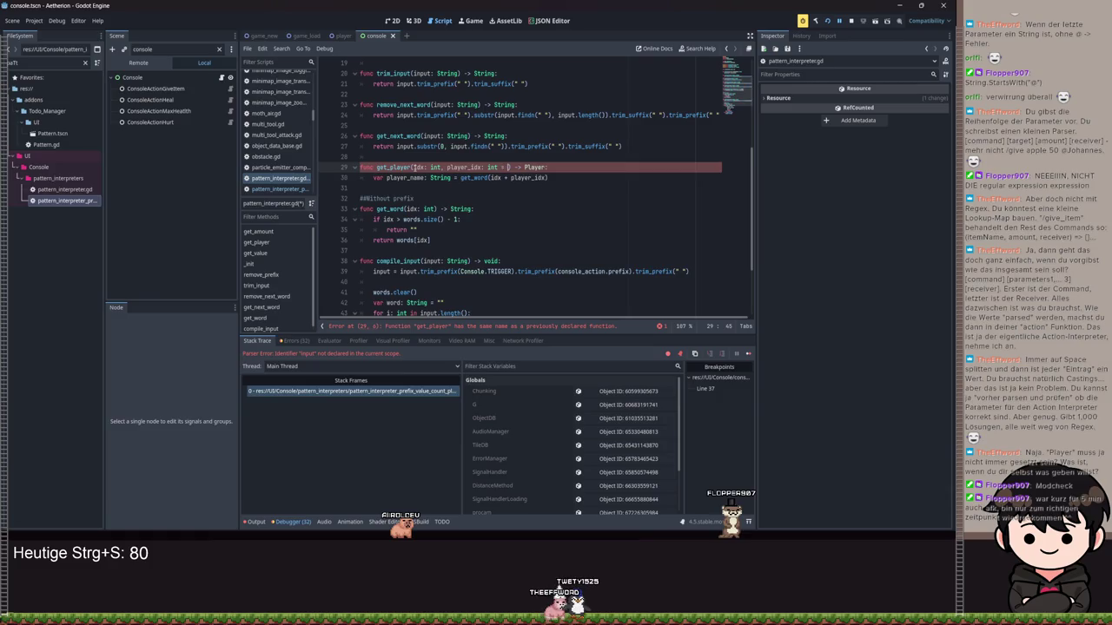
key("ctrl+s")
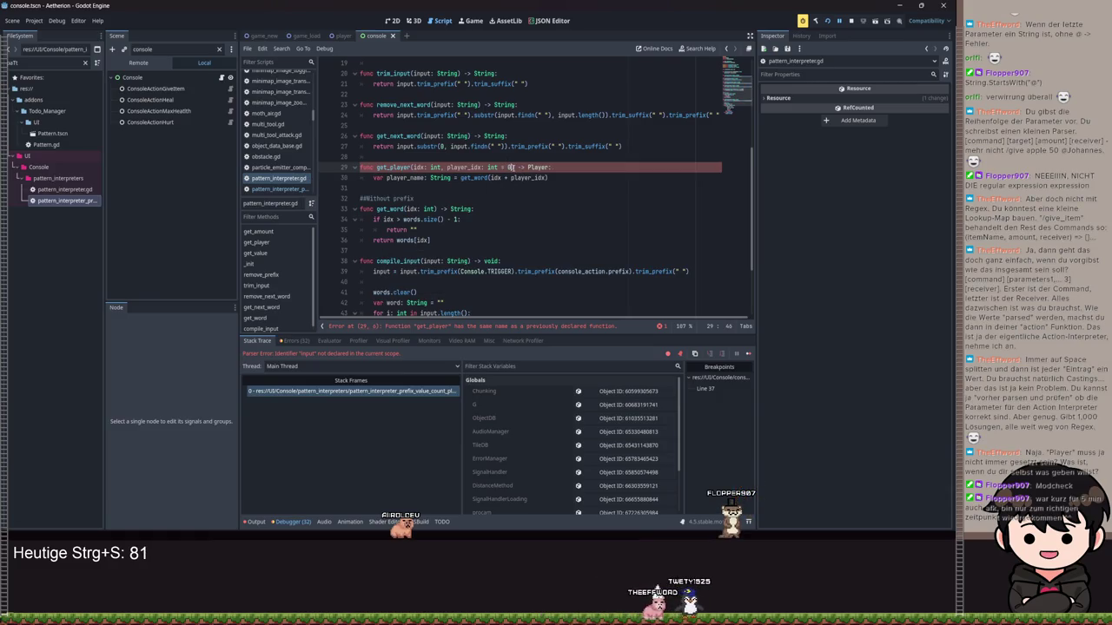
left_click_drag(510, 167, 484, 167)
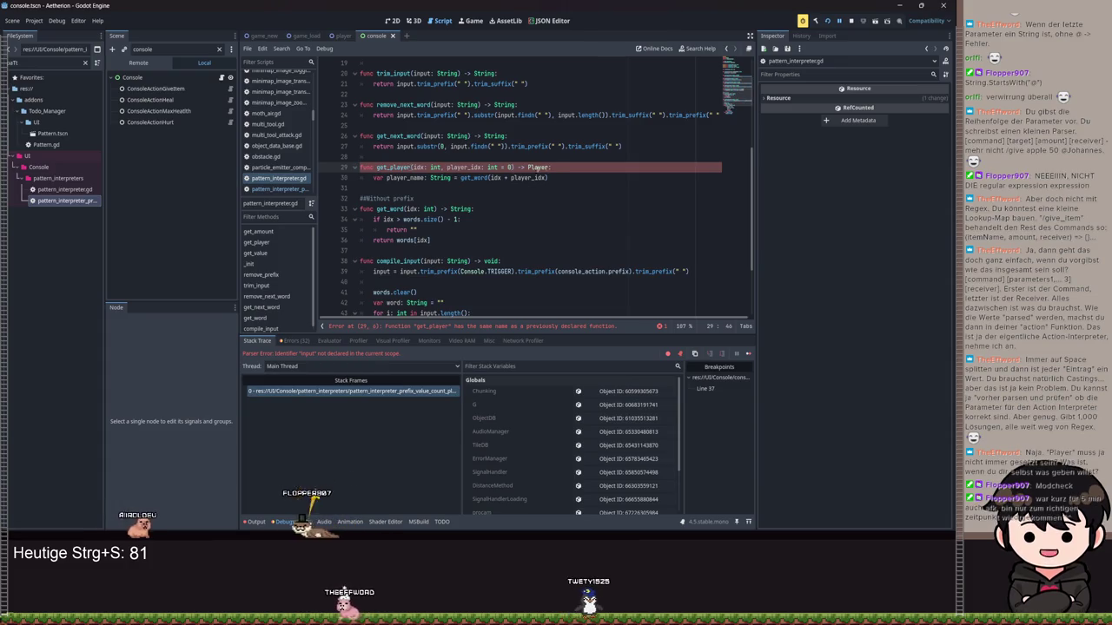
type("A")
Change get_player's return type on line 29 from Player to Array[Player].
key("End")
key("BackSpace")
key("BackSpace")
key("BackSpace")
type("Arr")
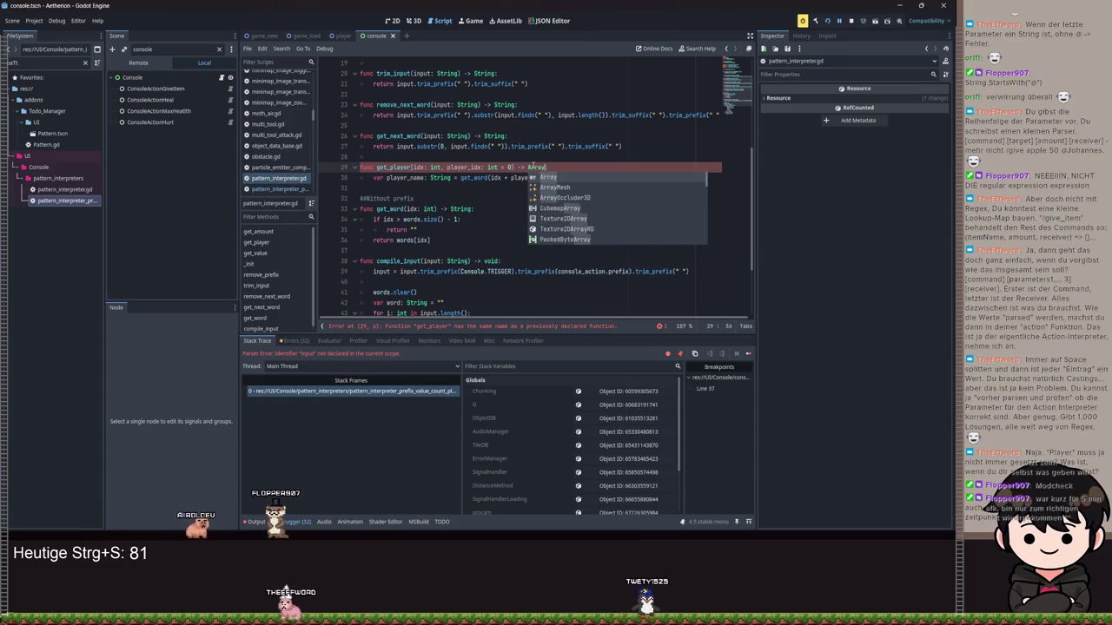
type("ay[Player]:")
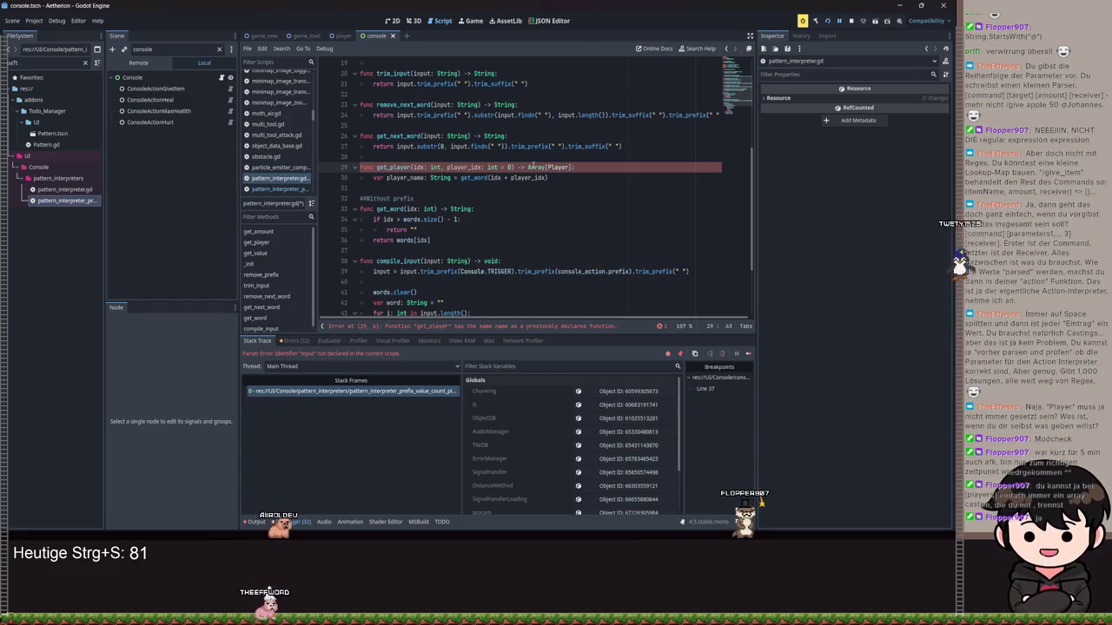
scroll(521, 174, "down", 3)
Select and review the words.append loop lines and the player_idx parameter.
left_click_drag(447, 292, 391, 241)
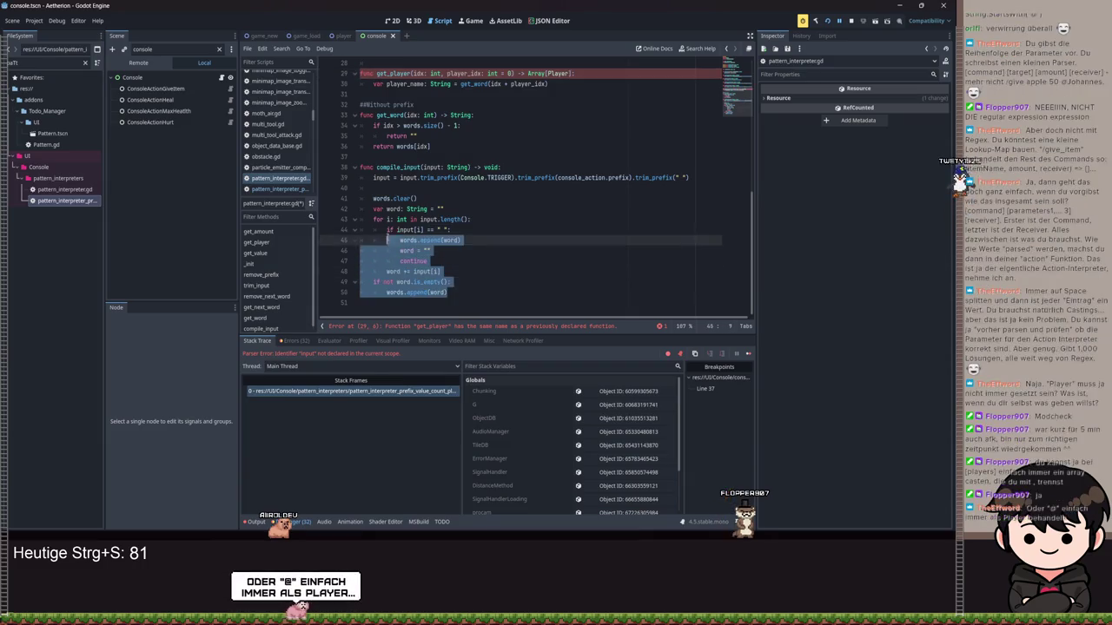
left_click(474, 209)
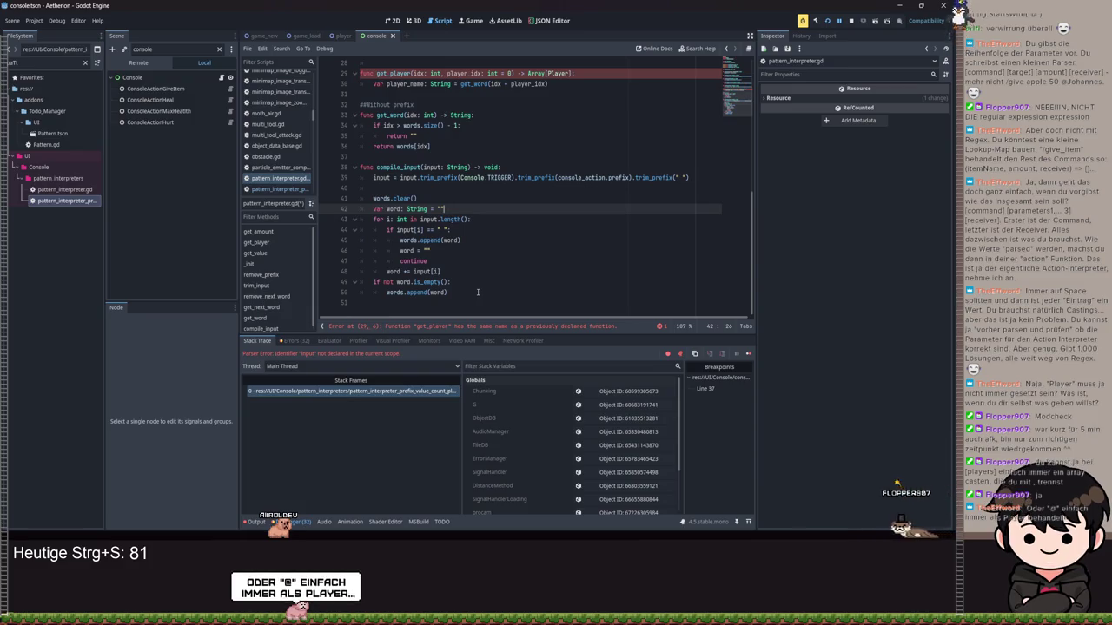
mouse_move(477, 293)
left_mouse_down()
mouse_move(412, 274)
mouse_move(387, 241)
left_mouse_up()
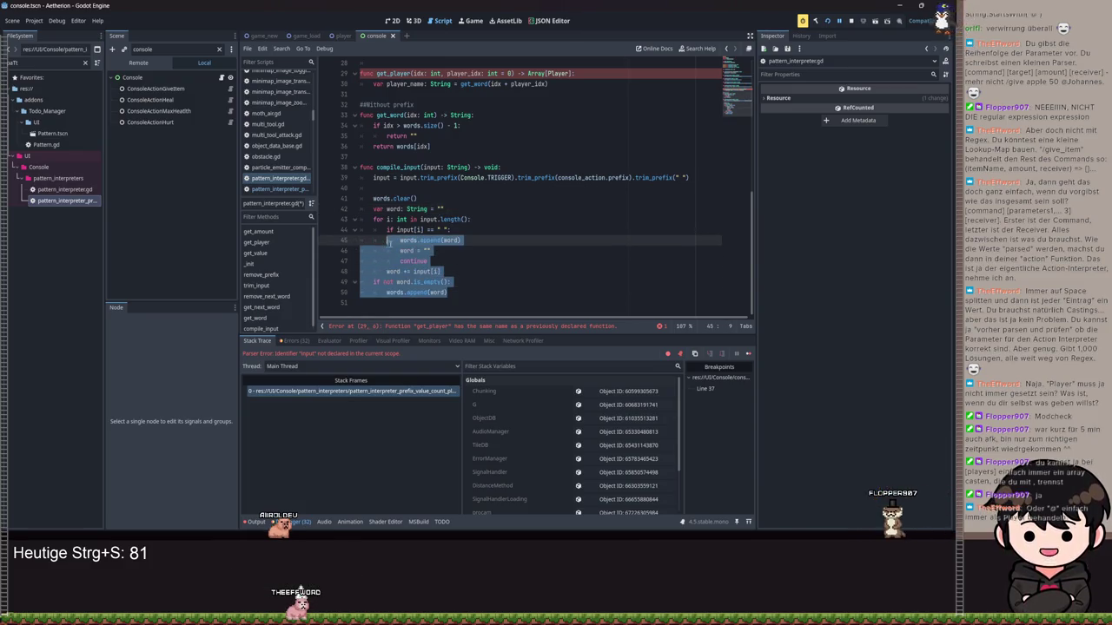
scroll(554, 156, "up", 2)
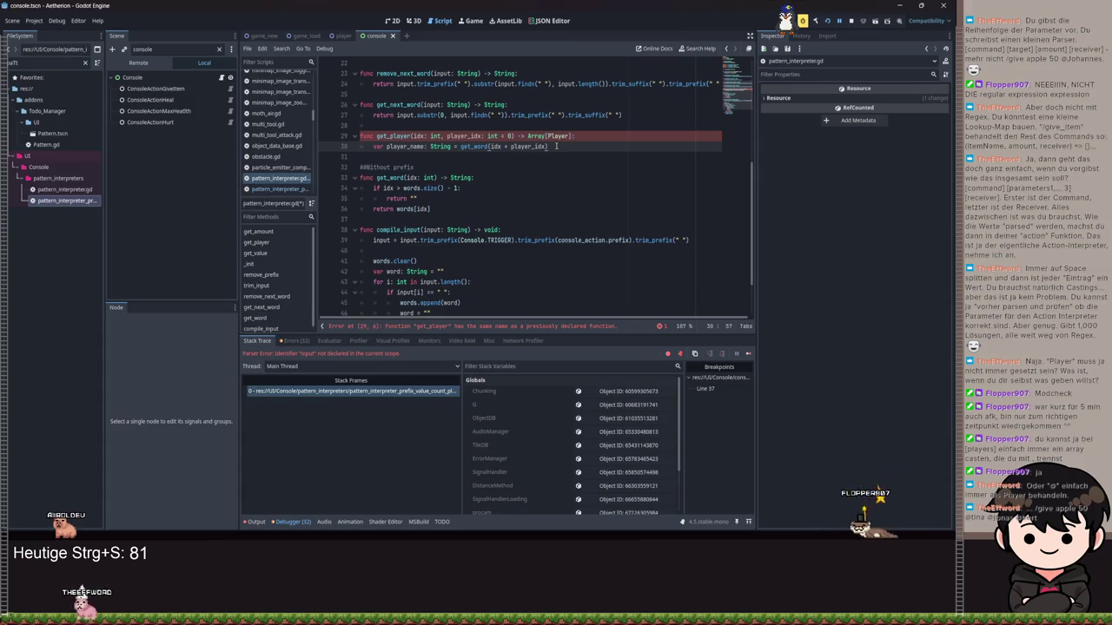
left_click_drag(513, 136, 445, 136)
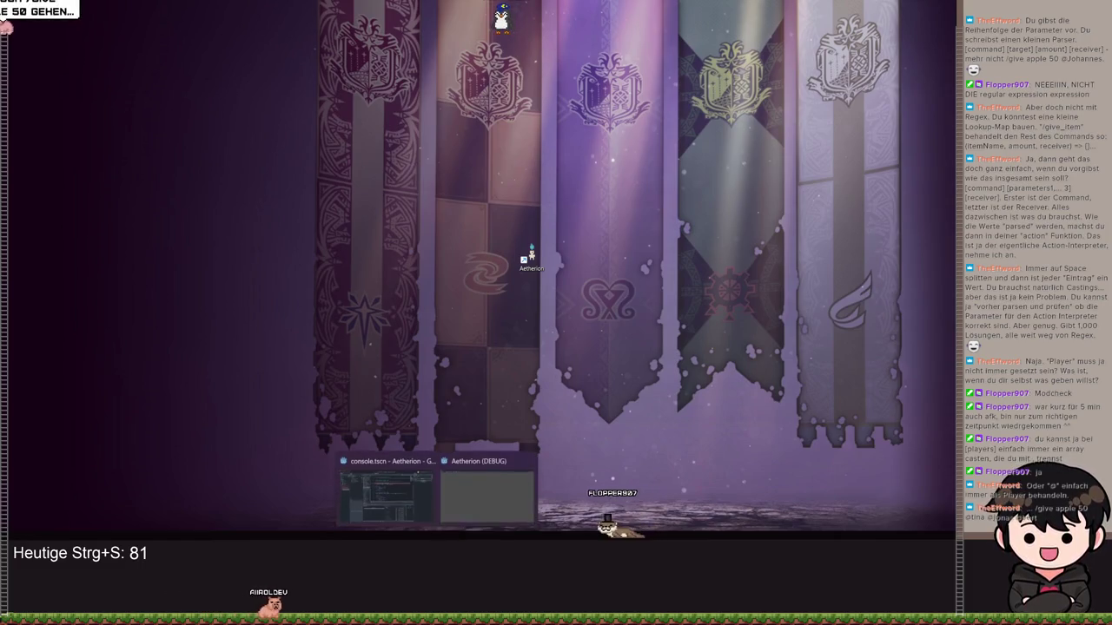
Close the running game window with Alt+F4 and select ConsoleActionGiveItem in the editor.
left_click(473, 489)
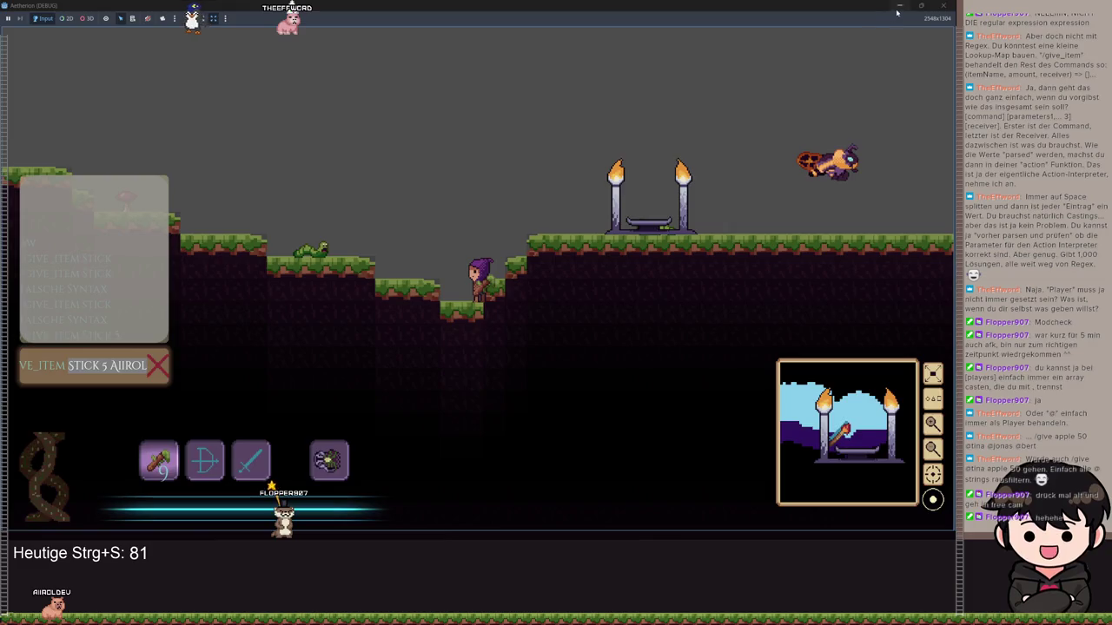
key("alt+F4")
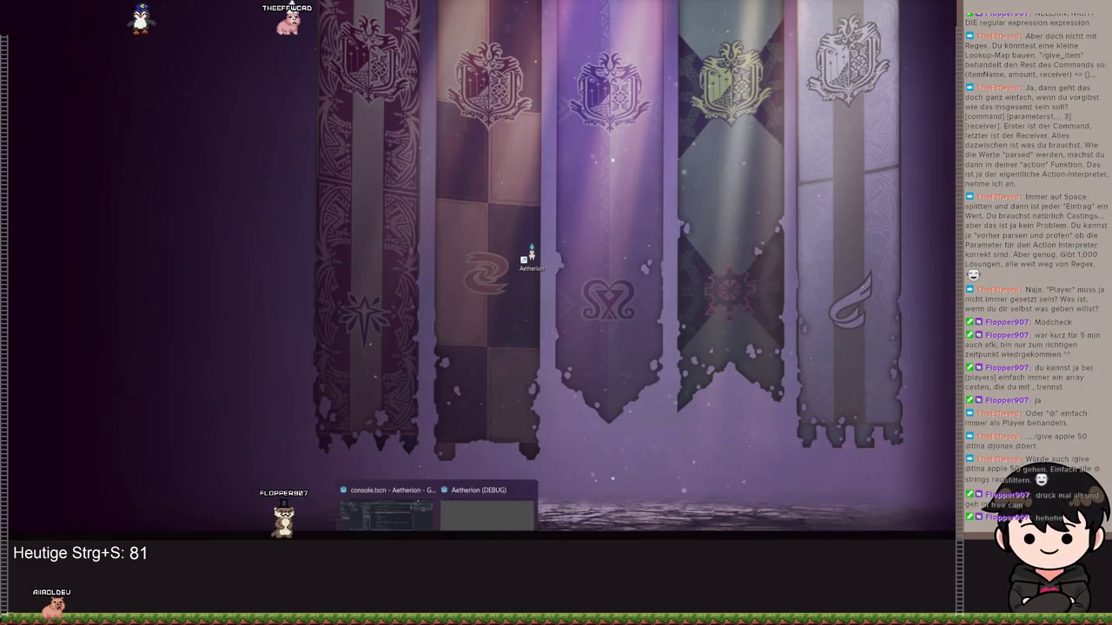
left_click(460, 514)
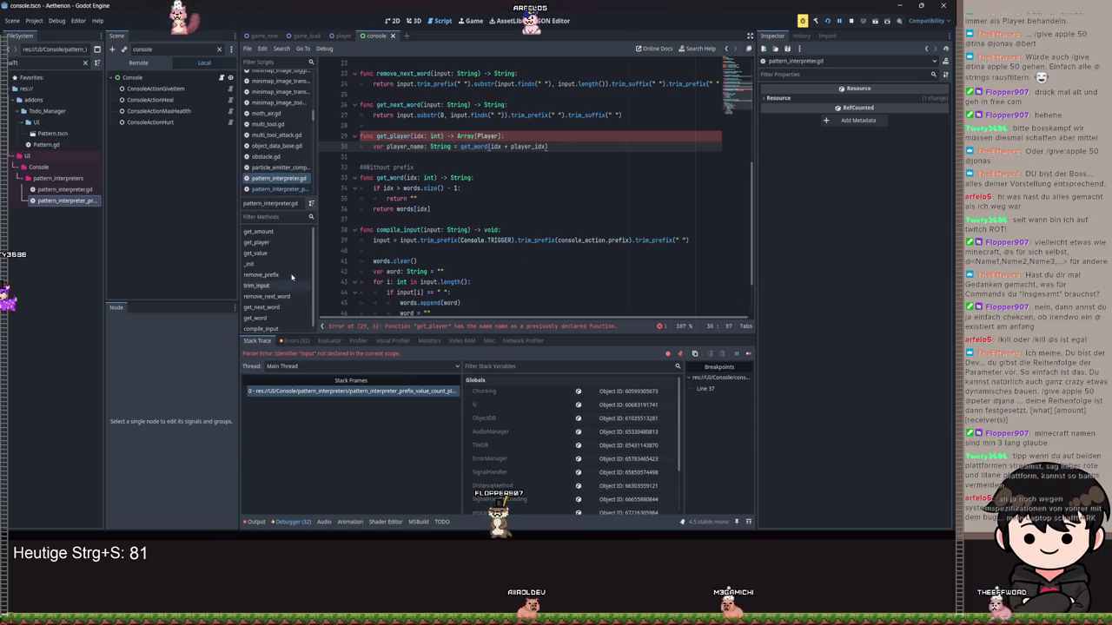
left_click(155, 89)
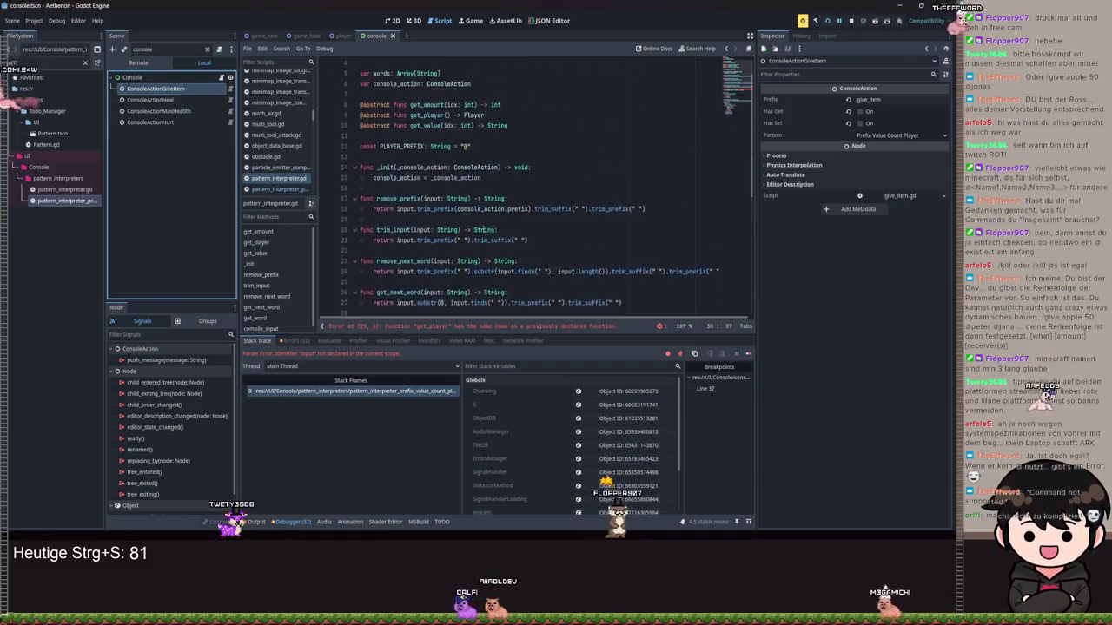
Open pattern_interpreter_prefix_value_count_player.gd from the FileSystem dock.
double_click(71, 204)
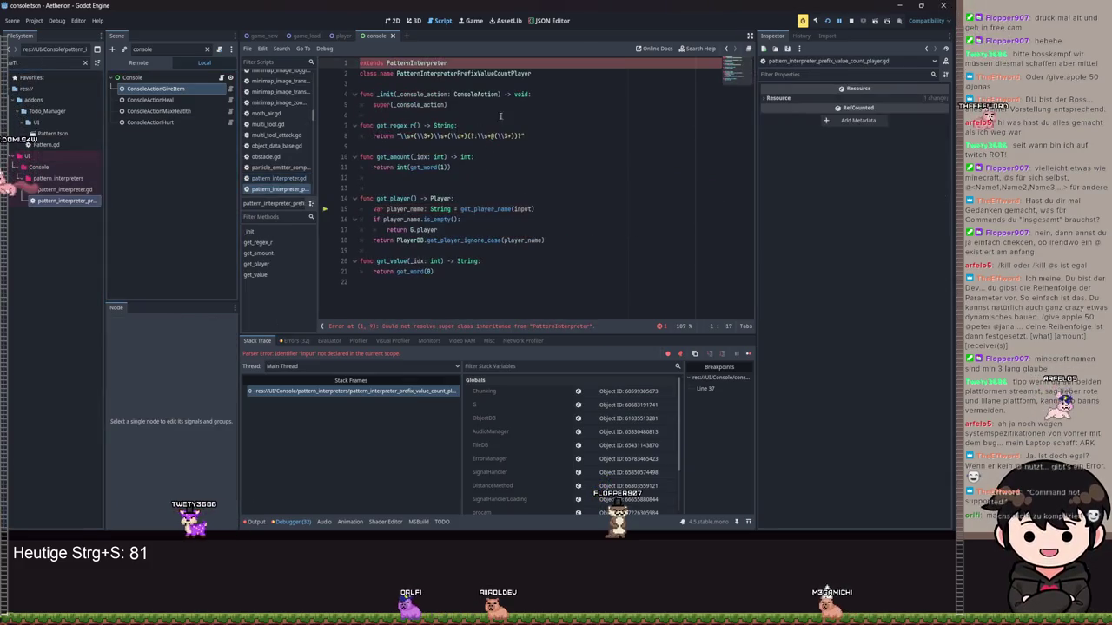
Inspect the ValueCountPlayer class name and save the prefix script.
left_click(465, 73)
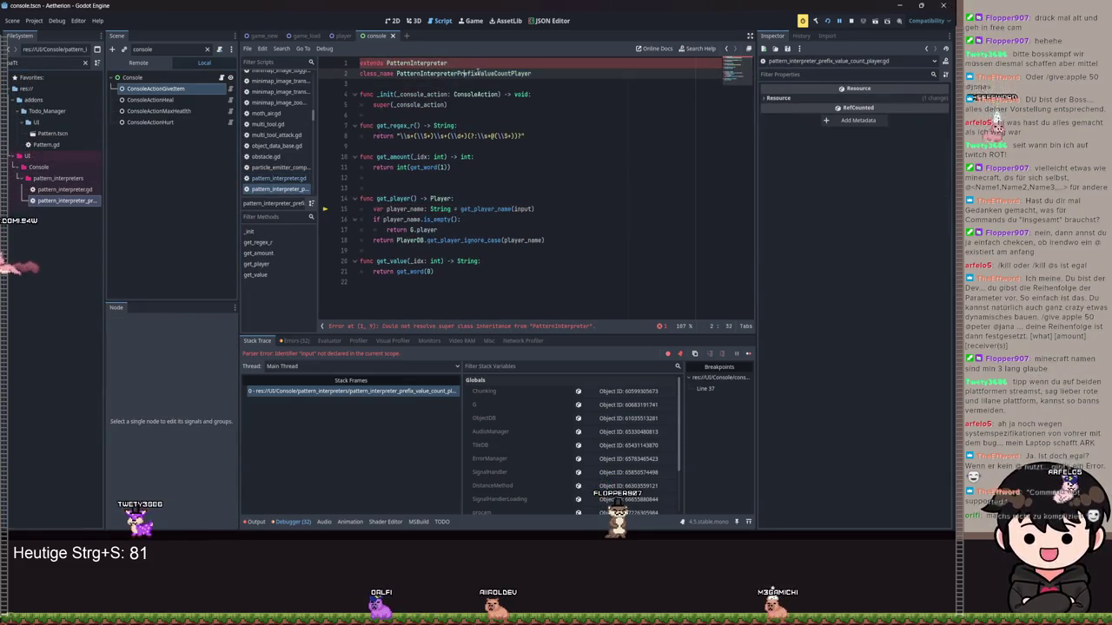
left_click(493, 73)
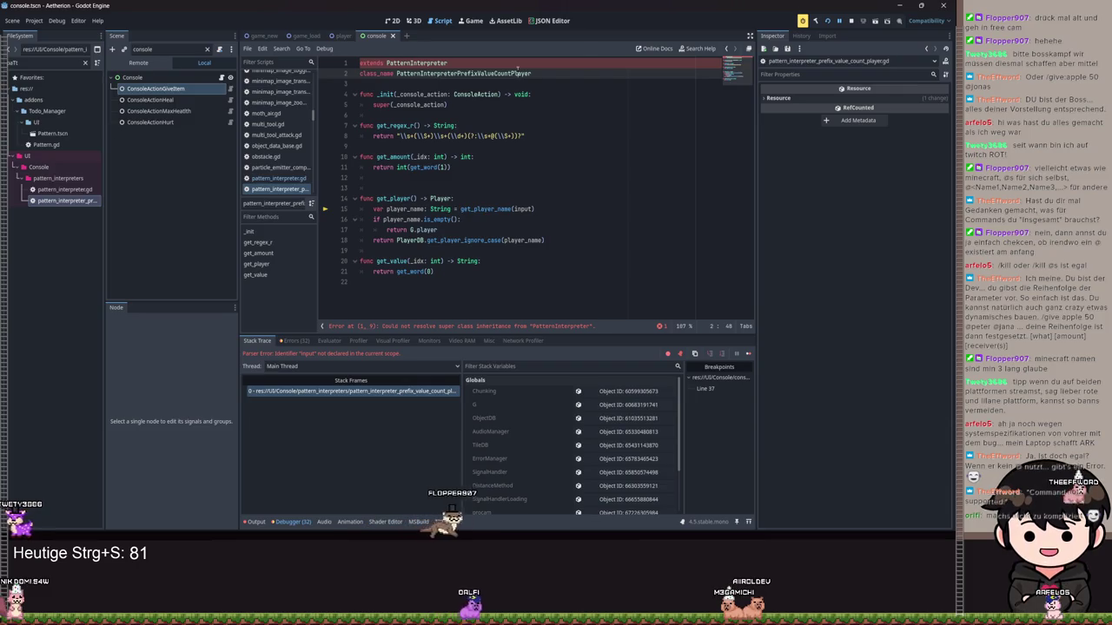
left_click_drag(543, 75, 477, 74)
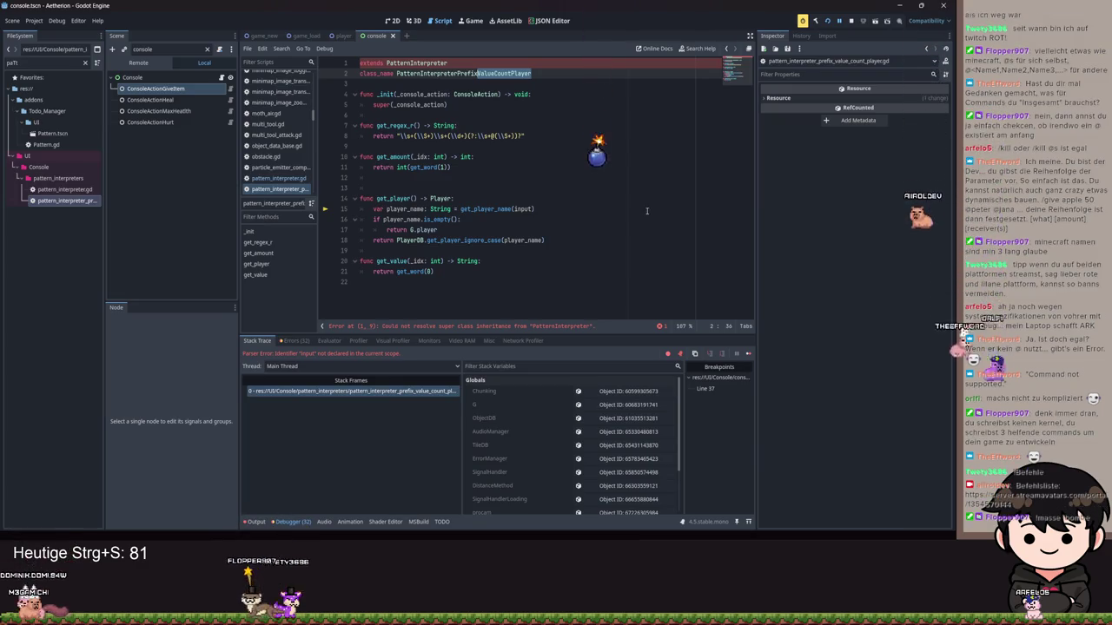
left_click(533, 188)
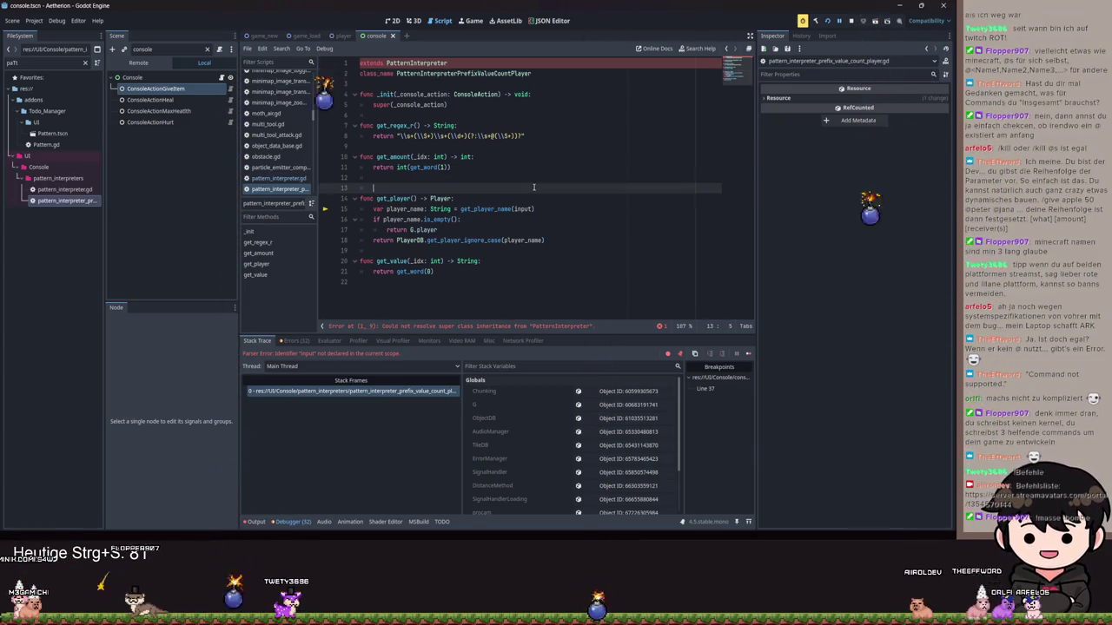
left_click(536, 82)
key("ctrl+s")
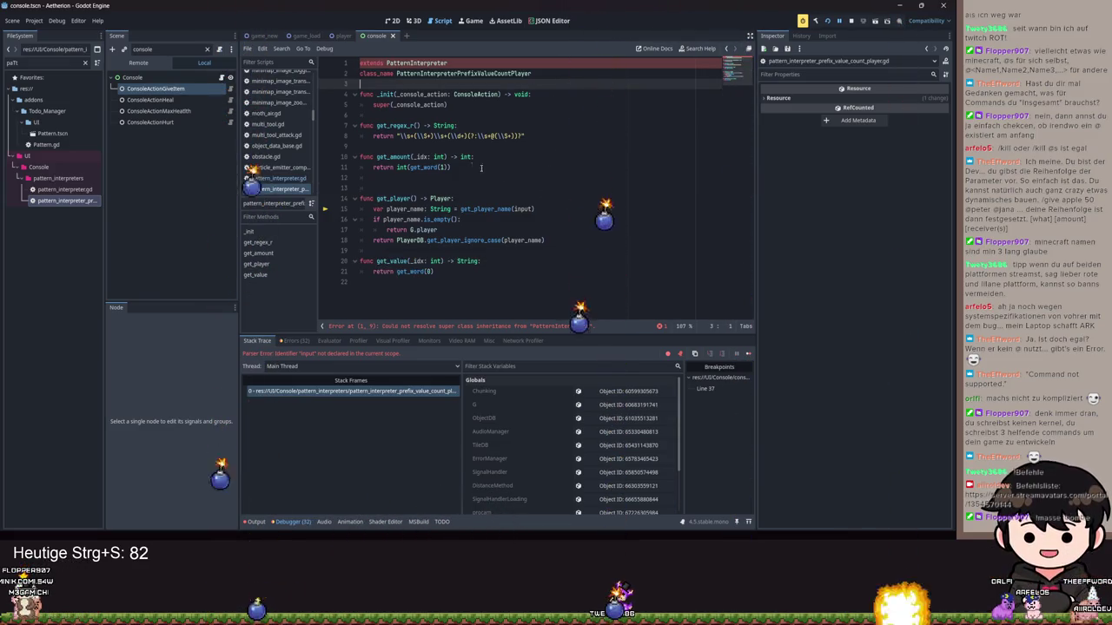
left_click(538, 105)
left_click(417, 64, "ctrl")
left_click(424, 128)
key("Return")
type("@")
key("Return")
type("var")
key("BackSpace")
key("BackSpace")
key("BackSpace")
type("fin")
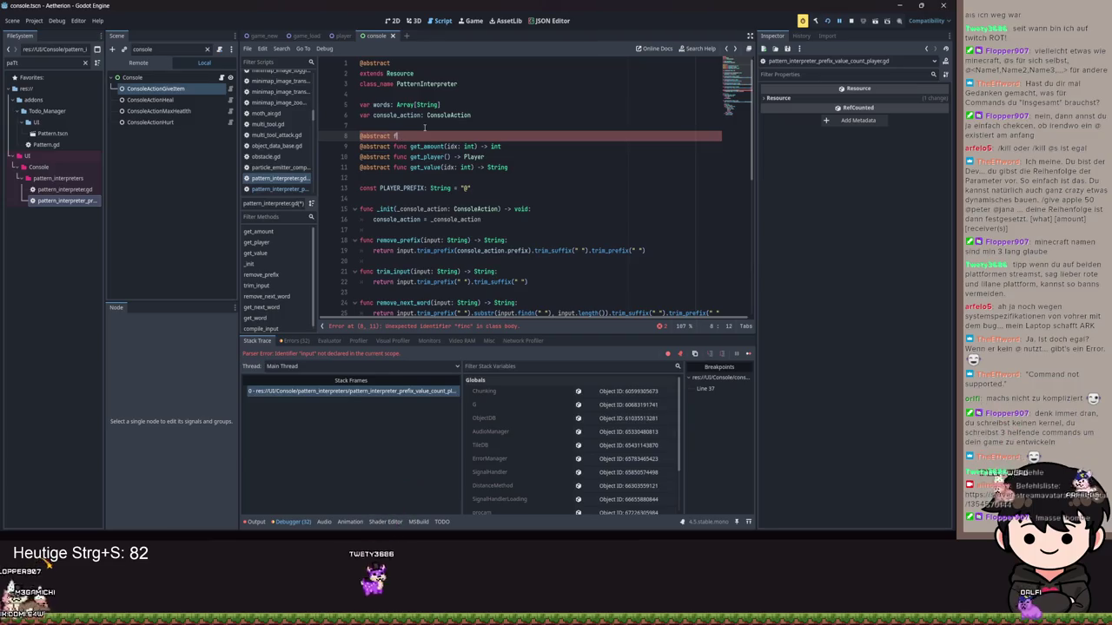
Declare the abstract function get_parameter_count() -> int.
key("BackSpace")
key("BackSpace")
type("unc para")
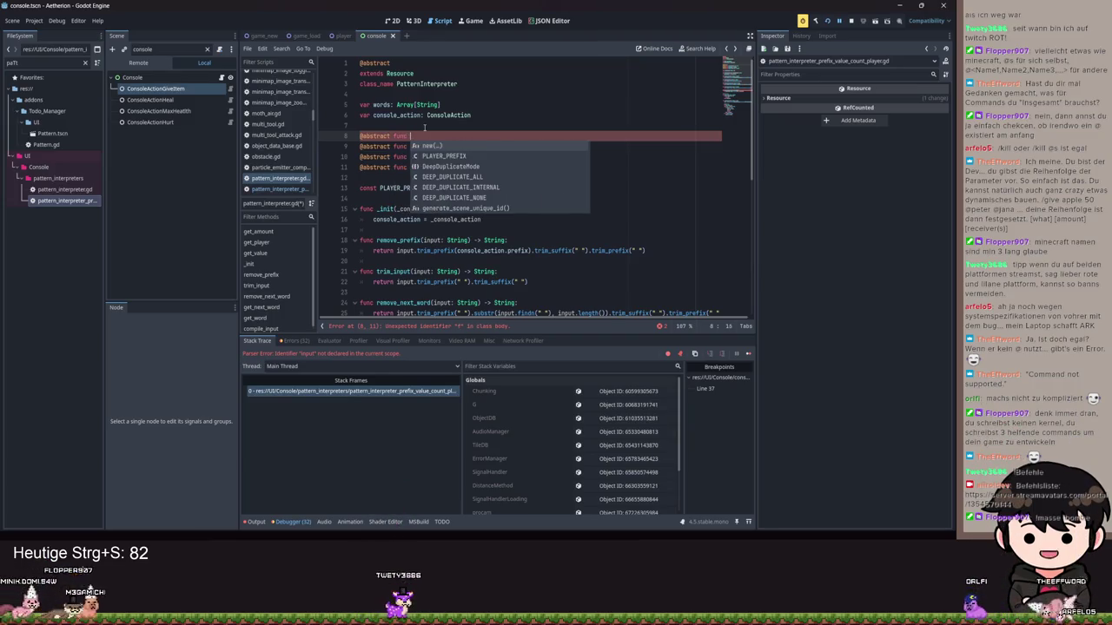
key("BackSpace")
key("BackSpace")
key("BackSpace")
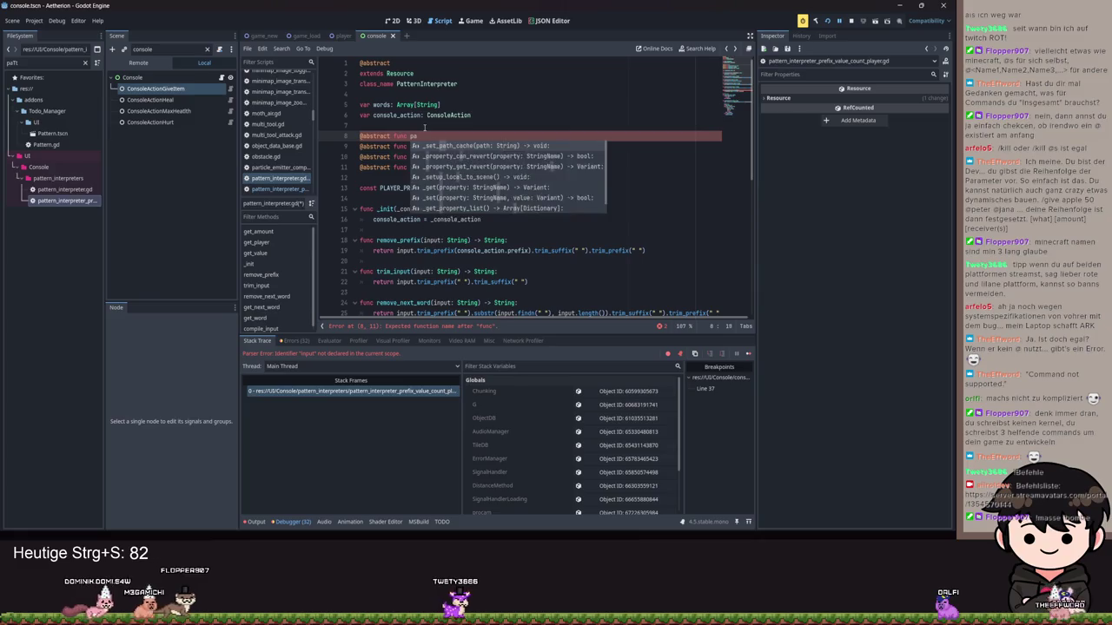
type("get_parameter_count() -> int")
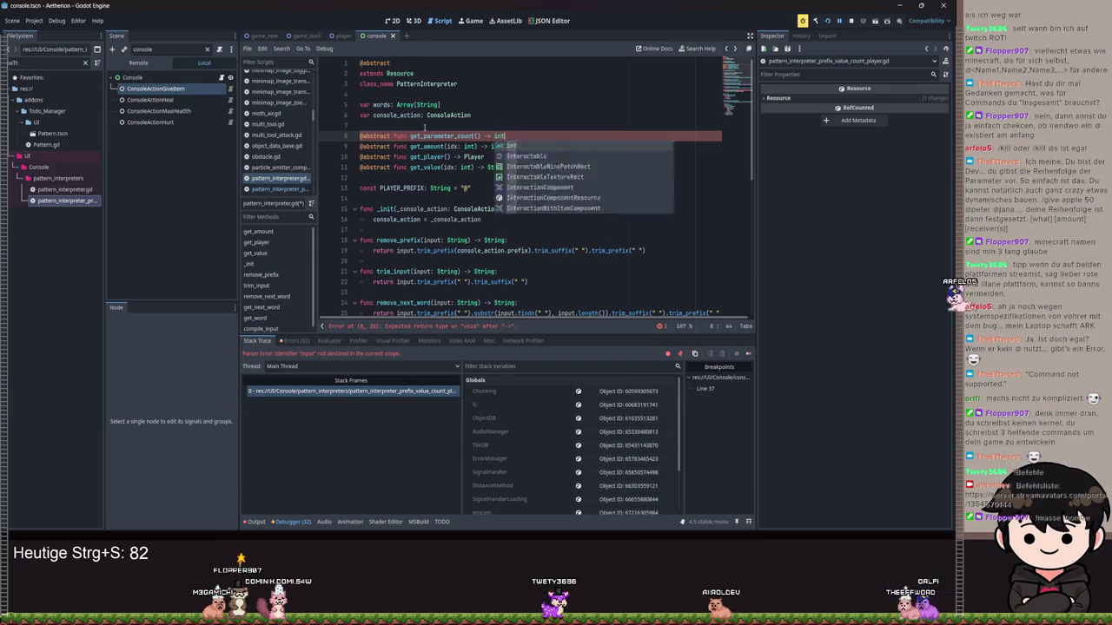
key("Return")
Add a var parameter_count declaration above var words and a new line in _init, then save.
left_click(388, 95)
key("Return")
type("var get_parameter_count")
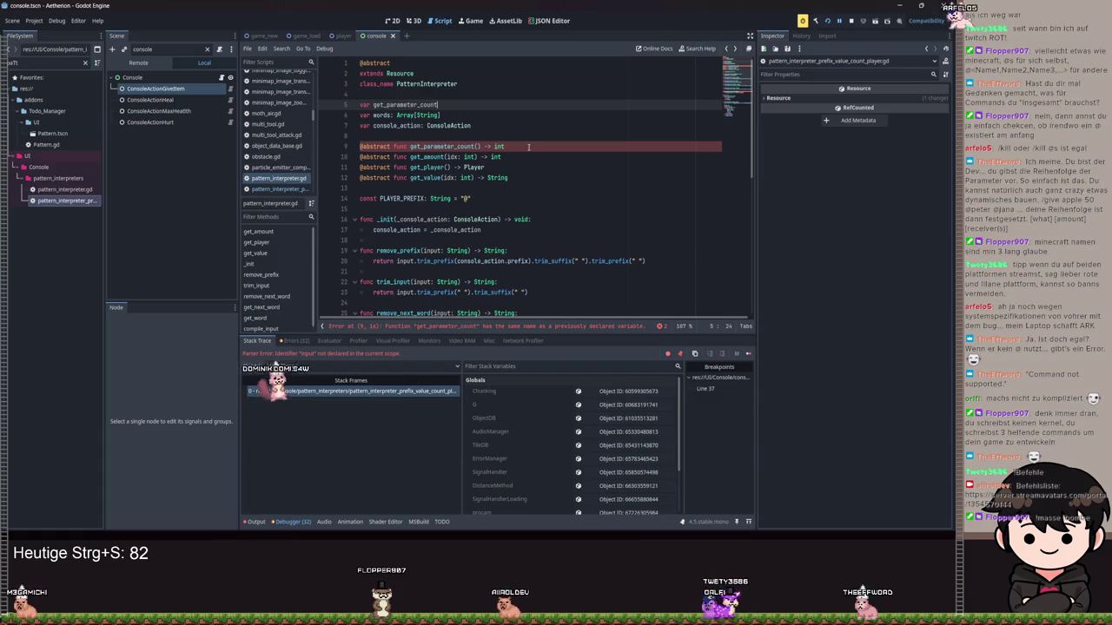
scroll(434, 191, "down", 1)
left_click(395, 208)
key("Return")
key("Up")
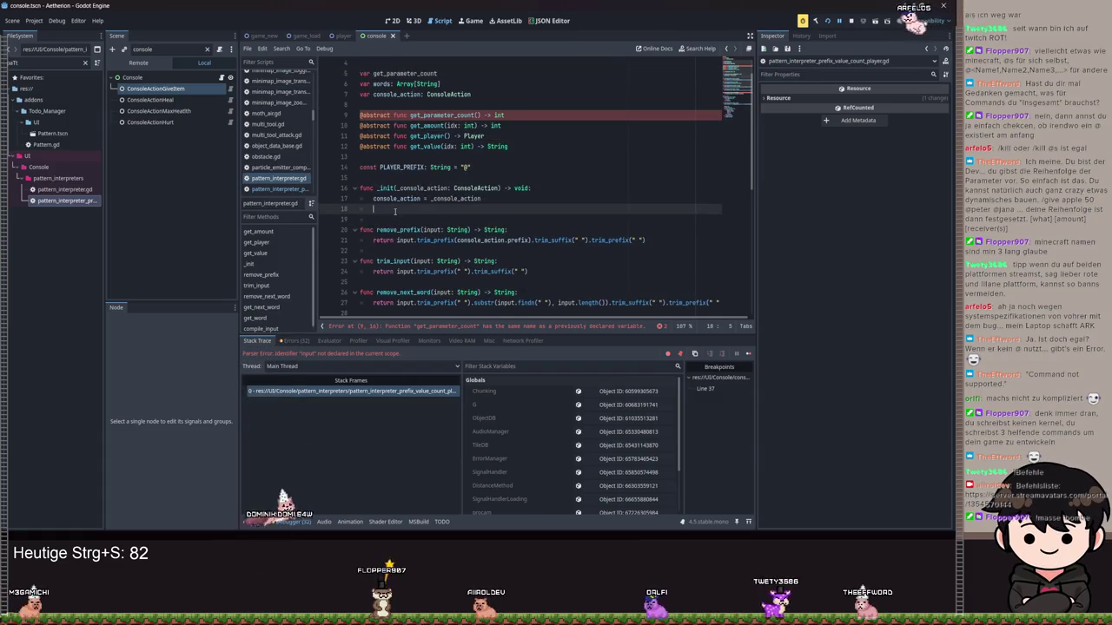
type("para")
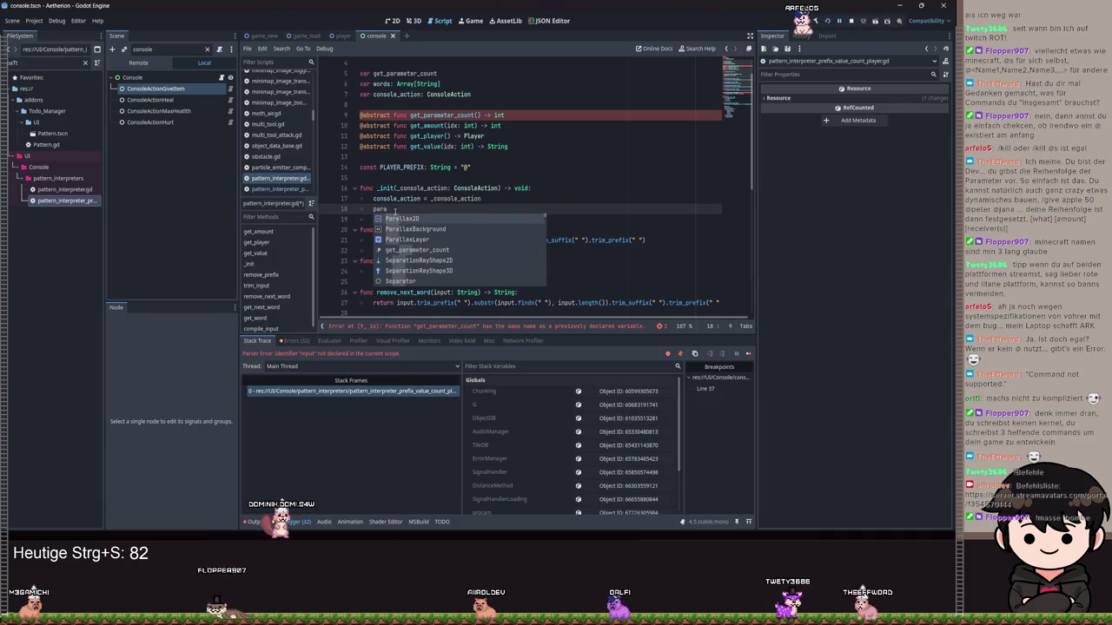
scroll(440, 85, "up", 1)
left_click(381, 104)
left_click(433, 105)
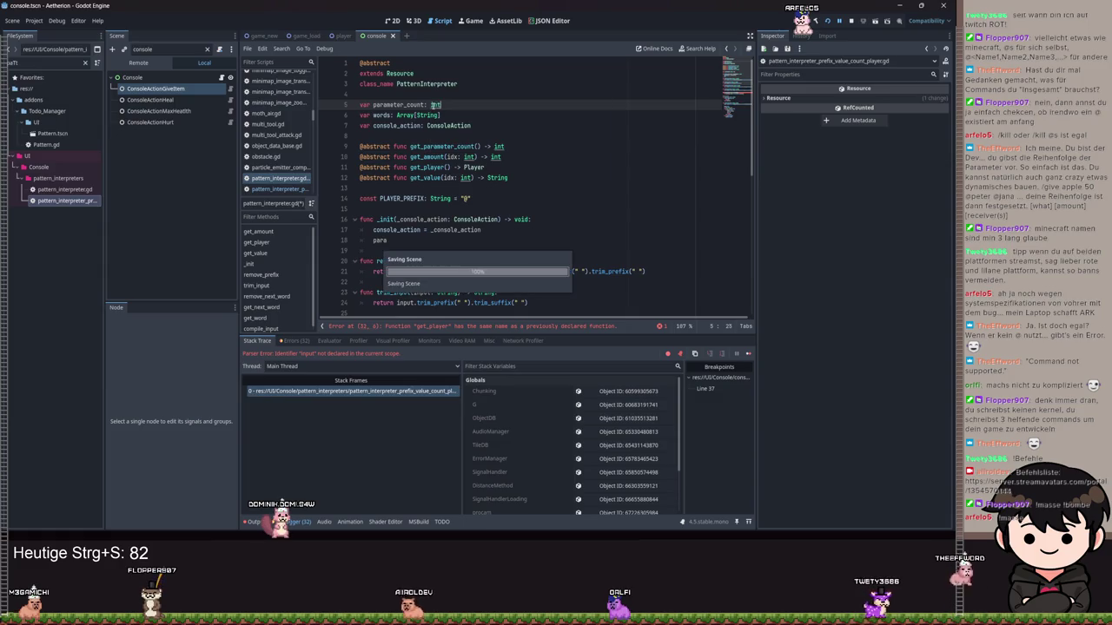
key("ctrl+s")
Set parameter_count = get_parameter_count() inside _init and save.
scroll(402, 209, "down", 2)
left_click(393, 177)
type("me")
key("Return")
key("ctrl+BackSpace")
type("param")
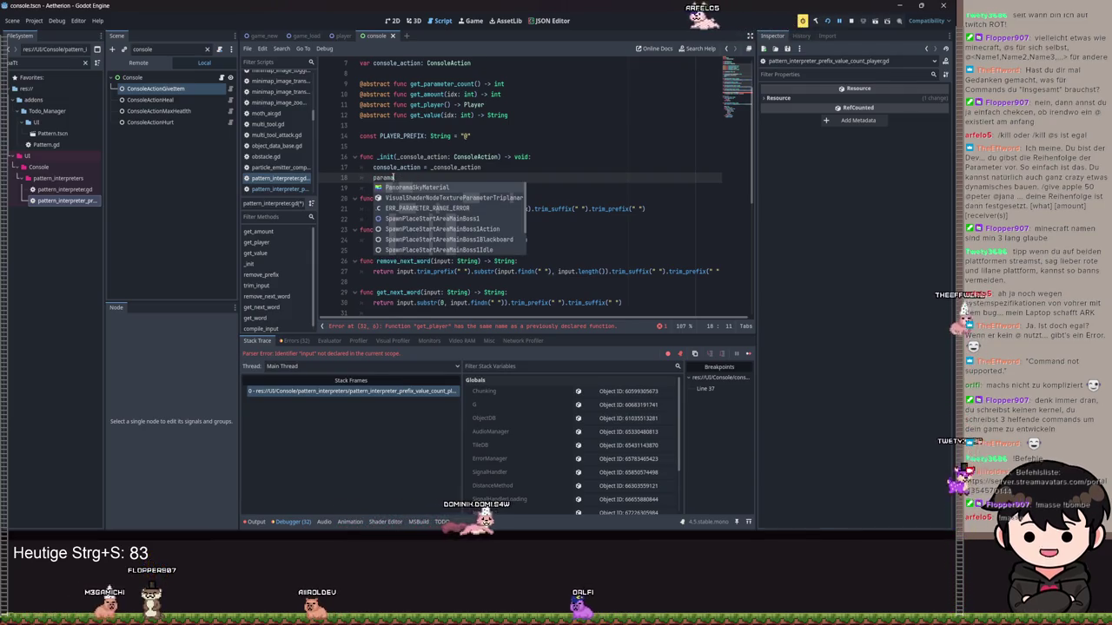
type("eter_count = get")
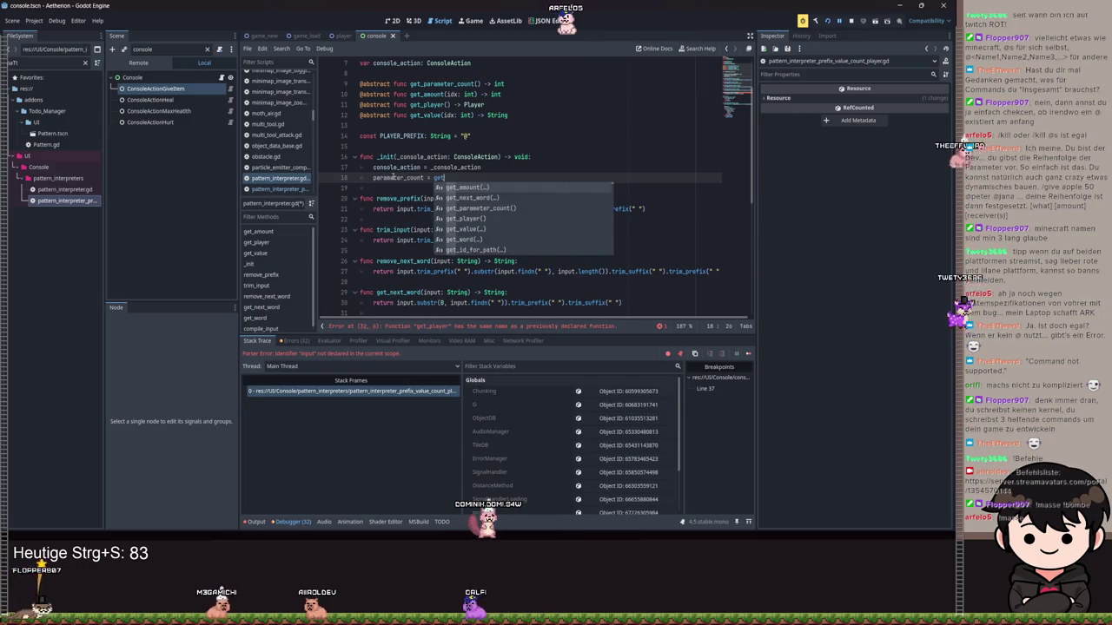
type("_pa")
key("Return")
key("ctrl+s")
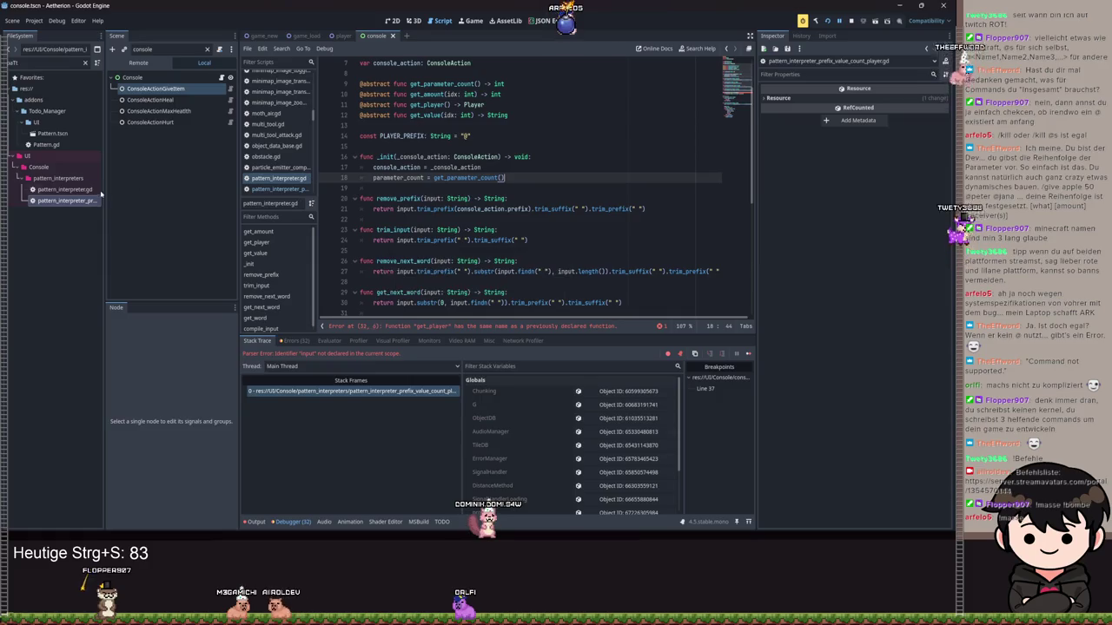
double_click(89, 198)
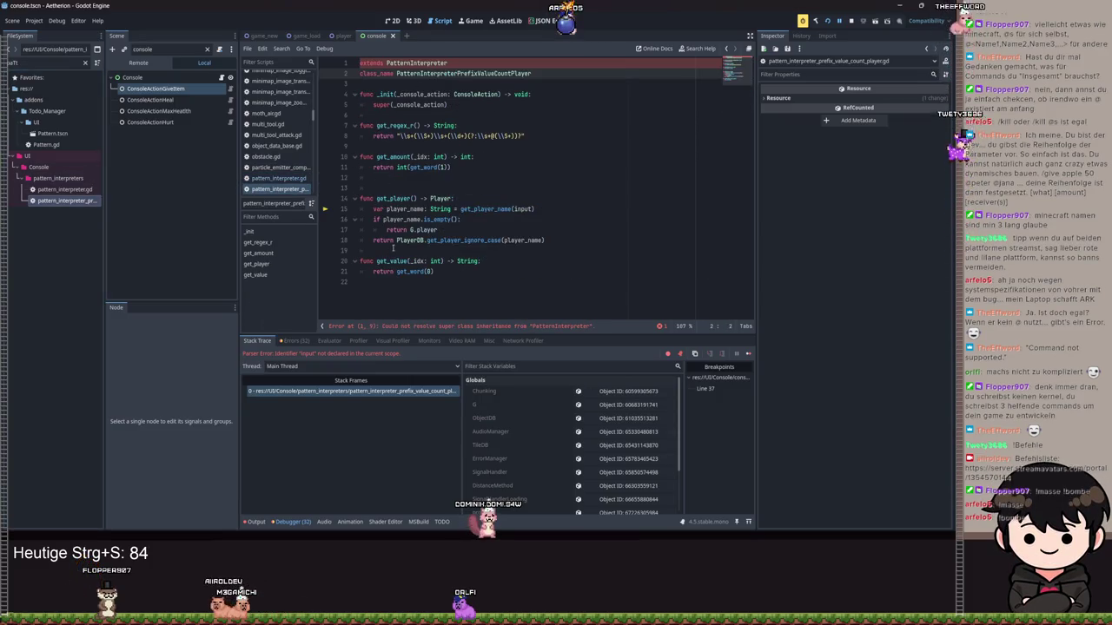
Add get_parameter_count() -> int returning 3 to the prefix script; stop the debug game with F8.
left_click(399, 282)
key("Return")
type("func get_par")
key("BackSpace")
key("BackSpace")
key("BackSpace")
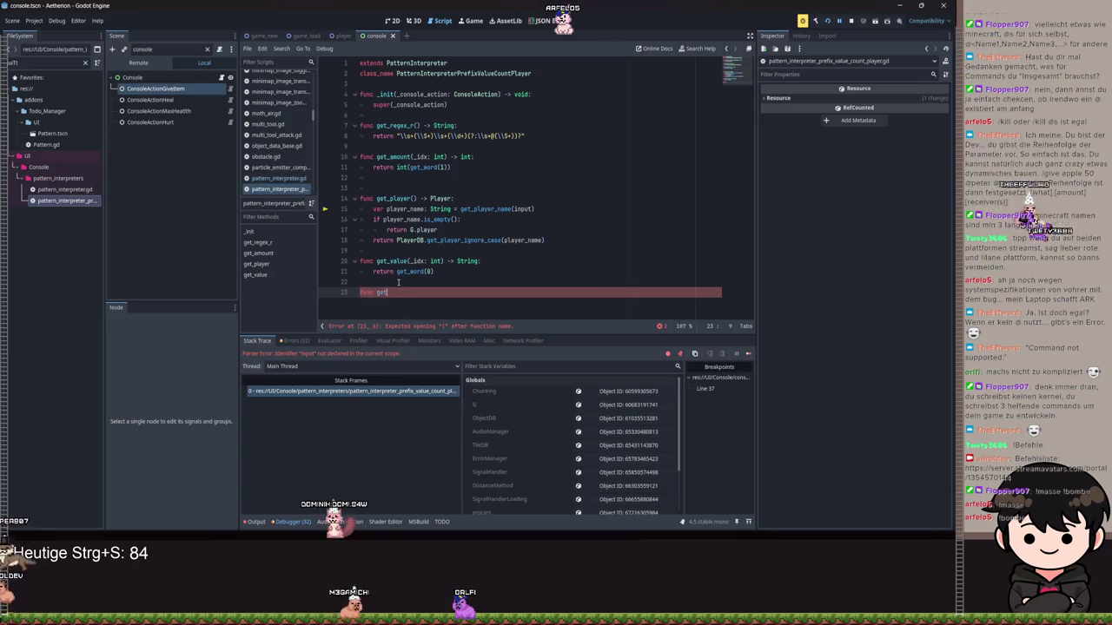
key("F8")
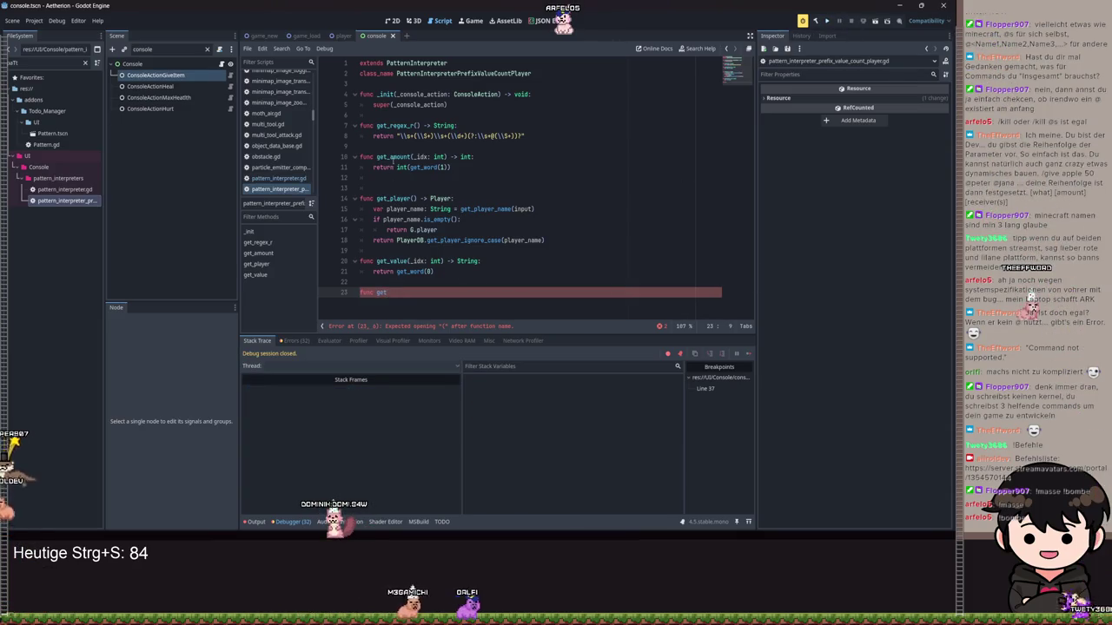
left_click(416, 63, "ctrl")
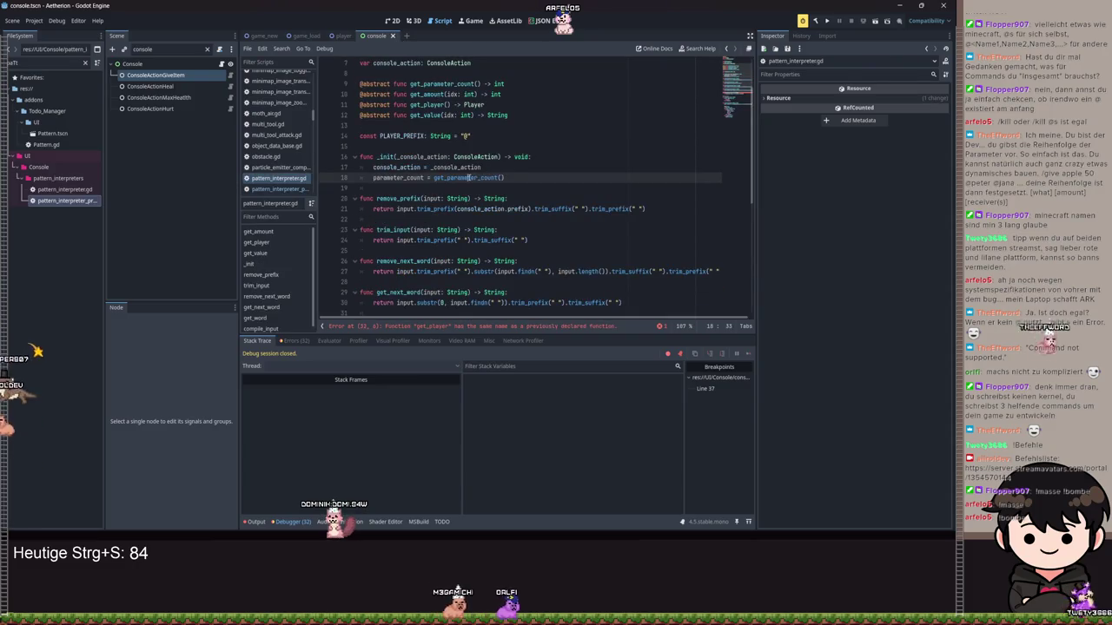
key("alt+Left")
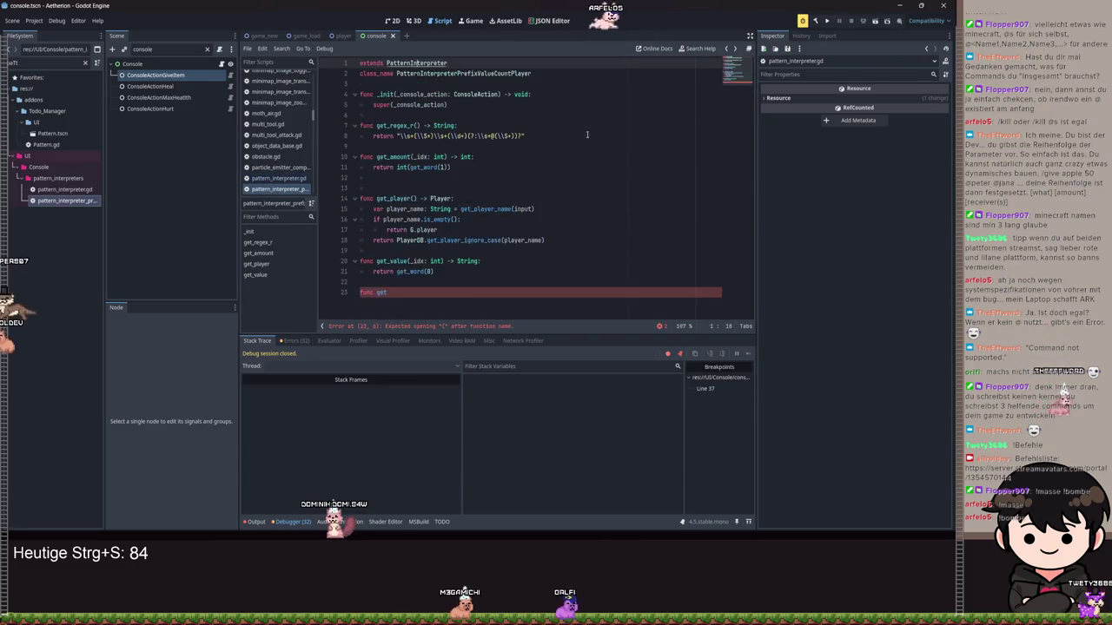
type("_parameter_count")
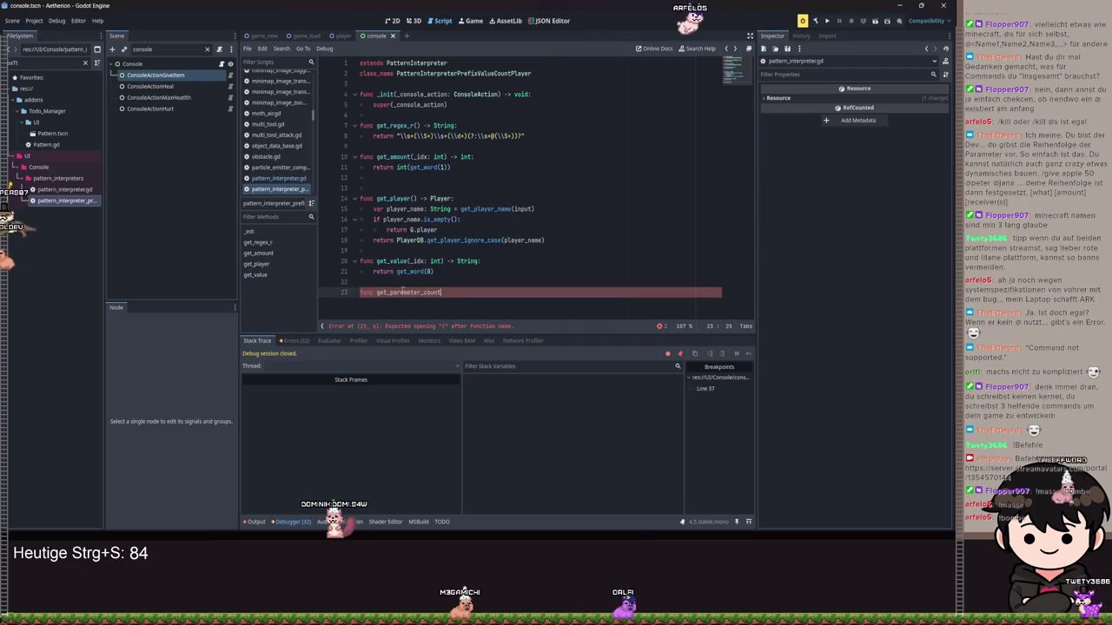
type("() -> i")
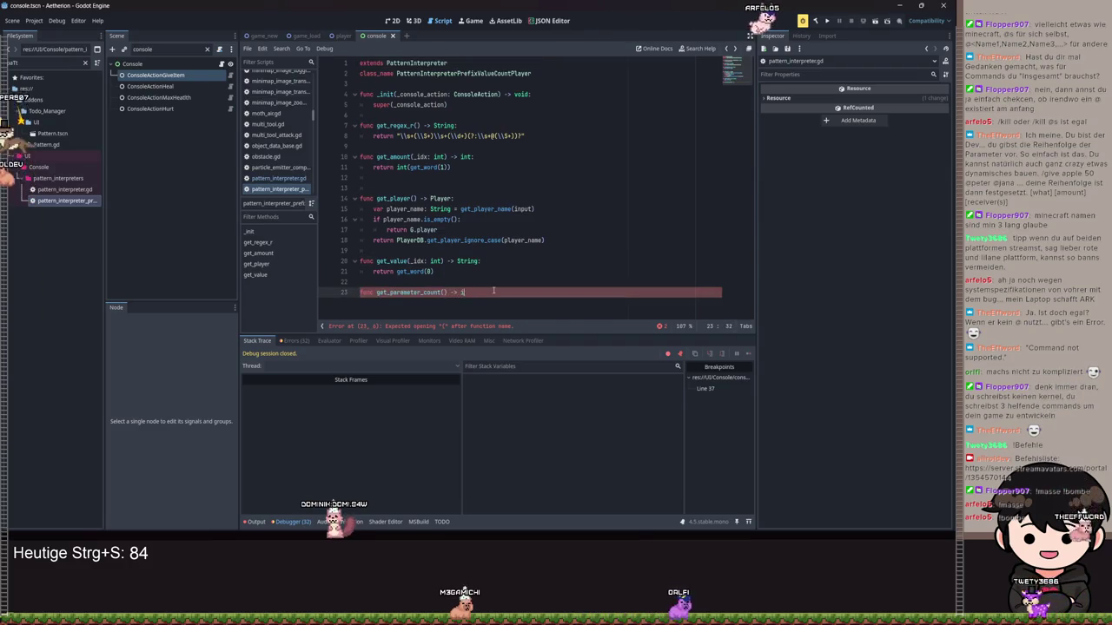
type("nt:")
key("Return")
type("return 3")
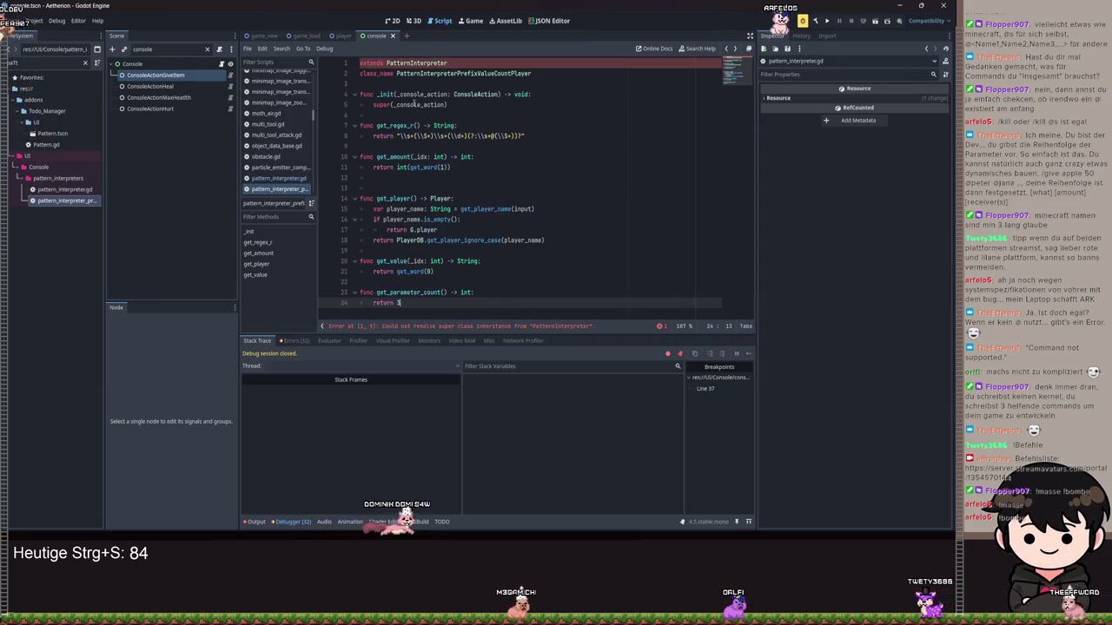
left_click(409, 66, "ctrl")
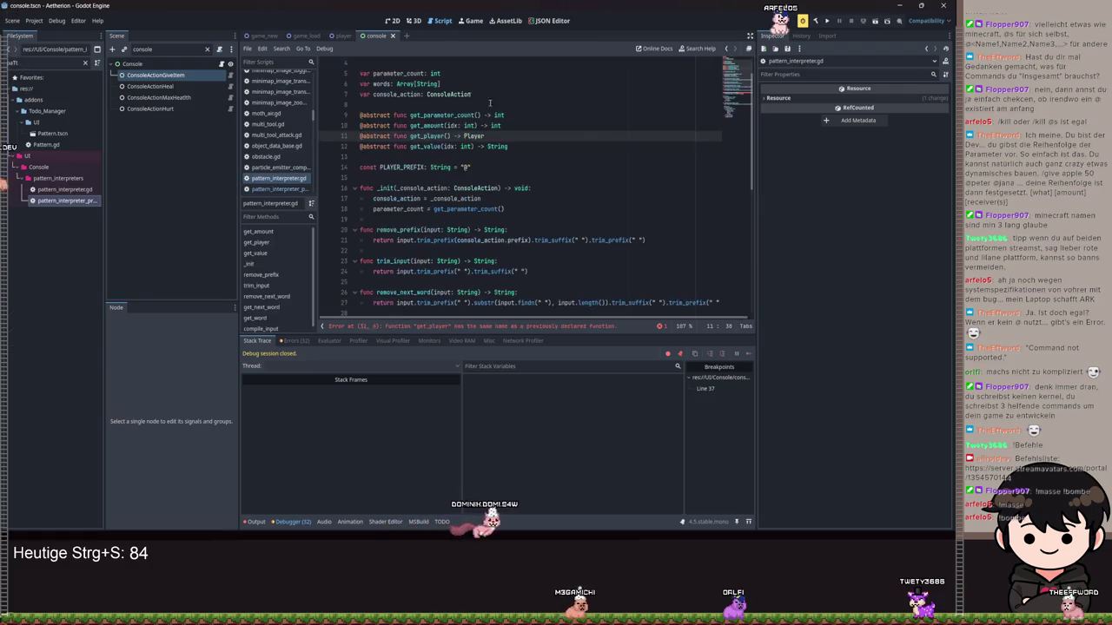
Add an 'if parameter_count < words.size():' condition inside get_player.
left_click(595, 127)
scroll(580, 157, "down", 4)
left_click(514, 230)
key("Return")
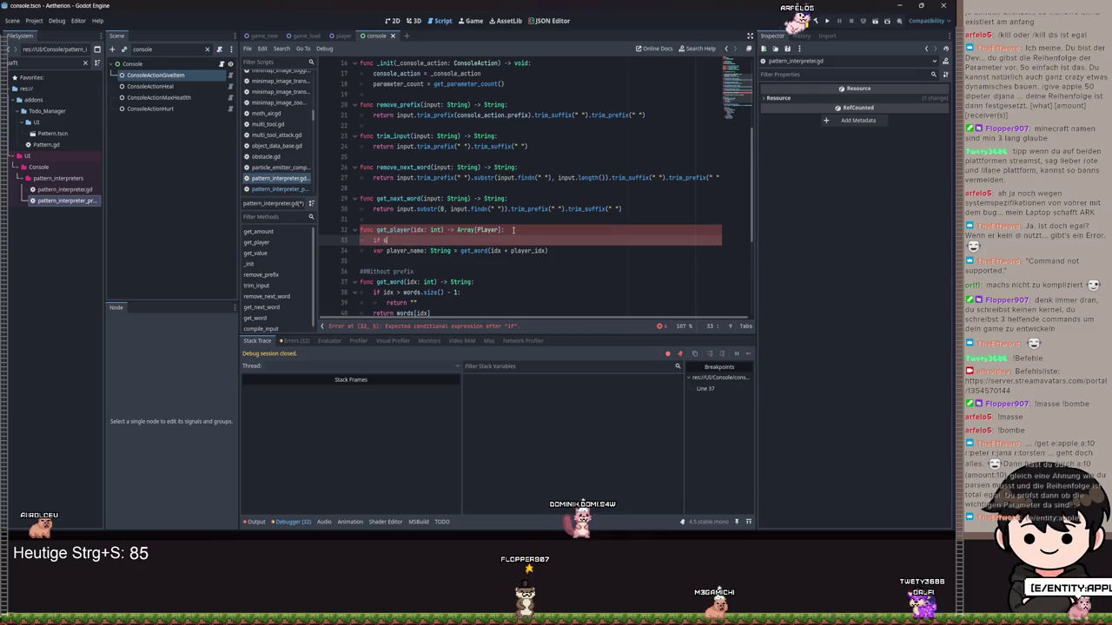
type("i")
key("BackSpace")
key("BackSpace")
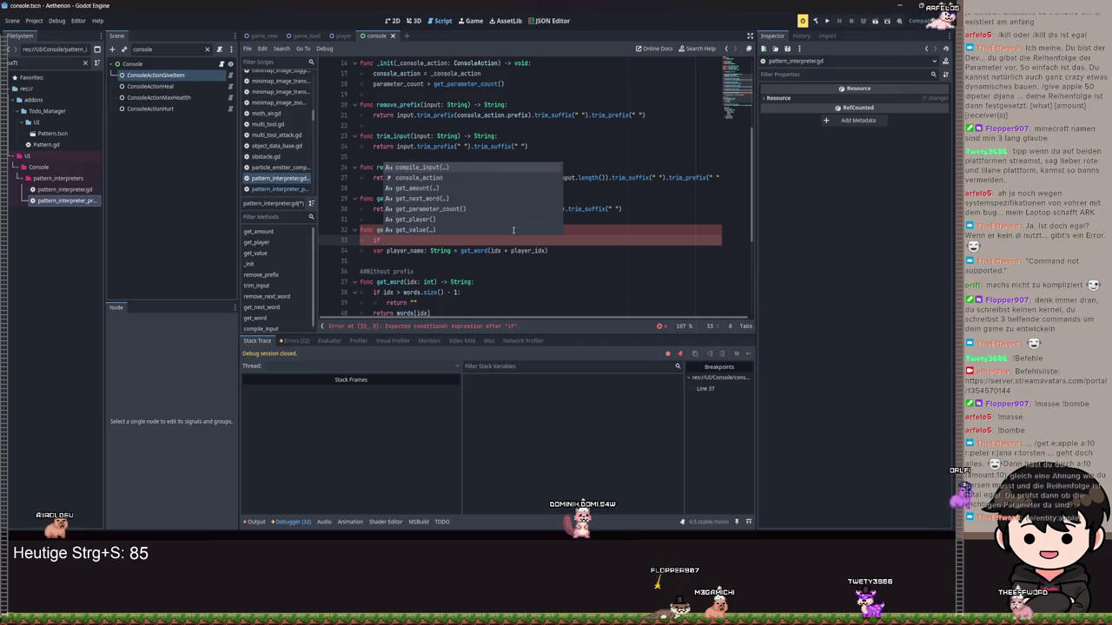
left_click(386, 239)
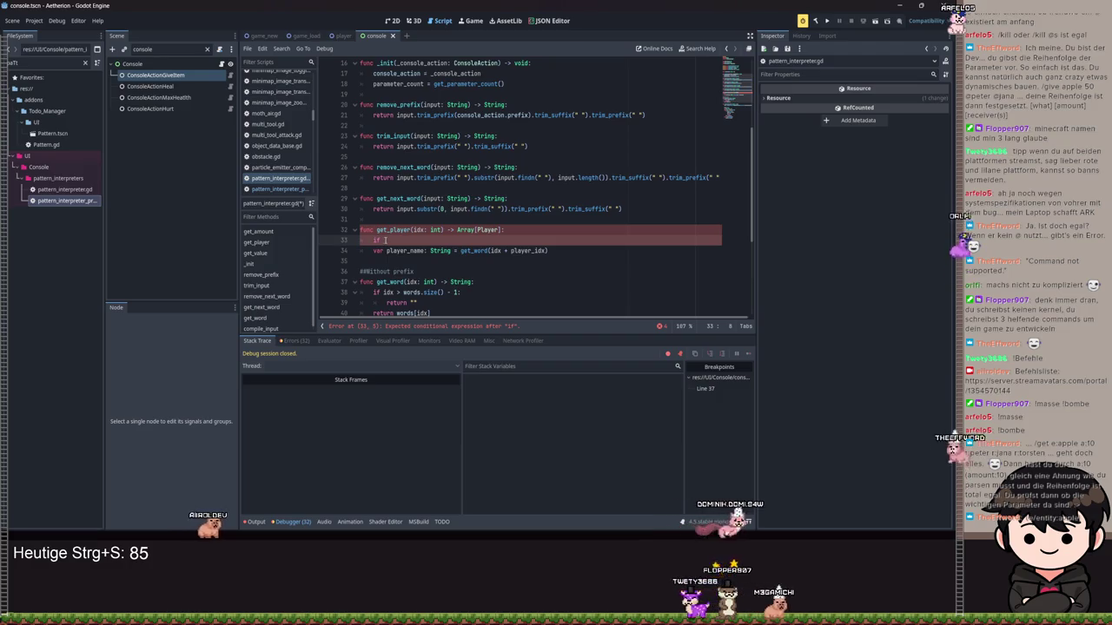
type("idpar")
key("Return")
type("< ")
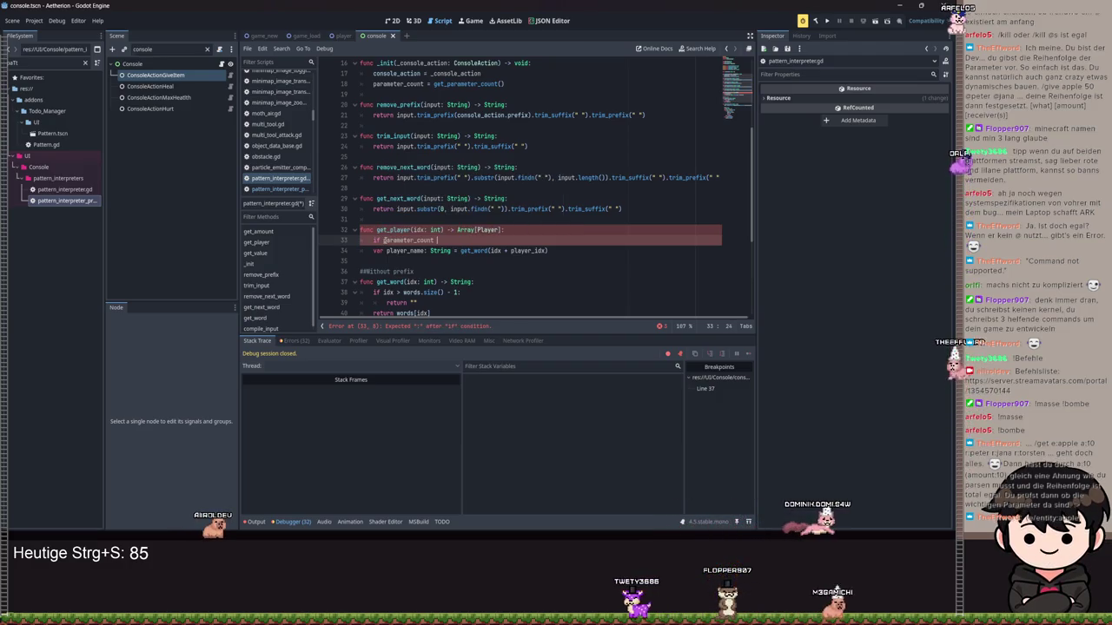
type("0")
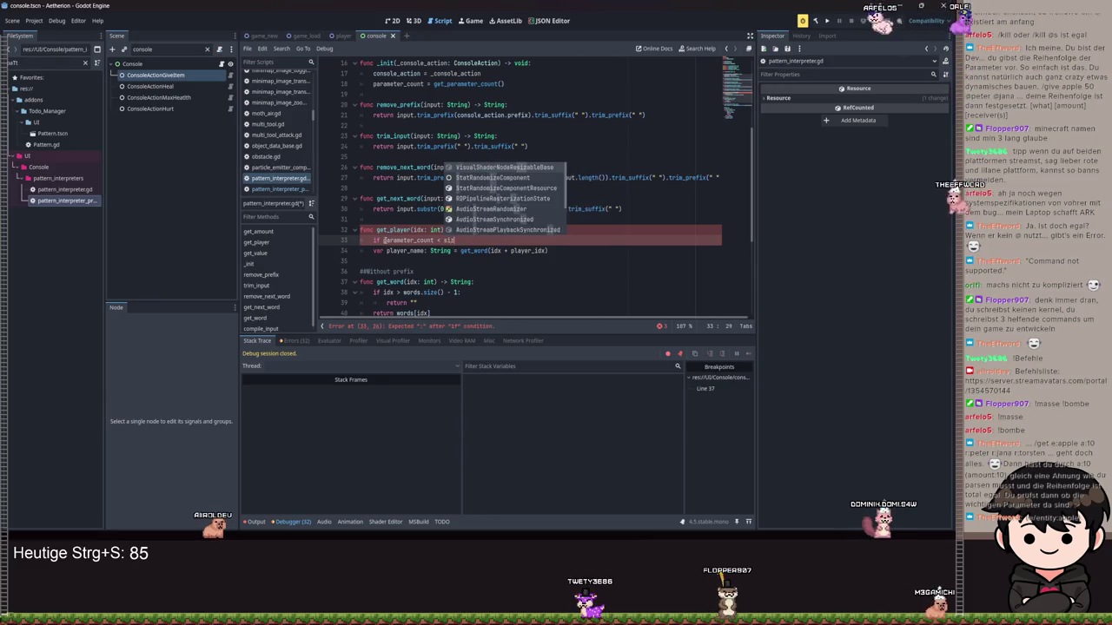
key("BackSpace")
type("word")
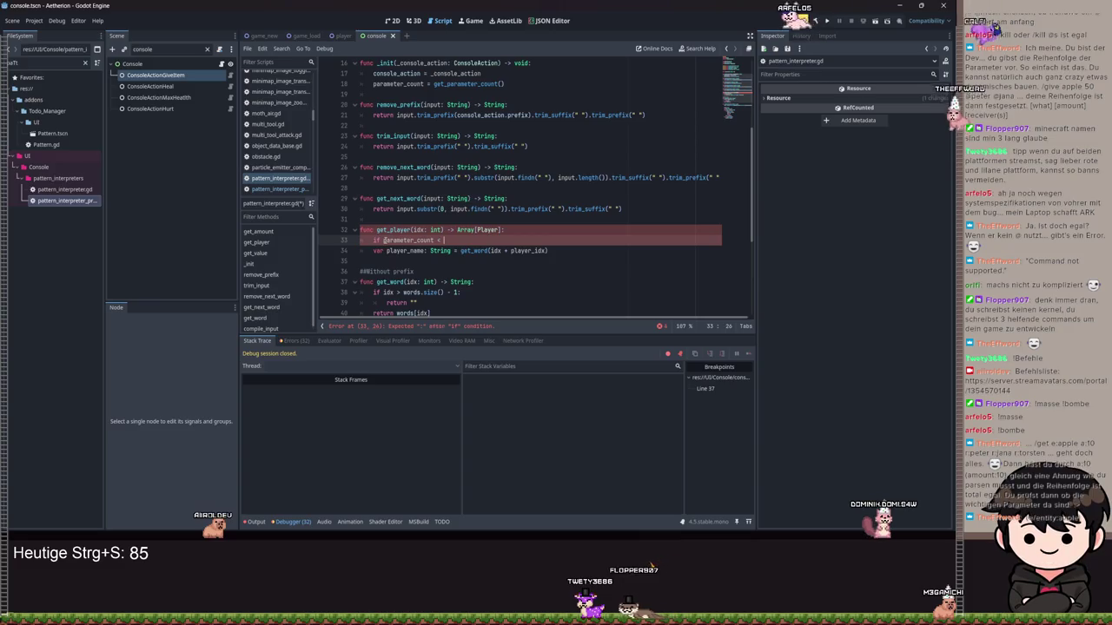
type("d")
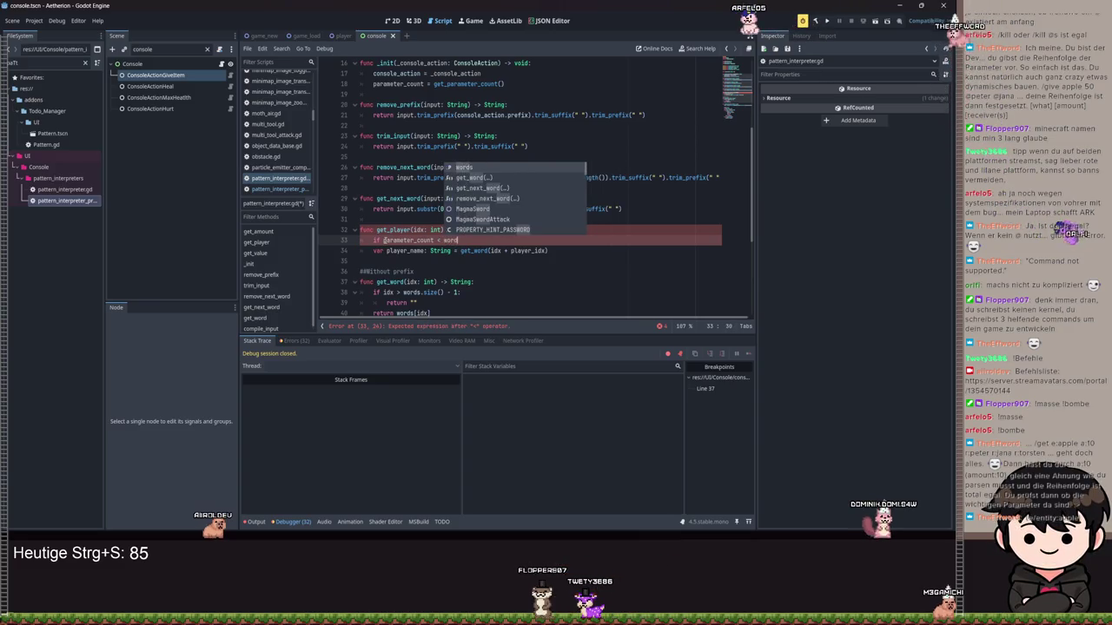
type("s.si")
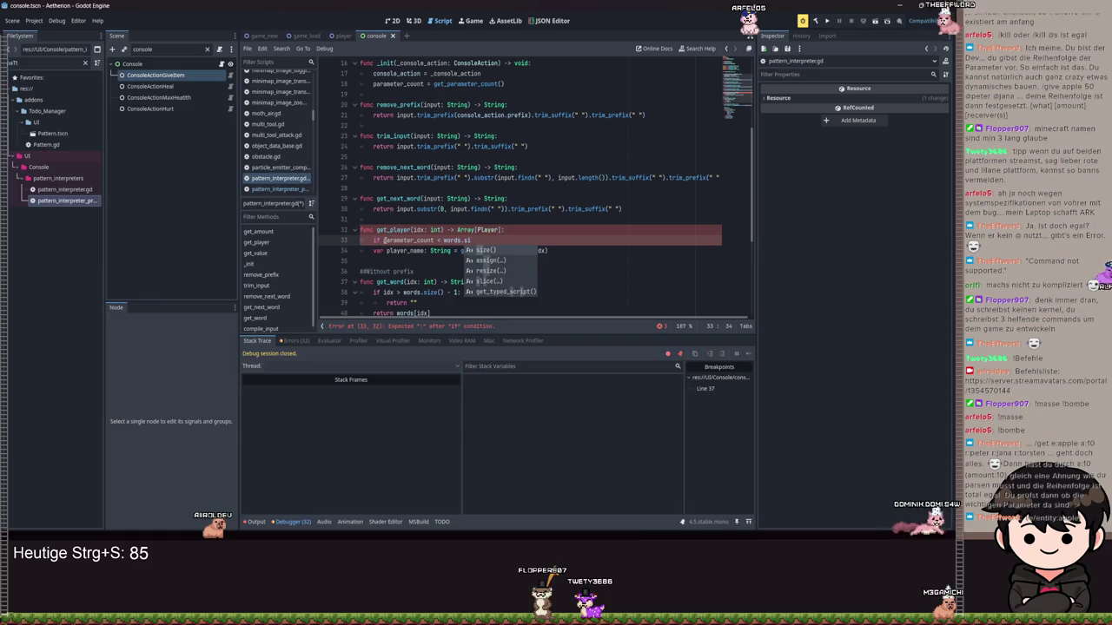
key("Return")
type(":")
Return G.player inside the if block and save the script.
key("Return")
type("return ")
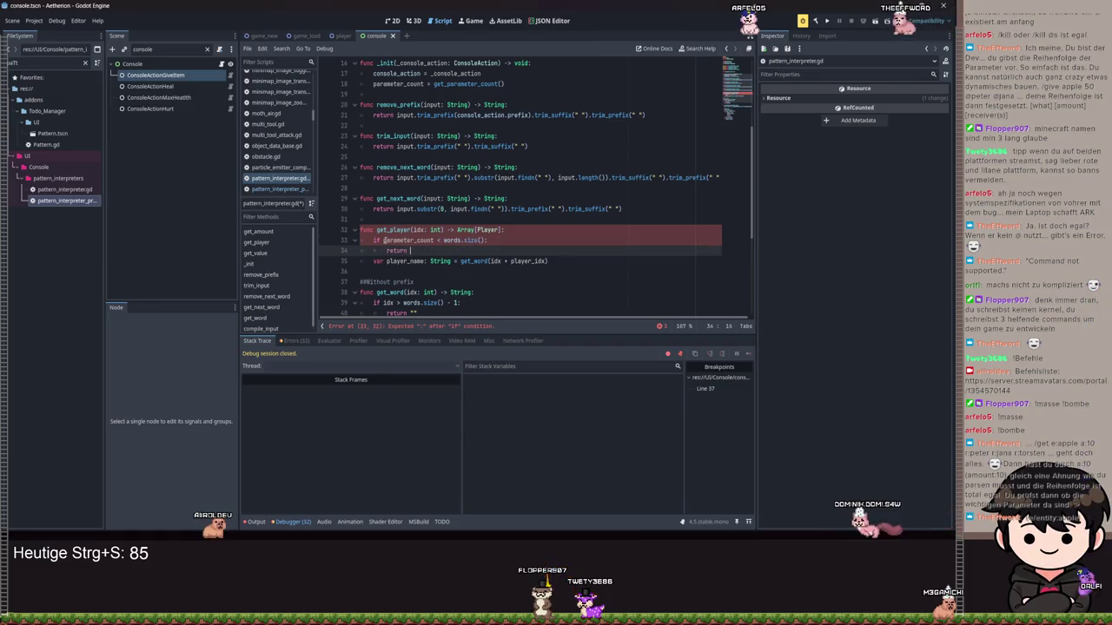
type("G.player")
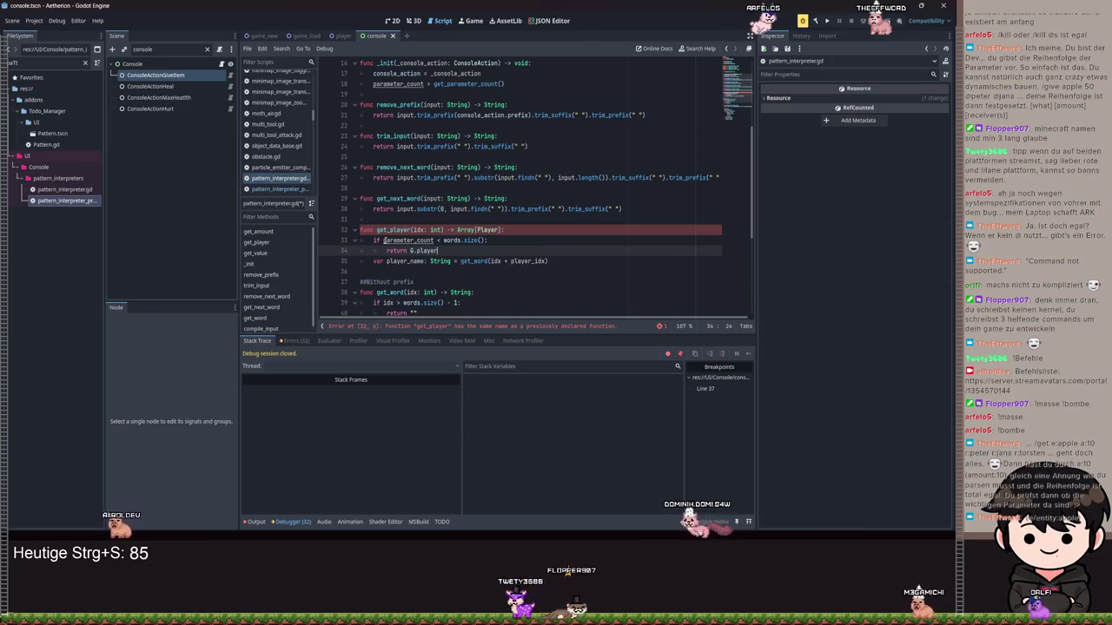
key("ctrl+s")
Start a new 'var p…' declaration line above the player_name variable.
key("Return")
key("Return")
type("var player_name")
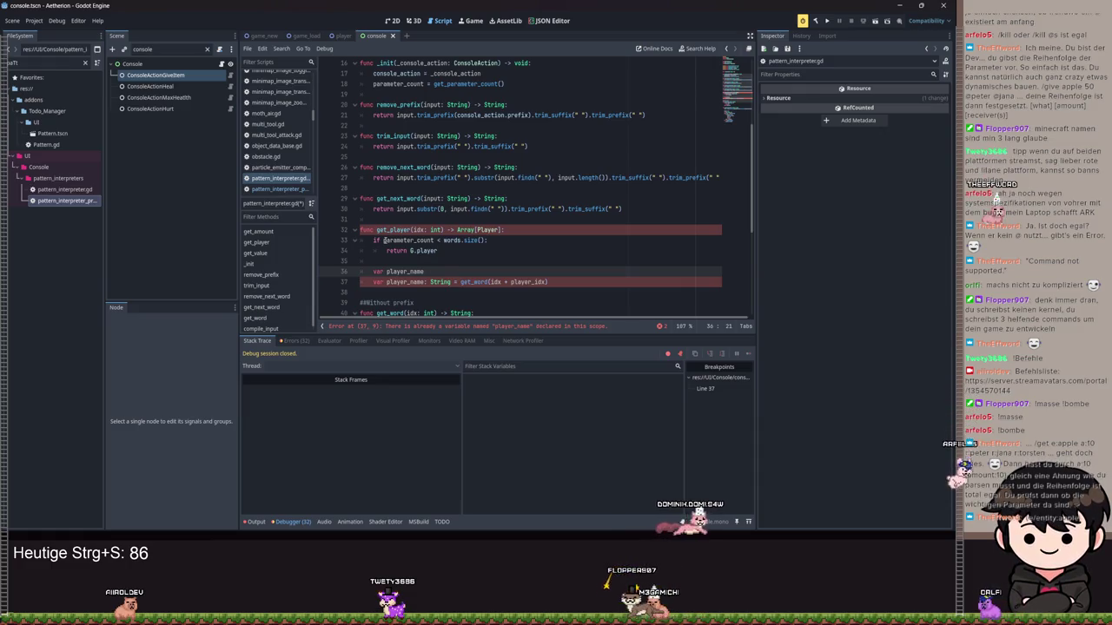
key("ctrl+shift+Left")
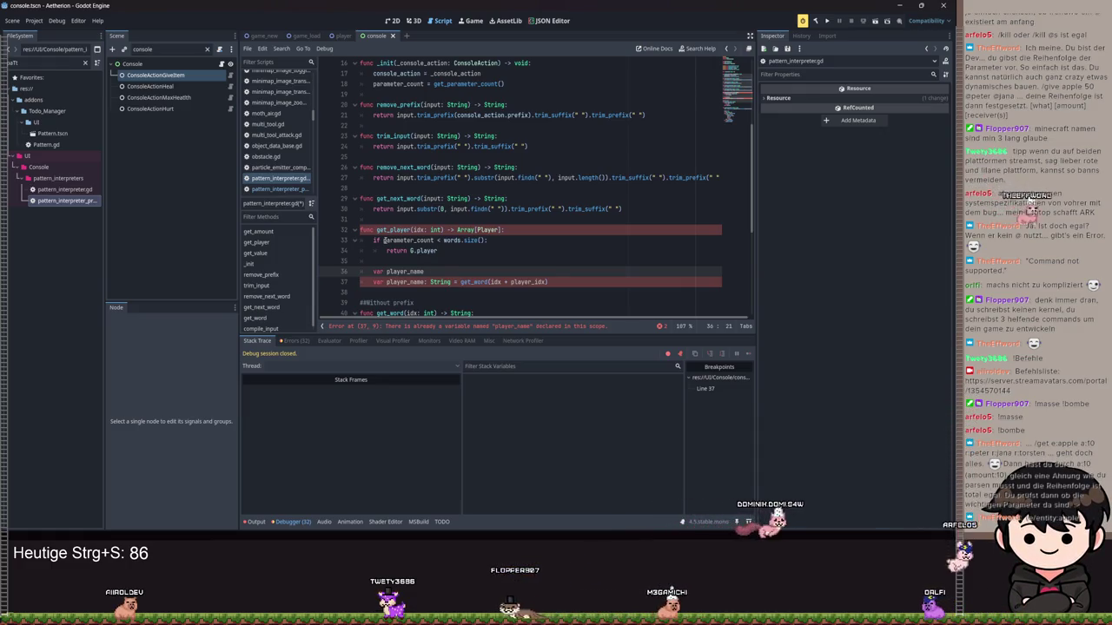
key("ctrl+shift+Left")
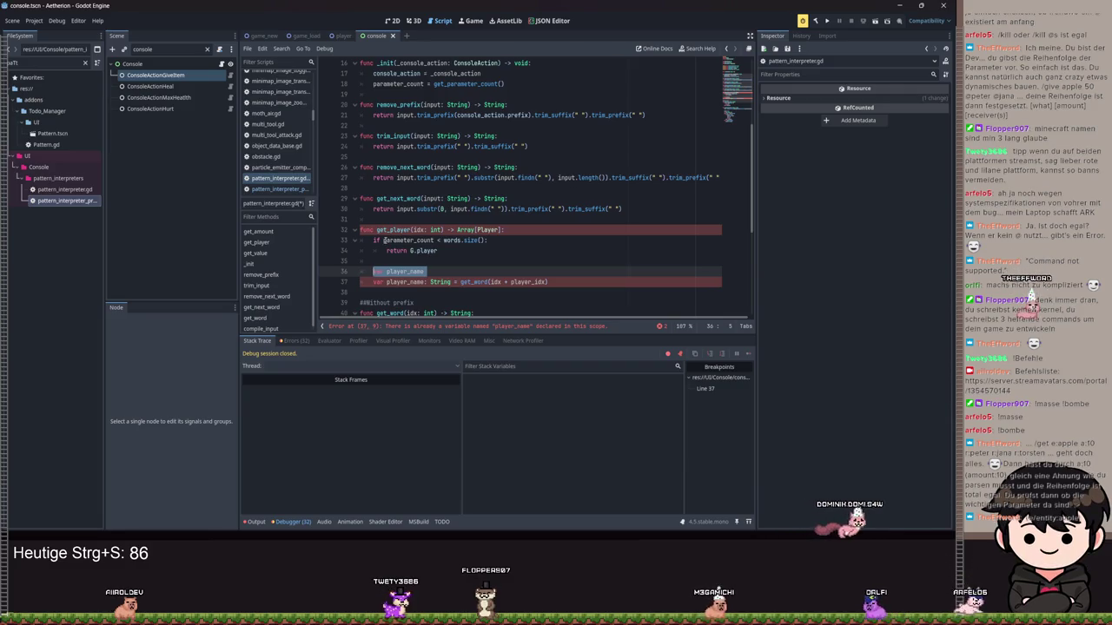
type("var p")
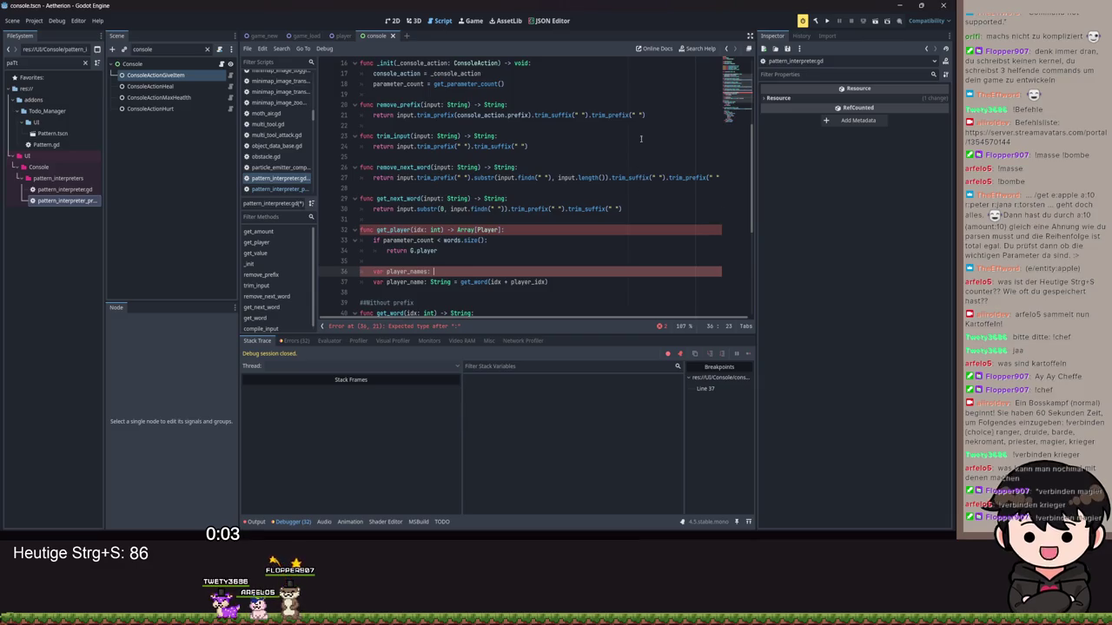
Scroll down through pattern_interpreter.gd and back up to the top.
scroll(538, 226, "down", 2)
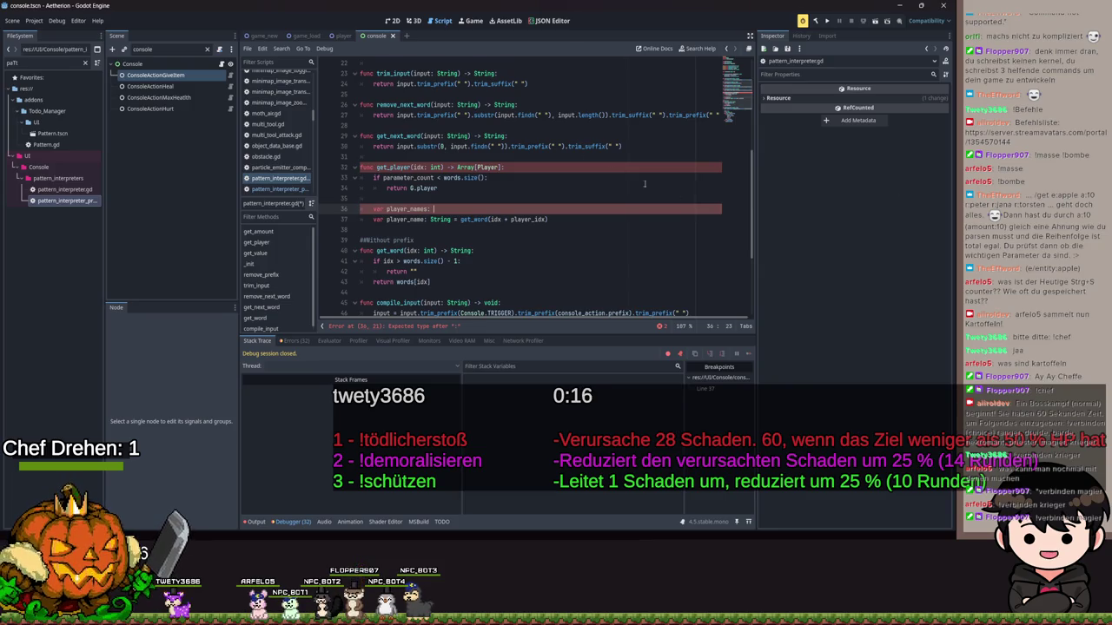
scroll(501, 196, "up", 7)
Declare const AMOUNT_PREFIX: String = "a:" beneath PLAYER_PREFIX.
left_click(501, 198)
key("Return")
key("Return")
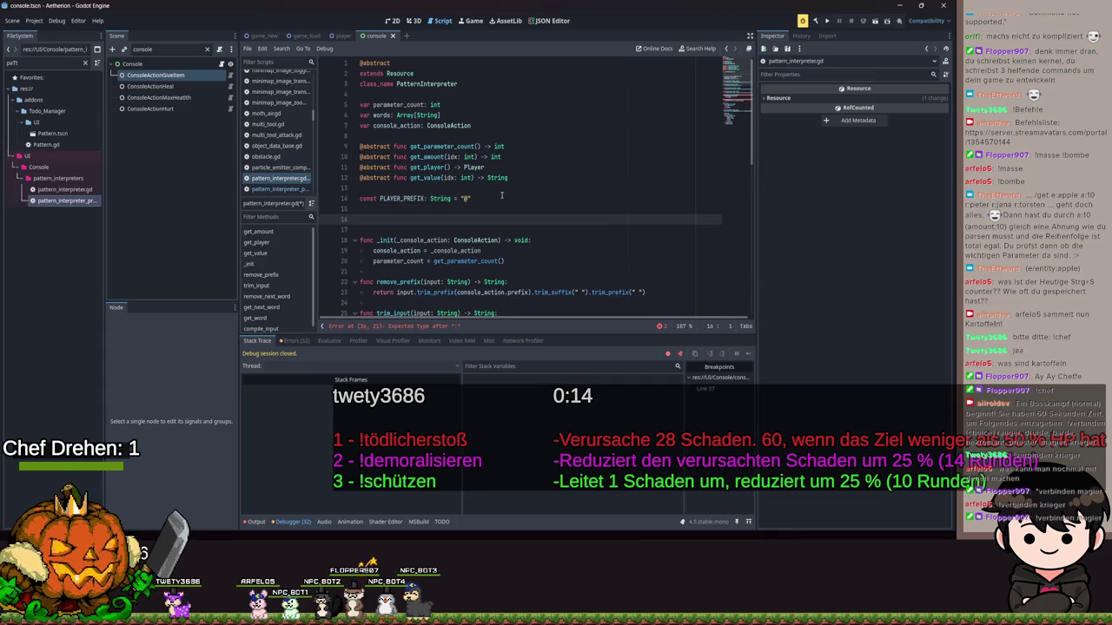
type("const")
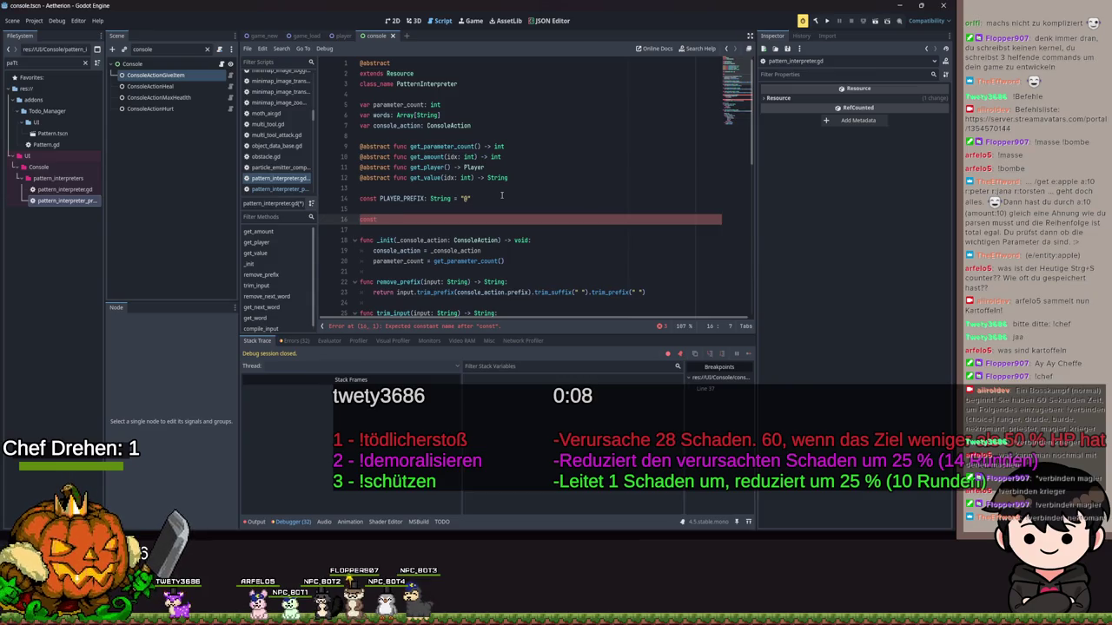
type(" AMOU")
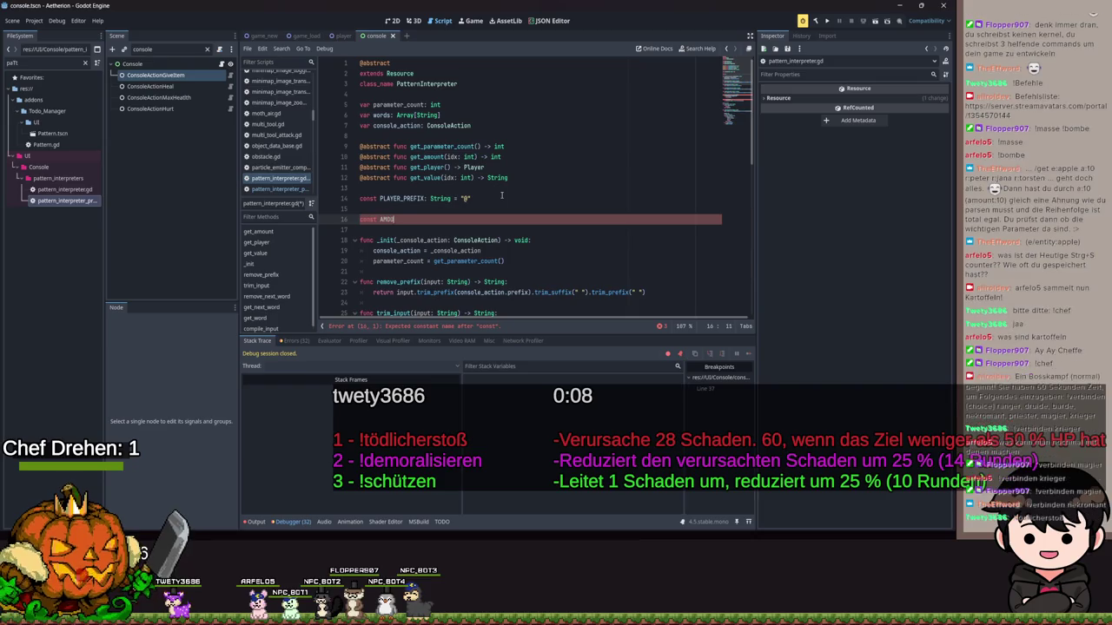
type("NBT_PREFIX: ")
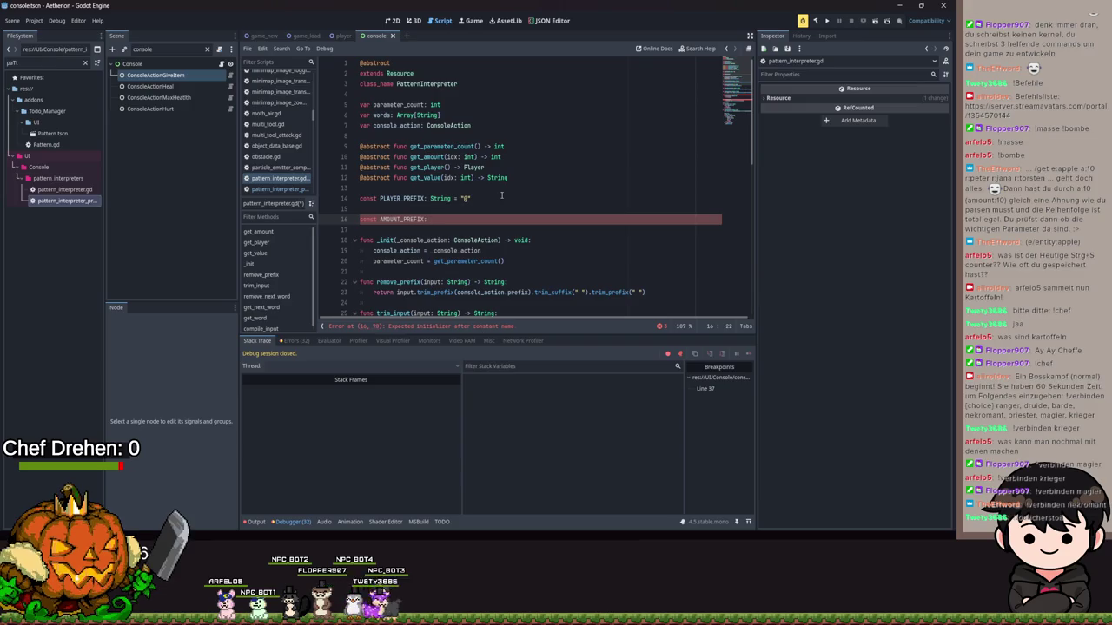
type("String \"#")
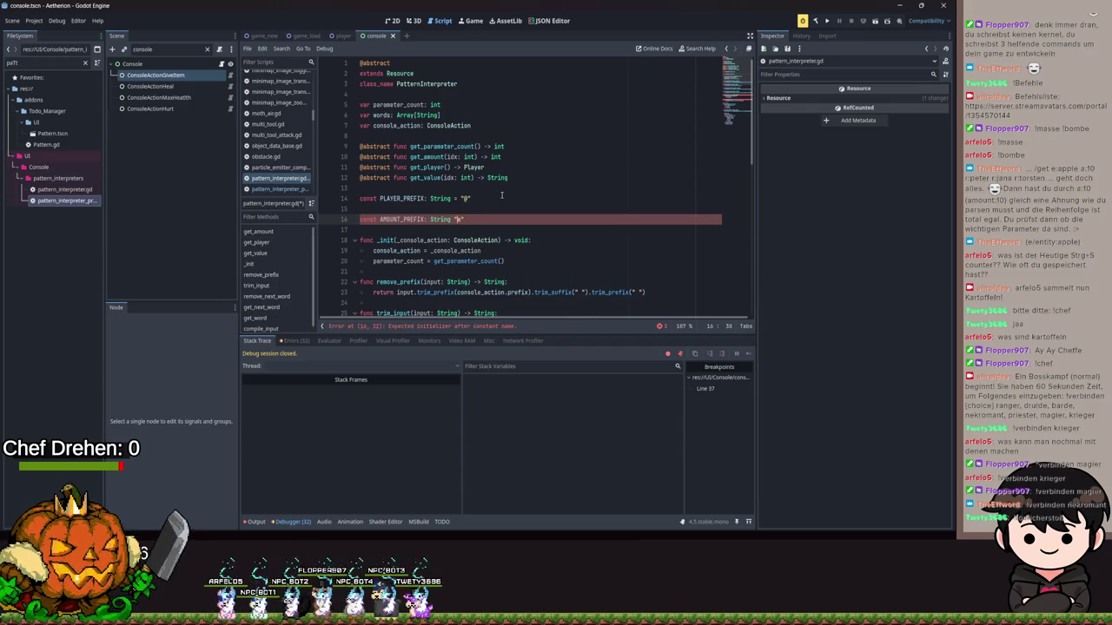
type("a")
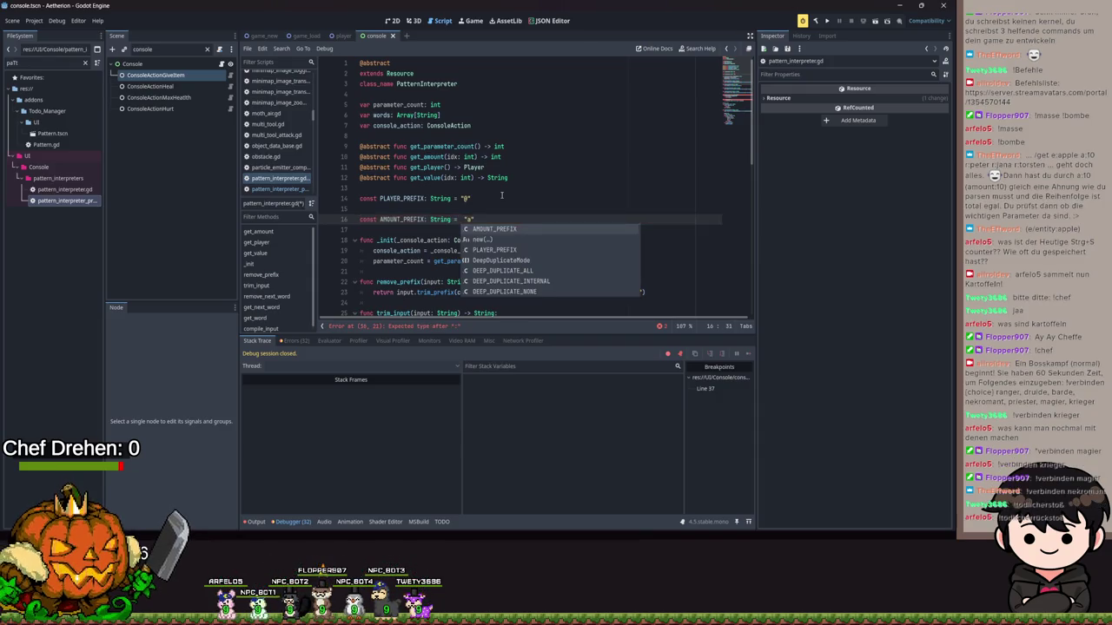
left_click(469, 219)
type(":")
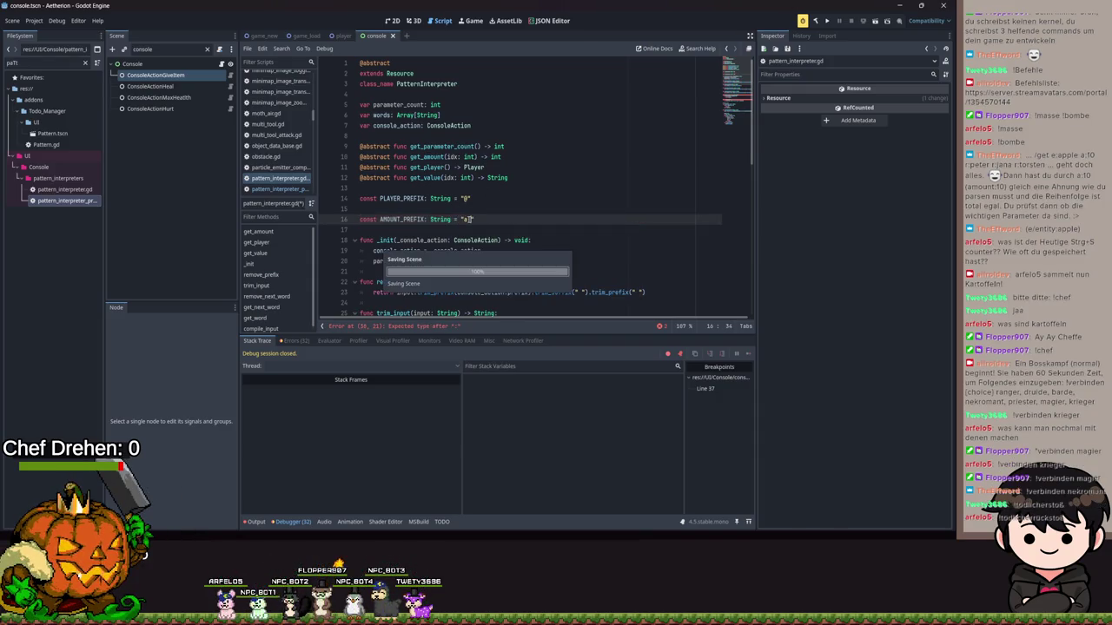
left_click(470, 198)
key("Left")
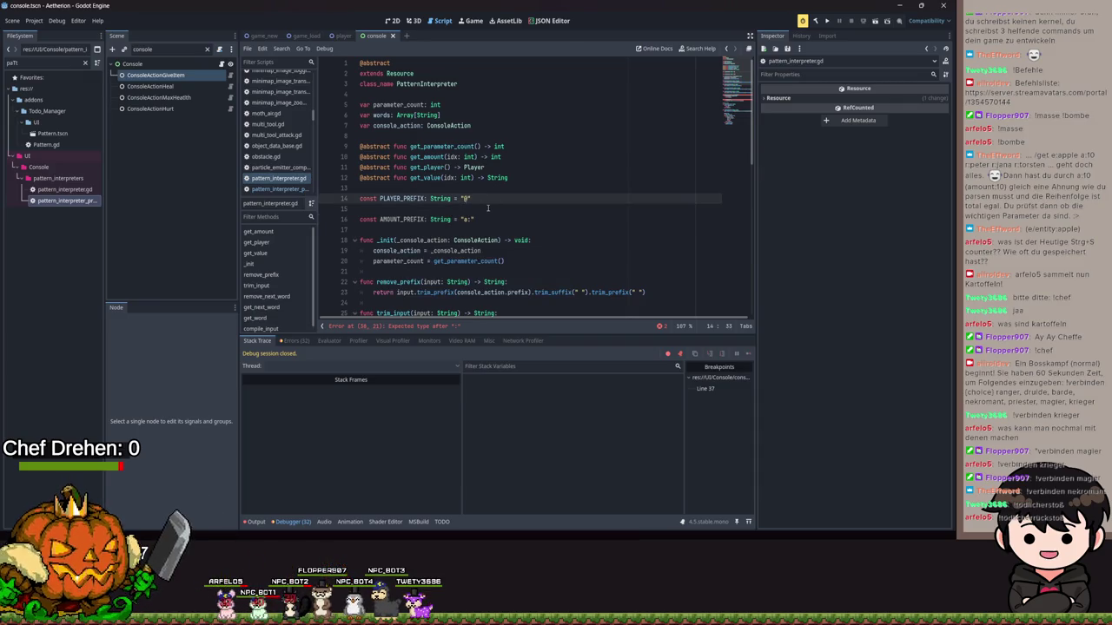
Change PLAYER_PREFIX to "p:", add const VALUE_PREFIX: String = "v:" below, and save.
key("Down")
key("Delete")
key("End")
key("Return")
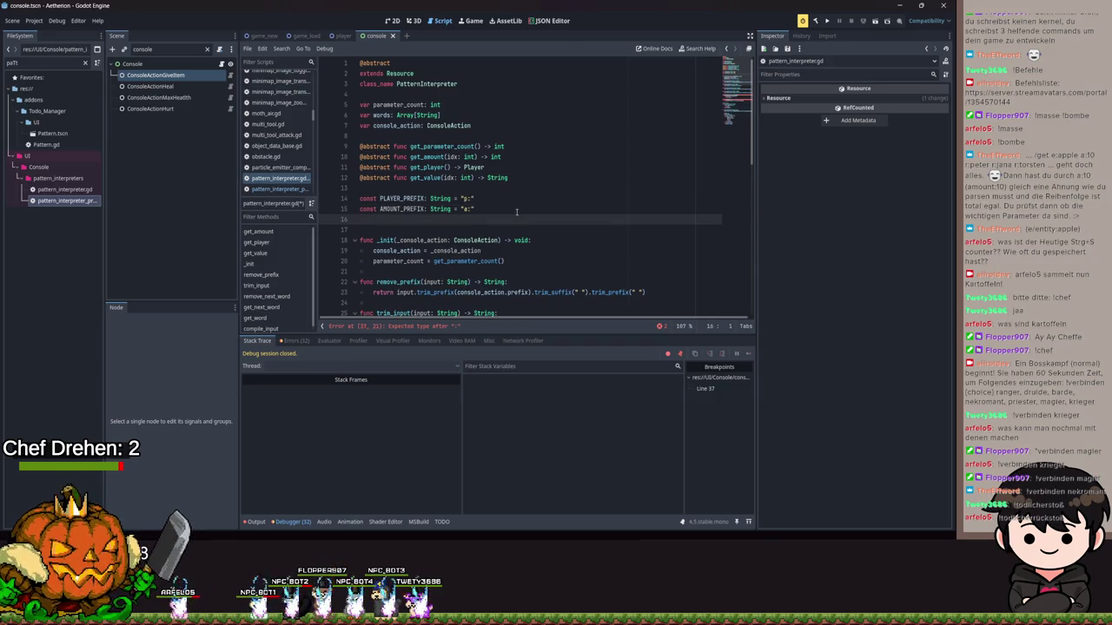
type("const ")
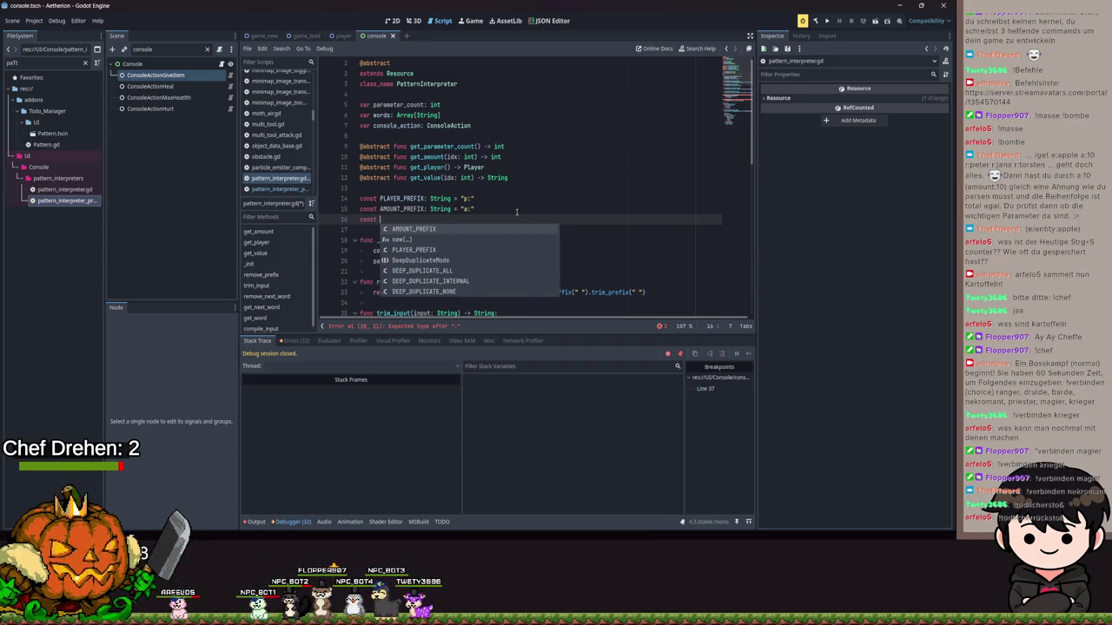
type("VALUE")
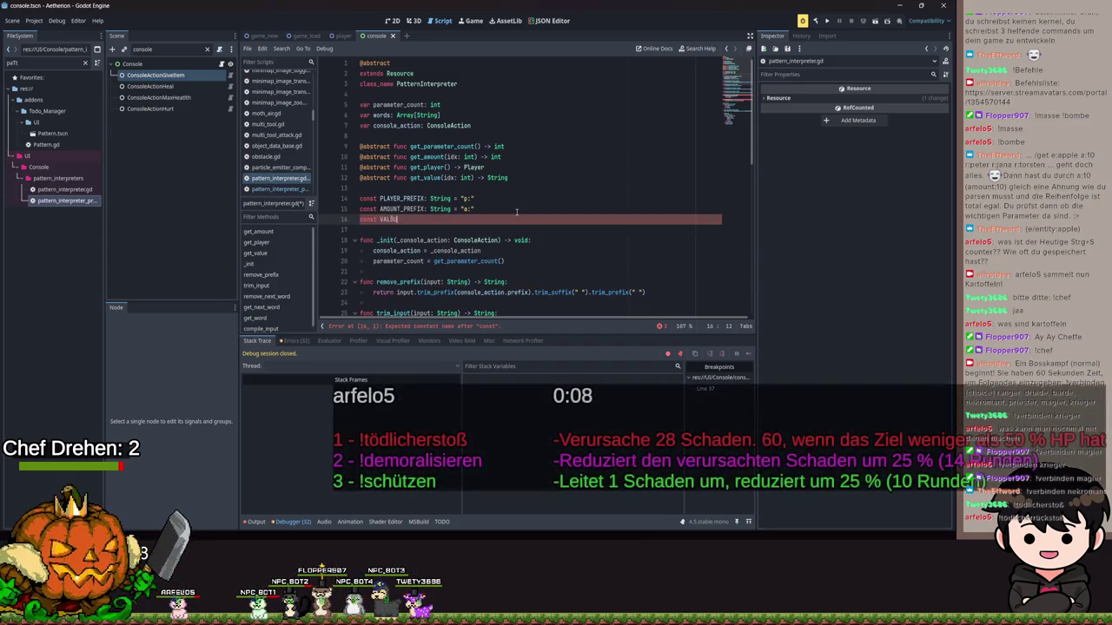
type("_PRE")
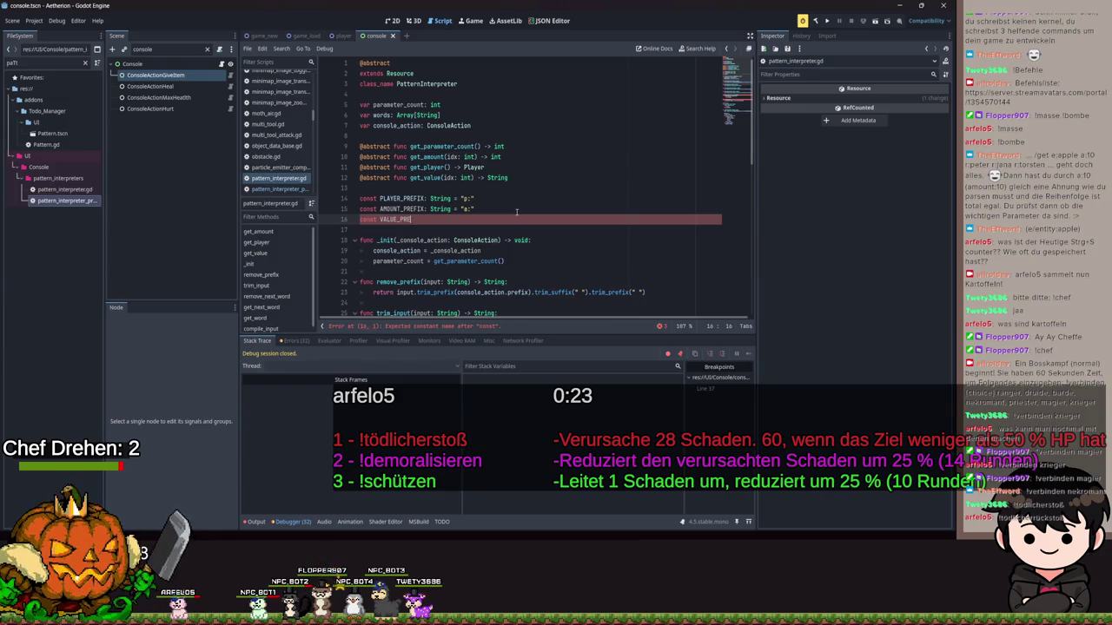
type("FIX: Stri")
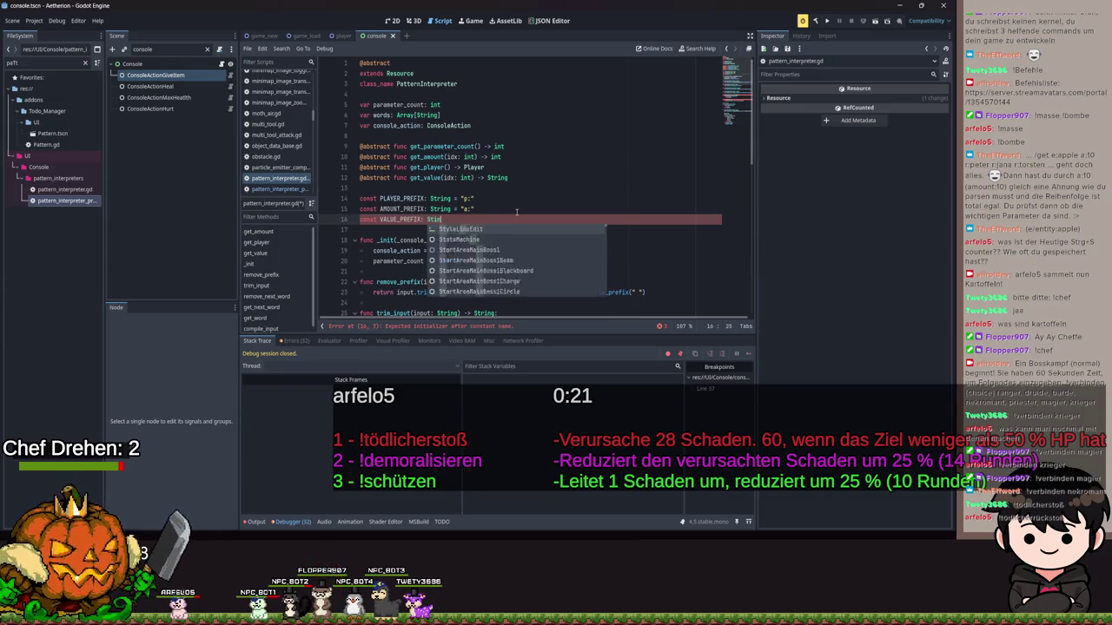
type("ng = \"")
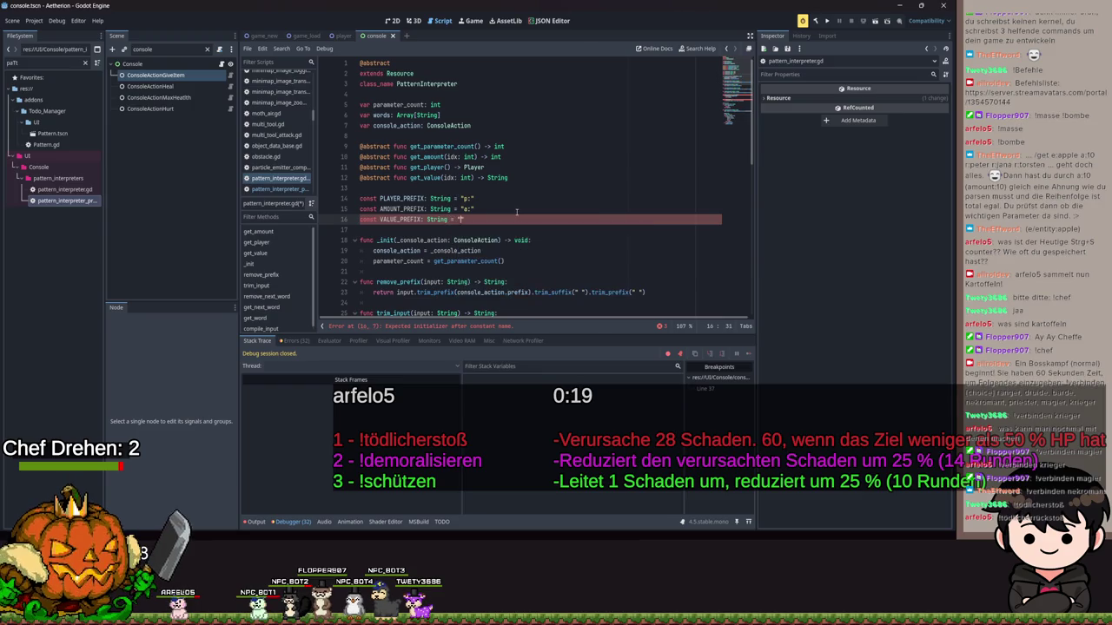
type("v")
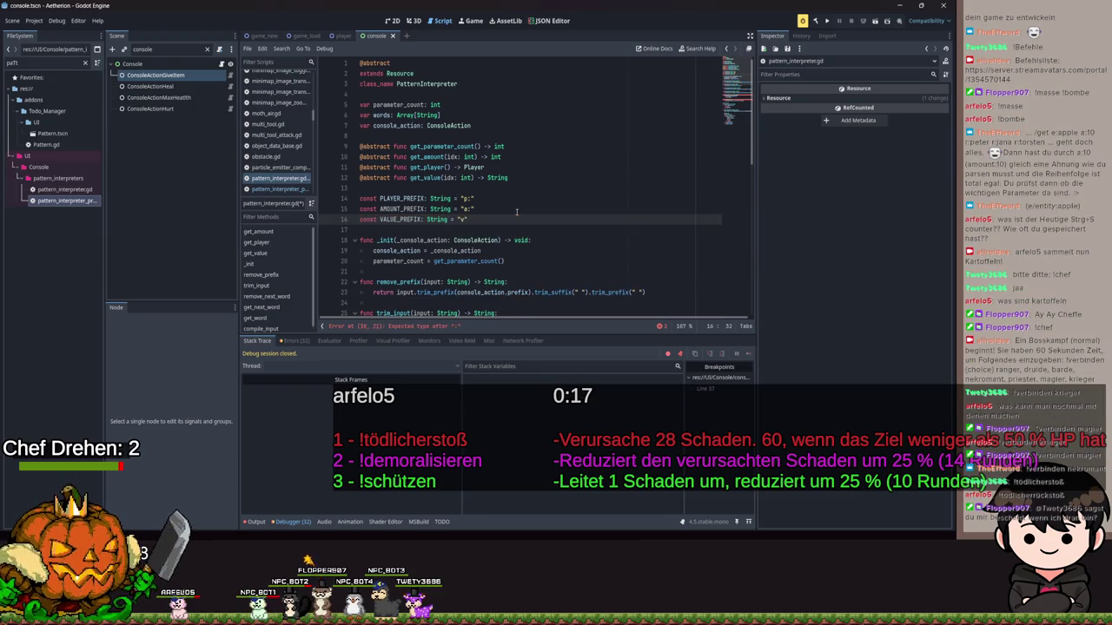
key("Right")
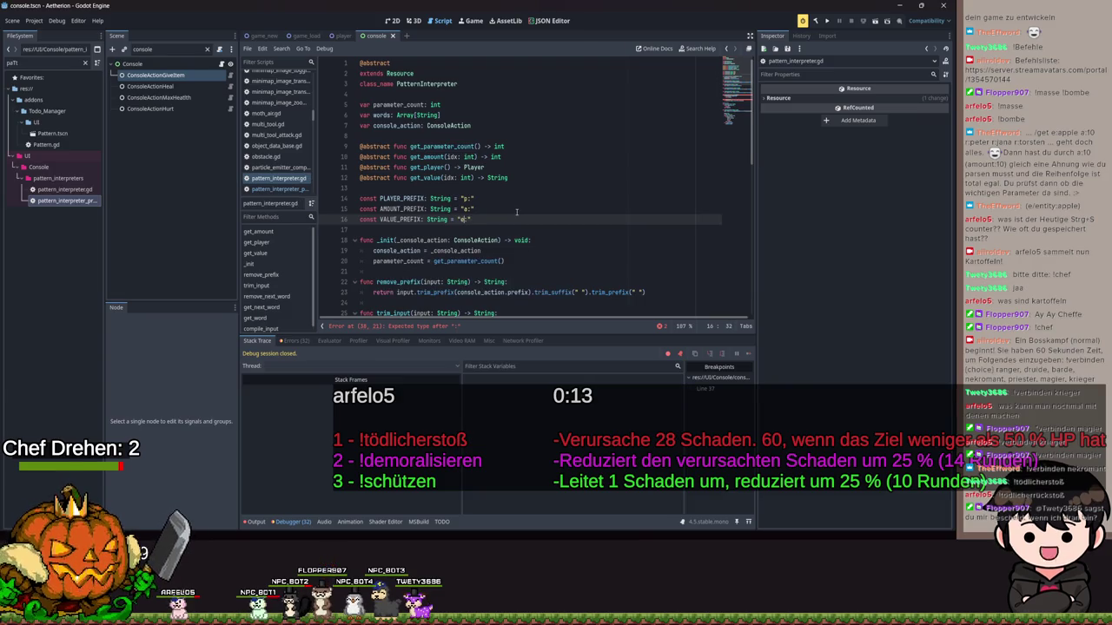
key("Left")
key("Left")
key("ctrl+s")
scroll(516, 212, "down", 8)
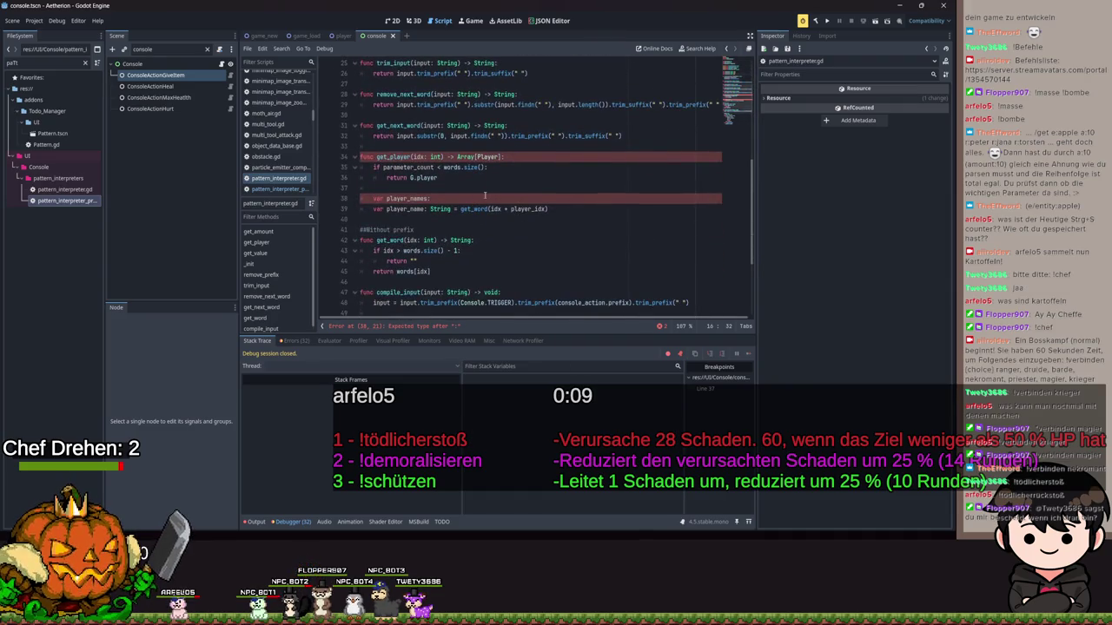
scroll(479, 195, "up", 1)
left_click(451, 229)
scroll(486, 224, "up", 7)
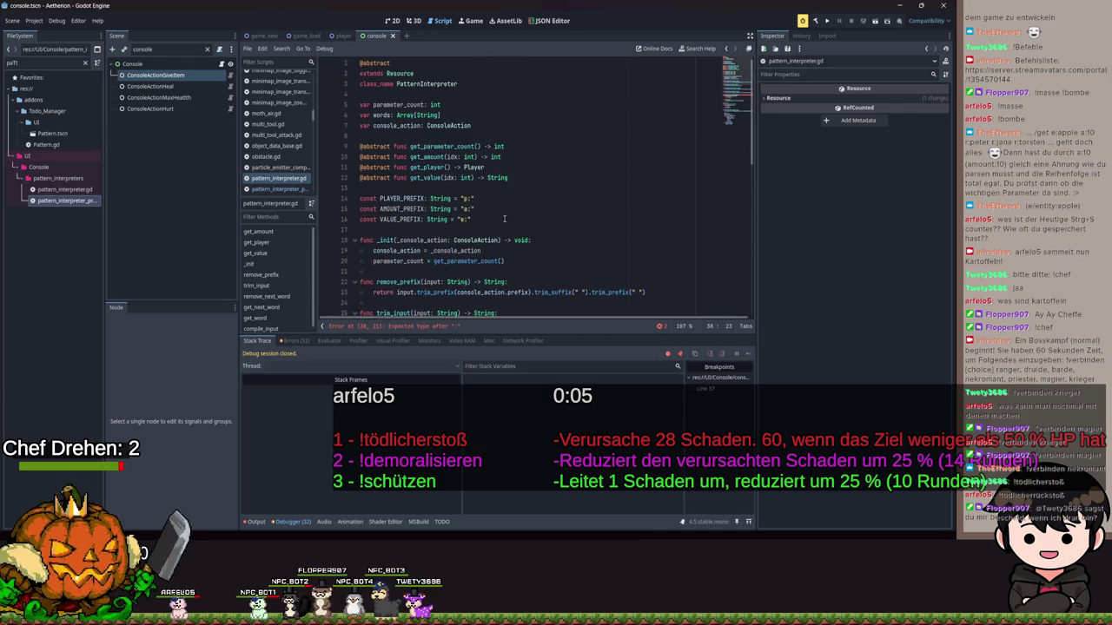
scroll(524, 172, "down", 8)
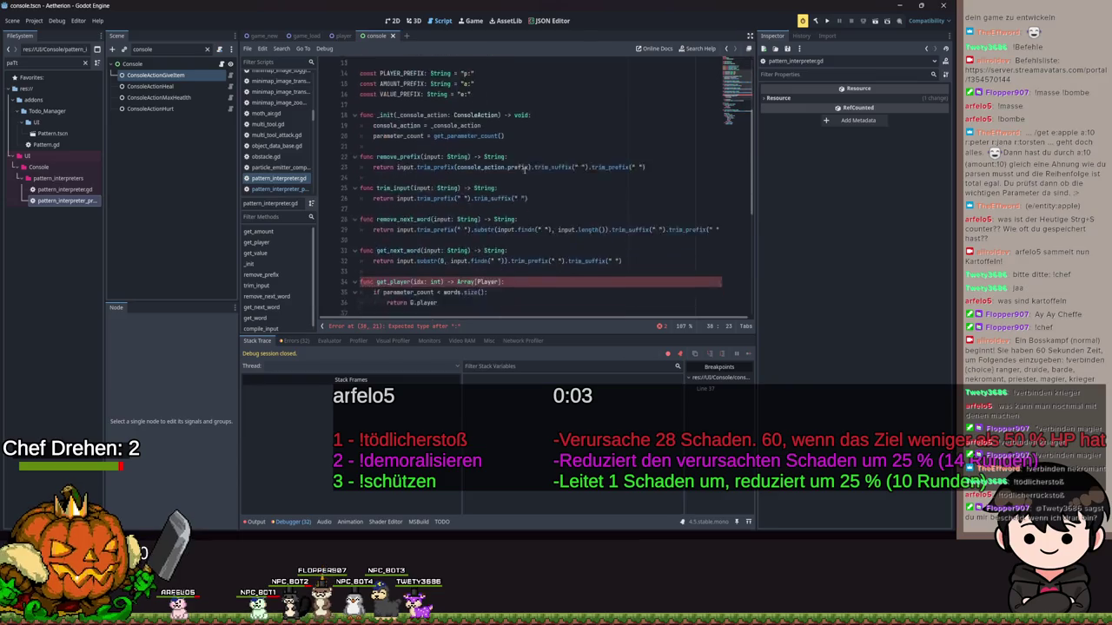
scroll(501, 285, "up", 2)
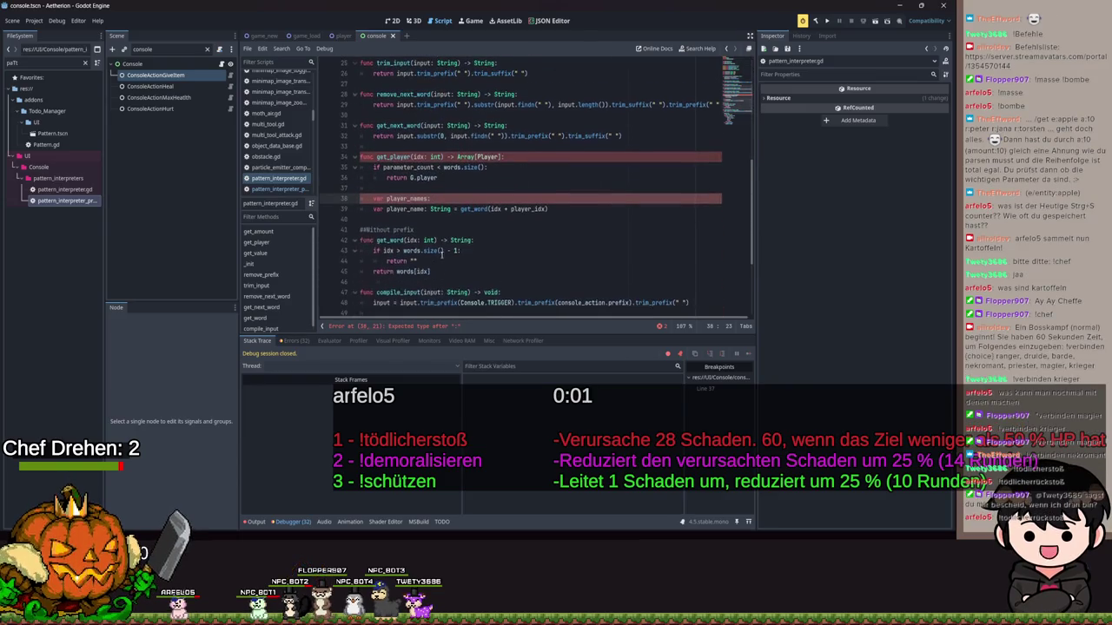
scroll(490, 209, "down", 2)
scroll(490, 208, "down", 3)
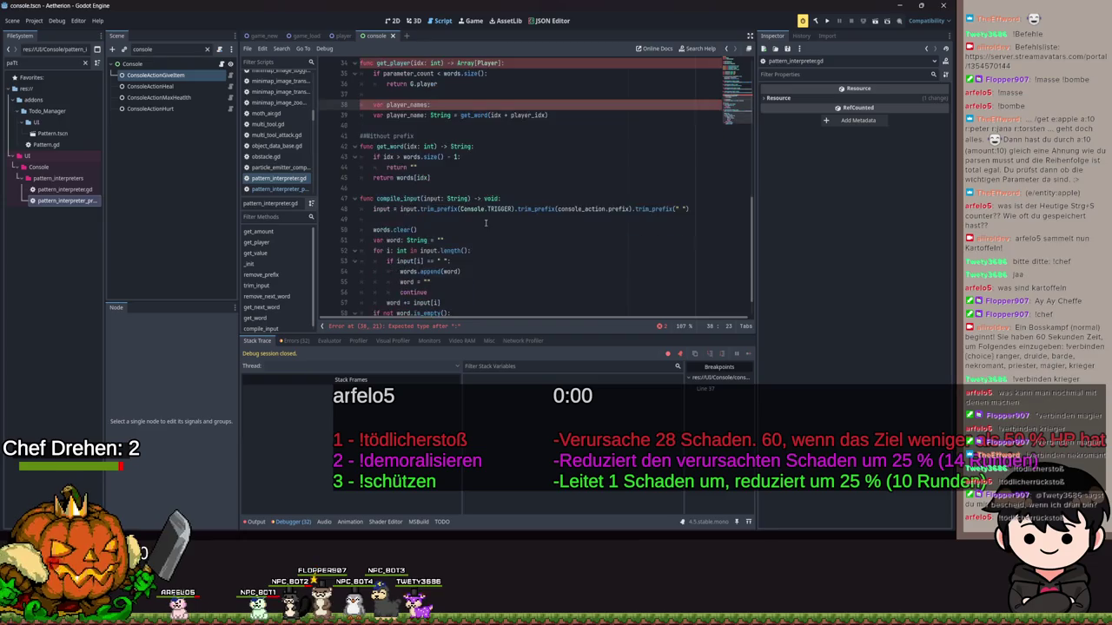
scroll(486, 221, "up", 2)
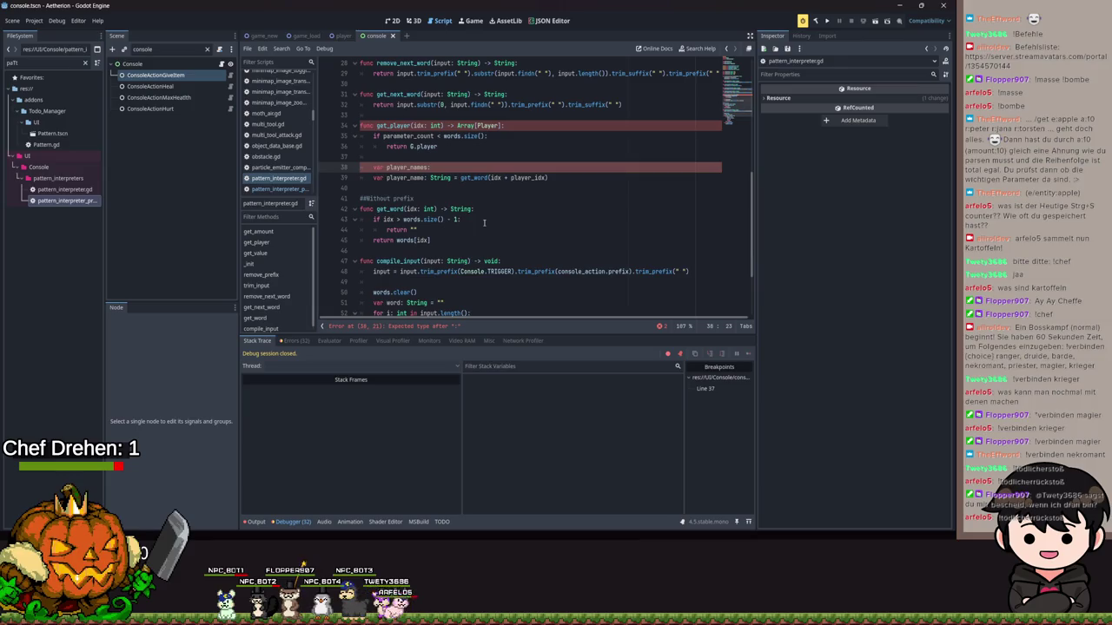
double_click(460, 209)
mouse_move(458, 208)
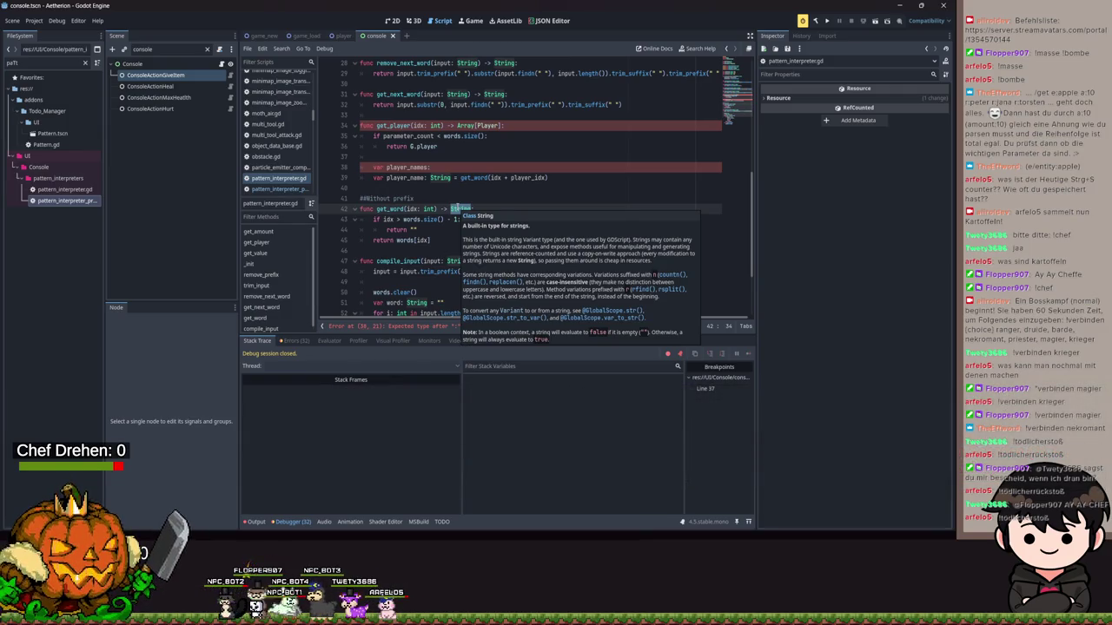
left_click(426, 217)
scroll(424, 219, "down", 3)
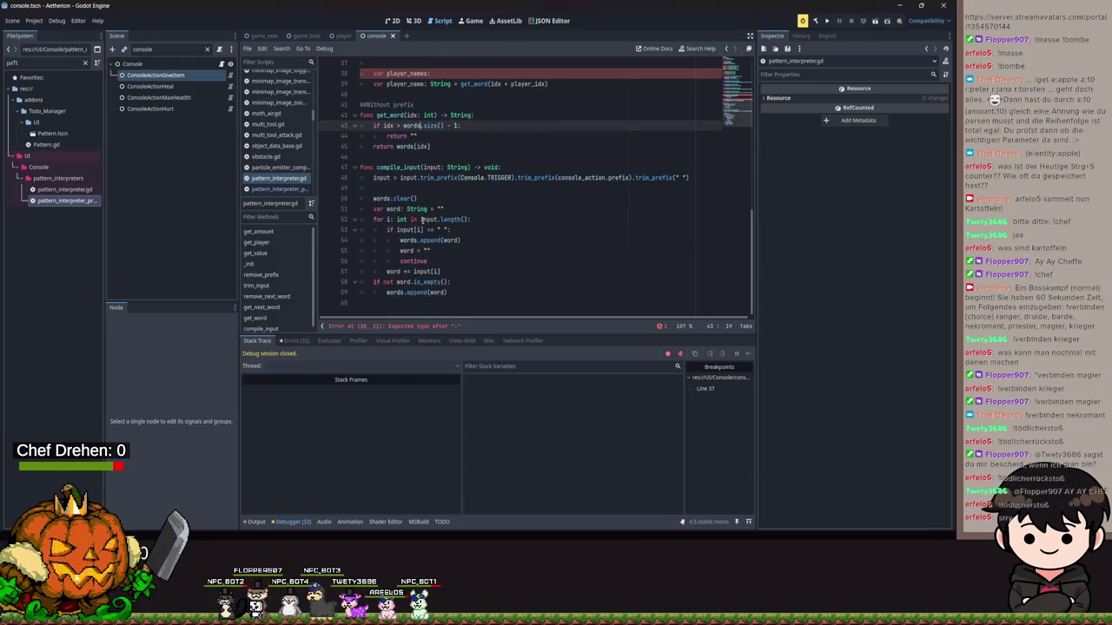
left_click_drag(688, 178, 344, 177)
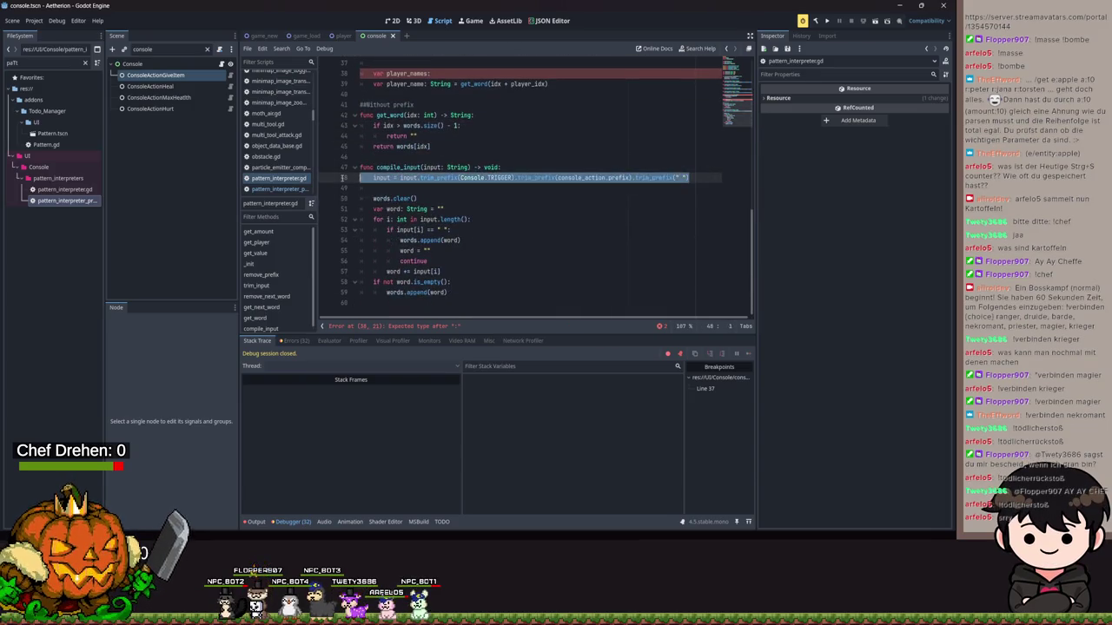
left_click(566, 209)
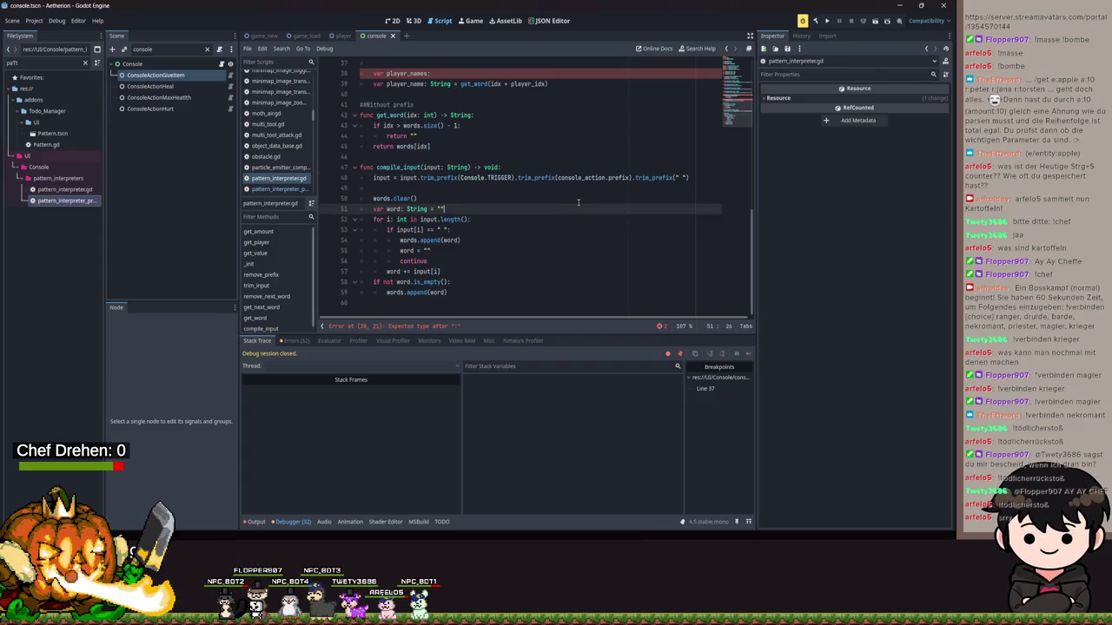
scroll(525, 179, "up", 2)
scroll(526, 179, "up", 6)
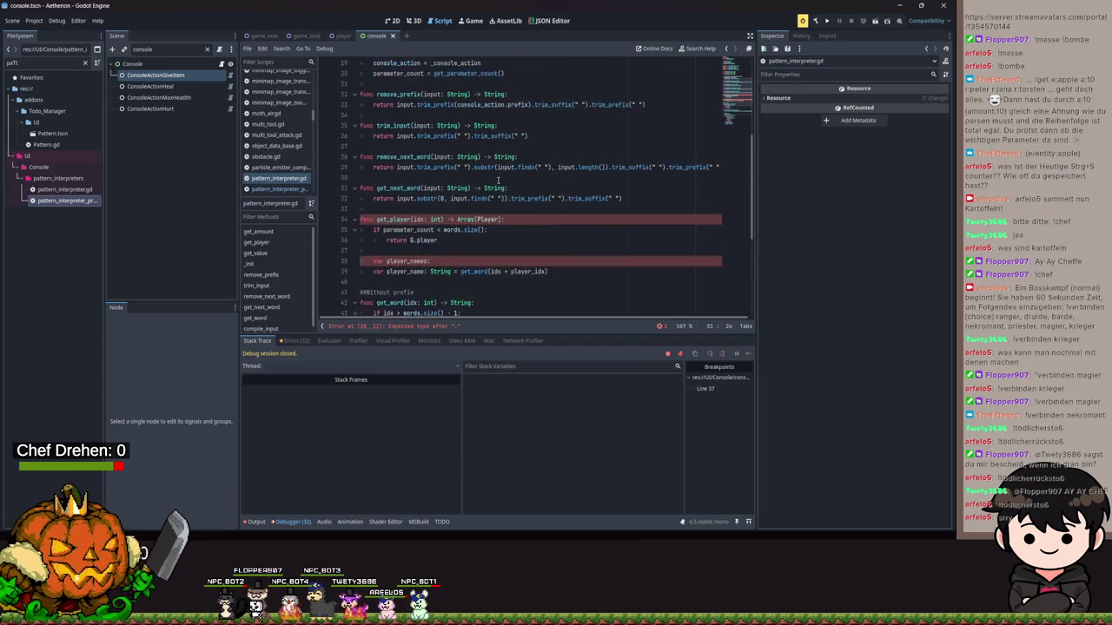
scroll(473, 283, "down", 3)
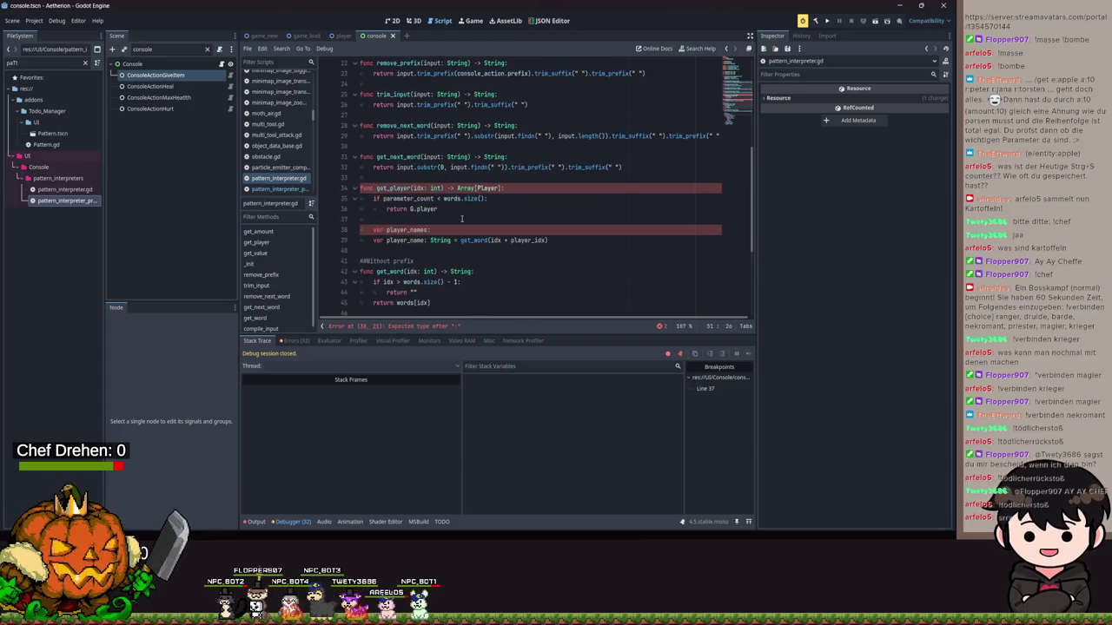
double_click(79, 200)
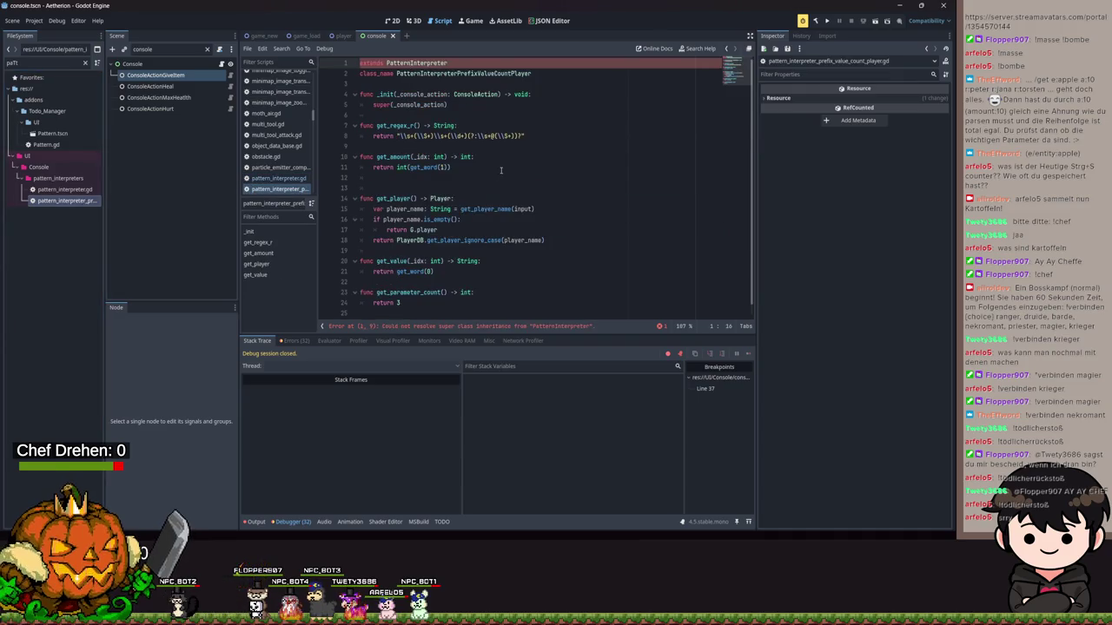
left_click_drag(450, 167, 396, 167)
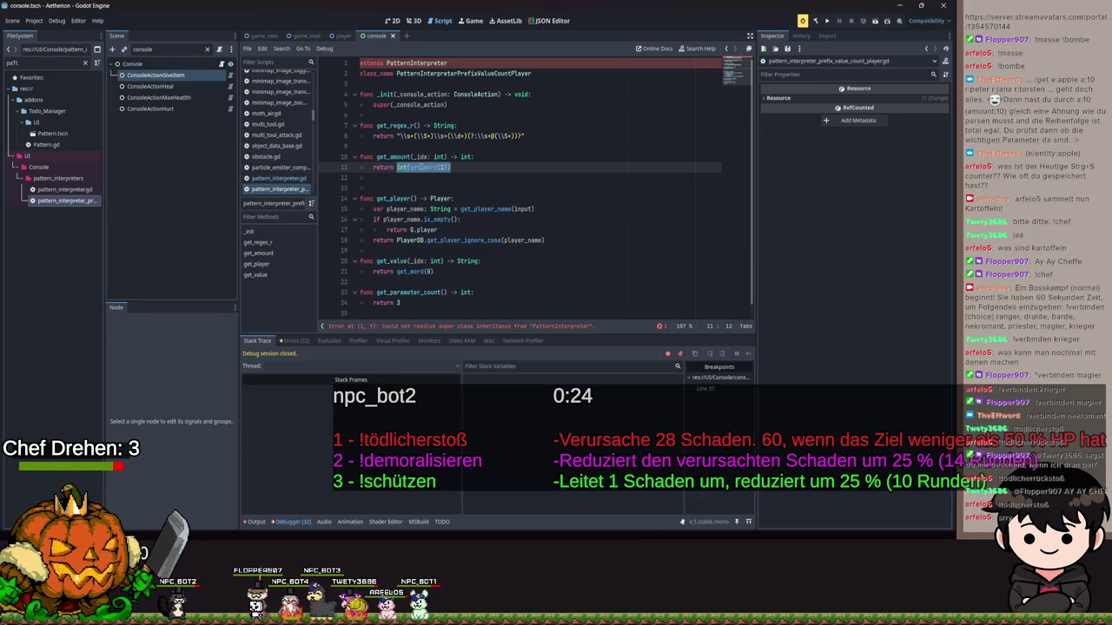
left_click(396, 198, "ctrl")
scroll(512, 201, "up", 5)
scroll(521, 198, "down", 7)
scroll(551, 188, "down", 3)
scroll(551, 188, "up", 1)
scroll(470, 238, "up", 9)
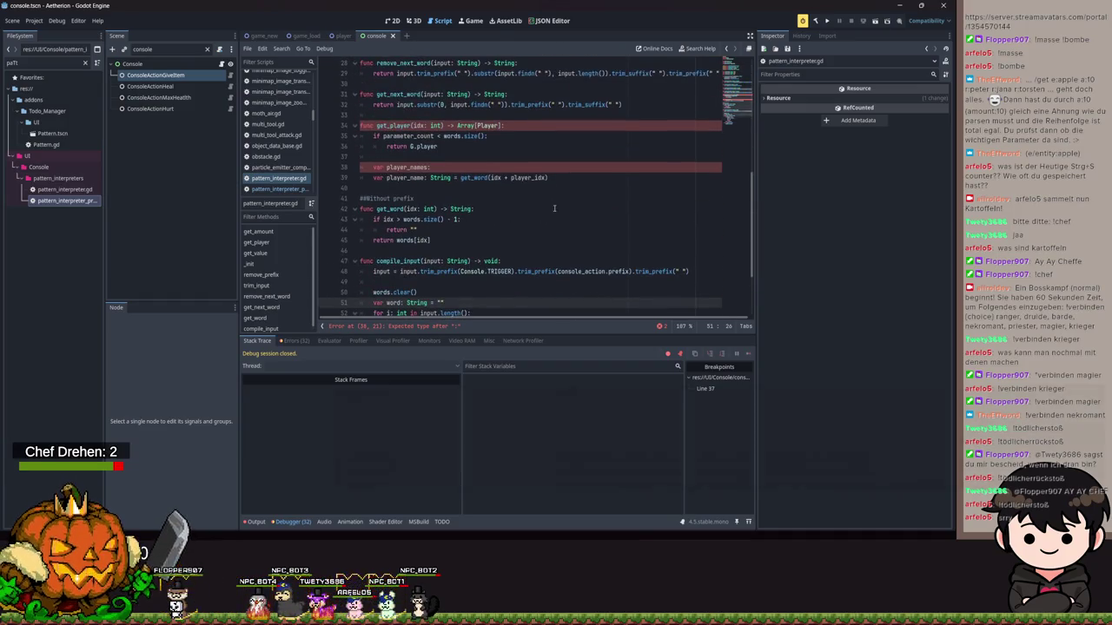
scroll(512, 118, "up", 1)
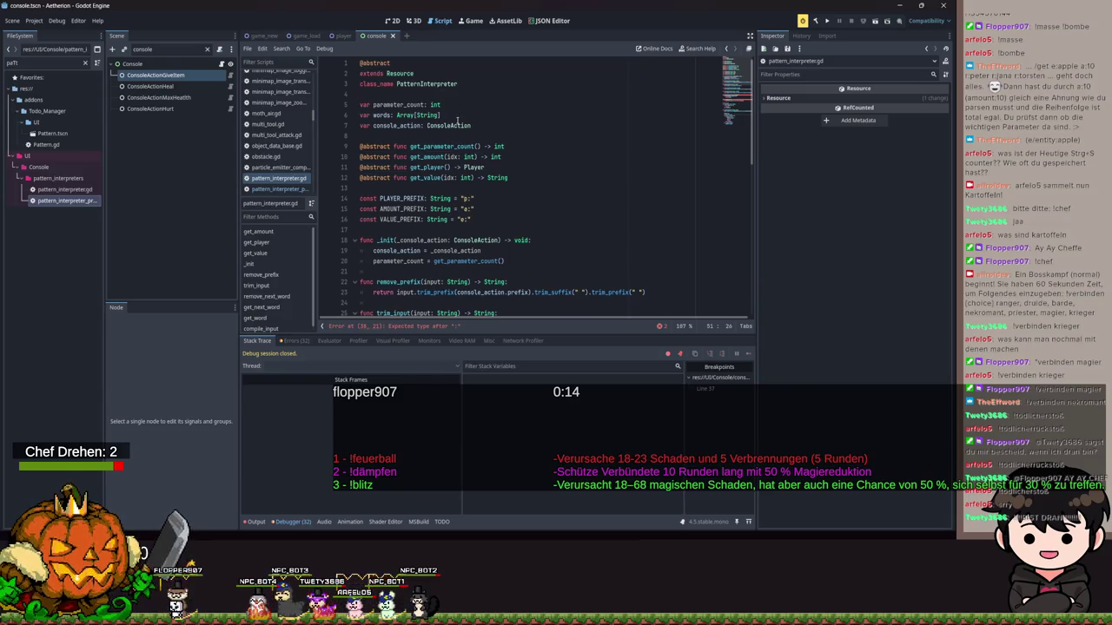
left_click_drag(443, 105, 379, 106)
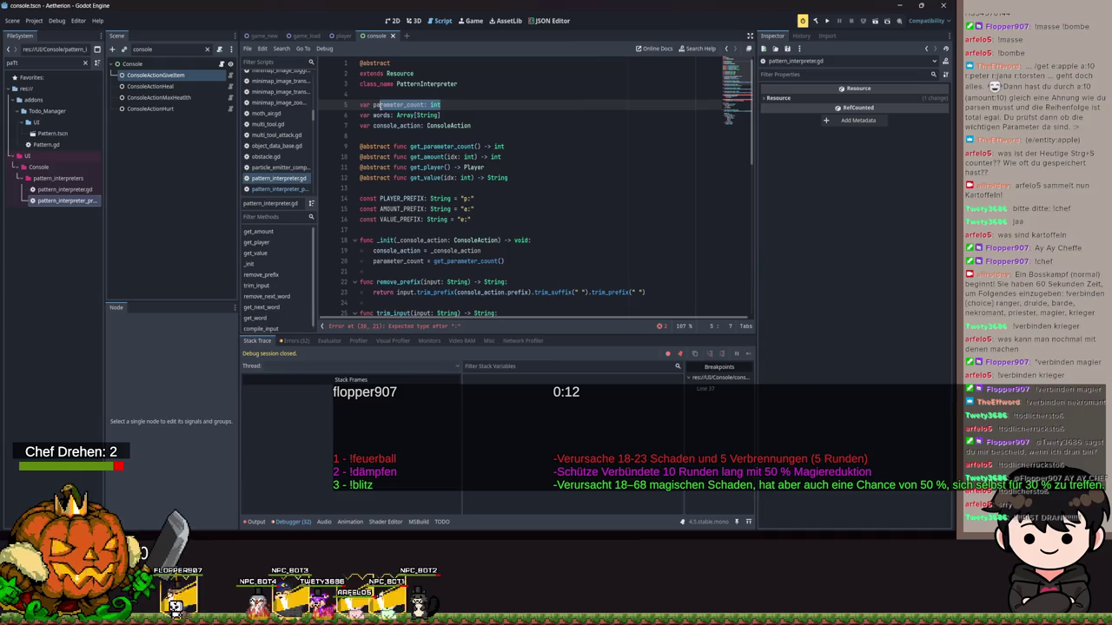
left_click(541, 126)
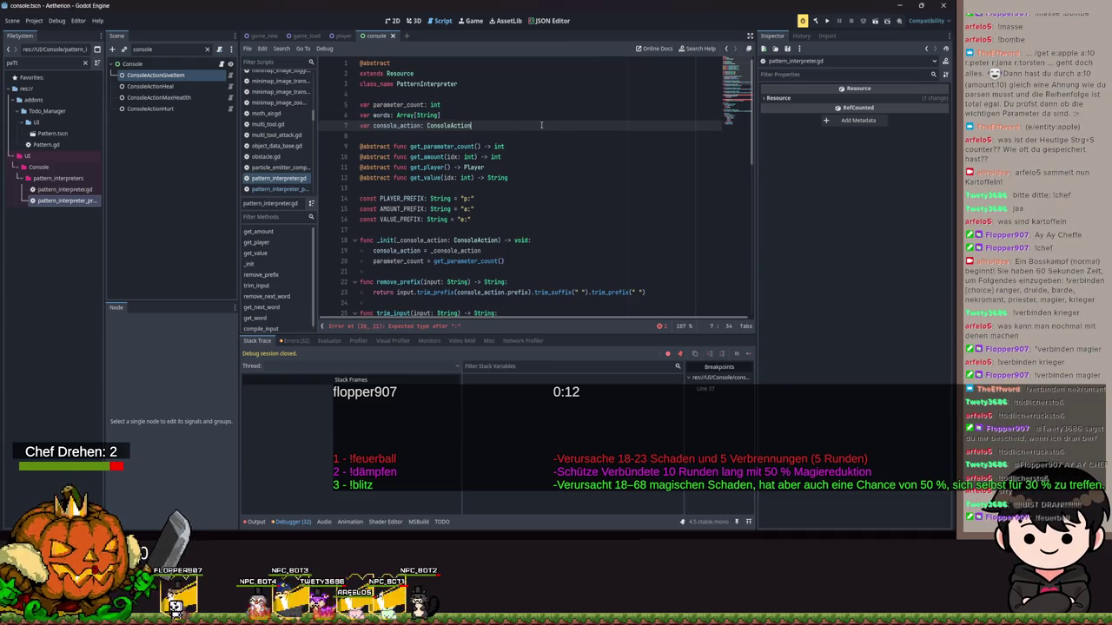
scroll(565, 144, "down", 5)
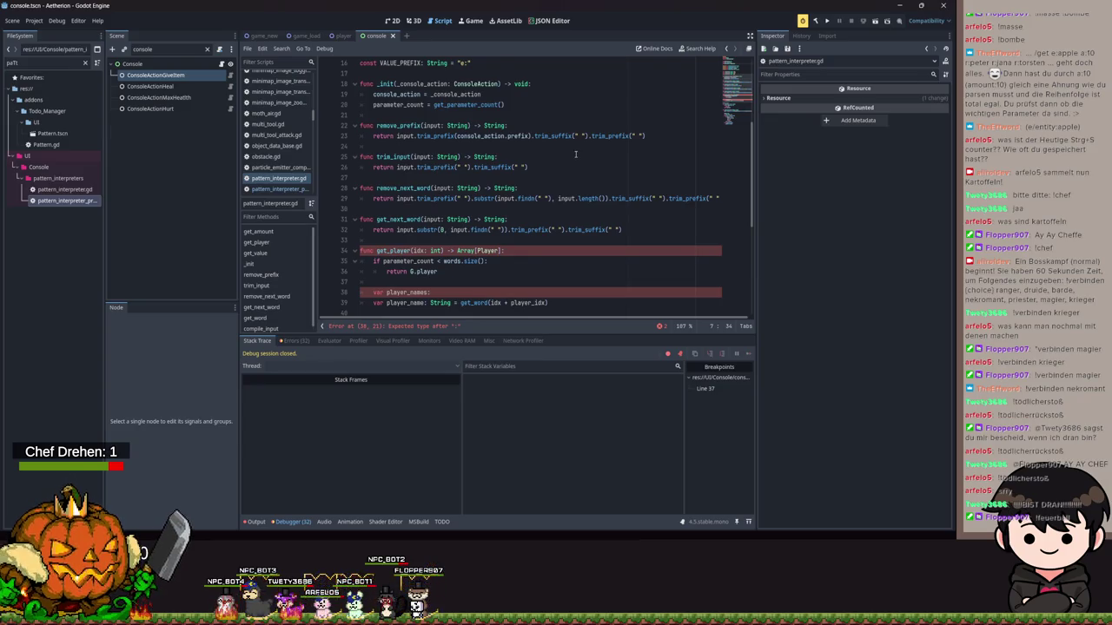
scroll(575, 154, "up", 5)
left_click(443, 111)
scroll(442, 112, "down", 5)
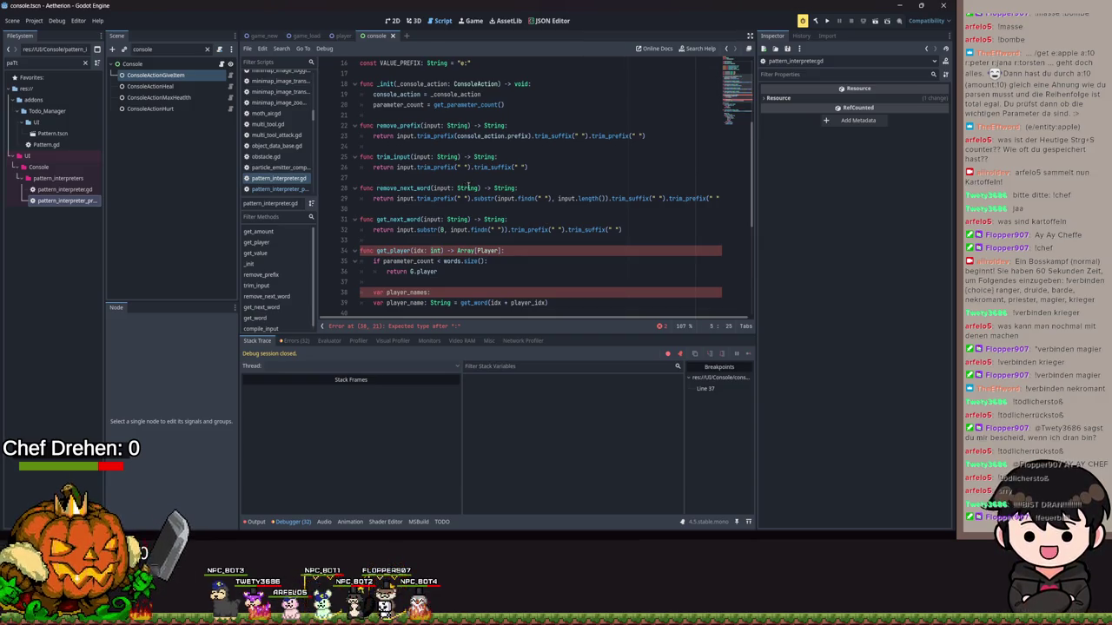
left_click(534, 167)
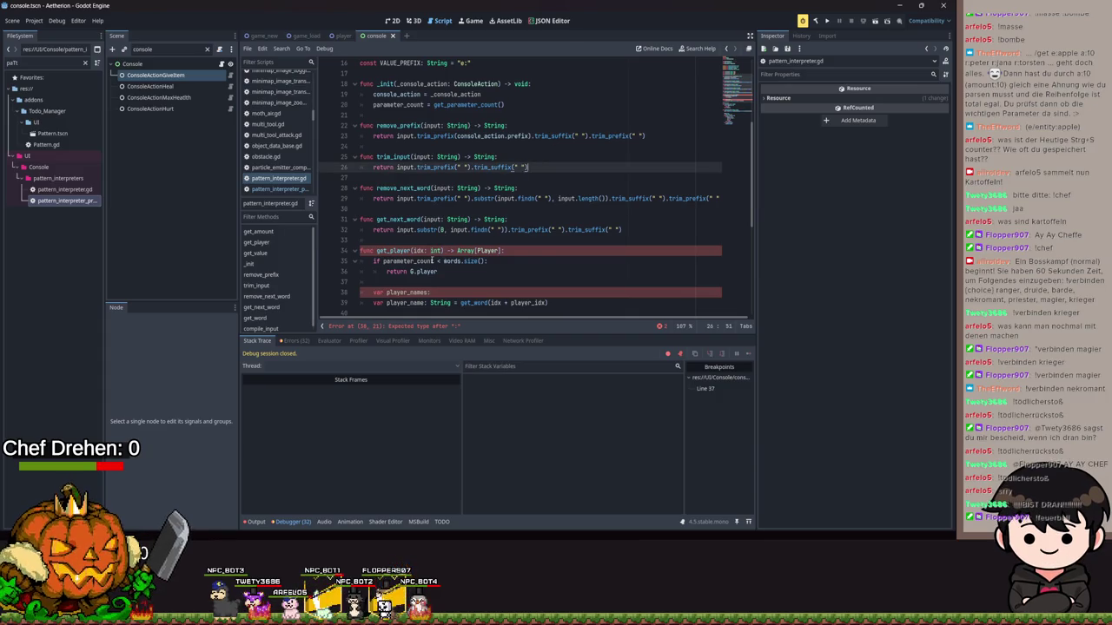
scroll(437, 261, "down", 3)
left_click(572, 213)
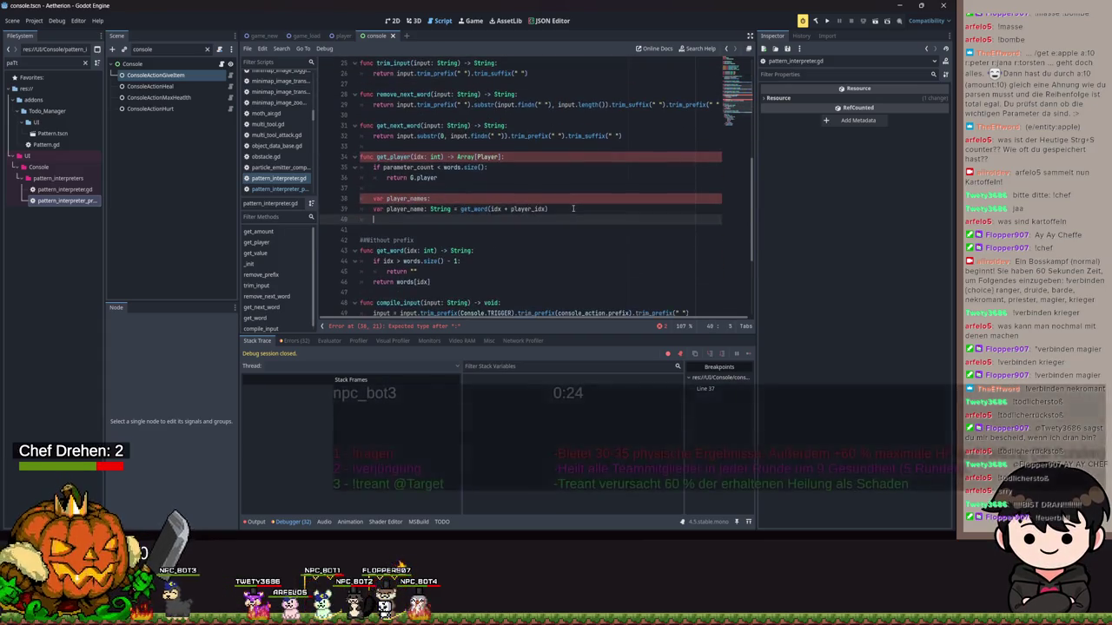
Start a get_amount function below get_player with an Array[int] return type.
key("Return")
key("BackSpace")
type("func get_")
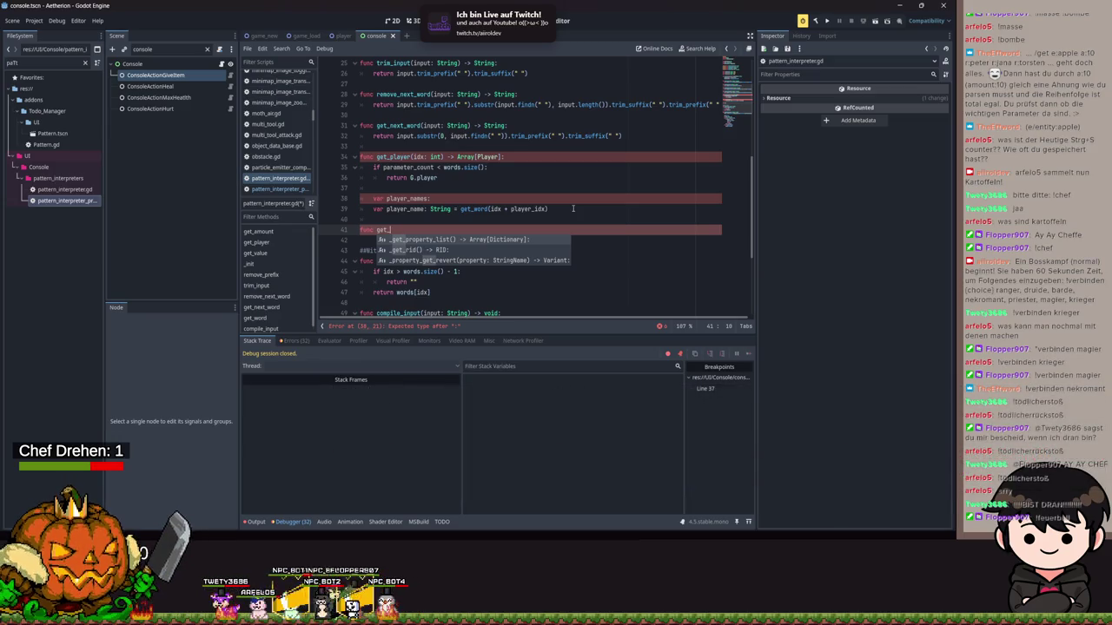
type("amounmt")
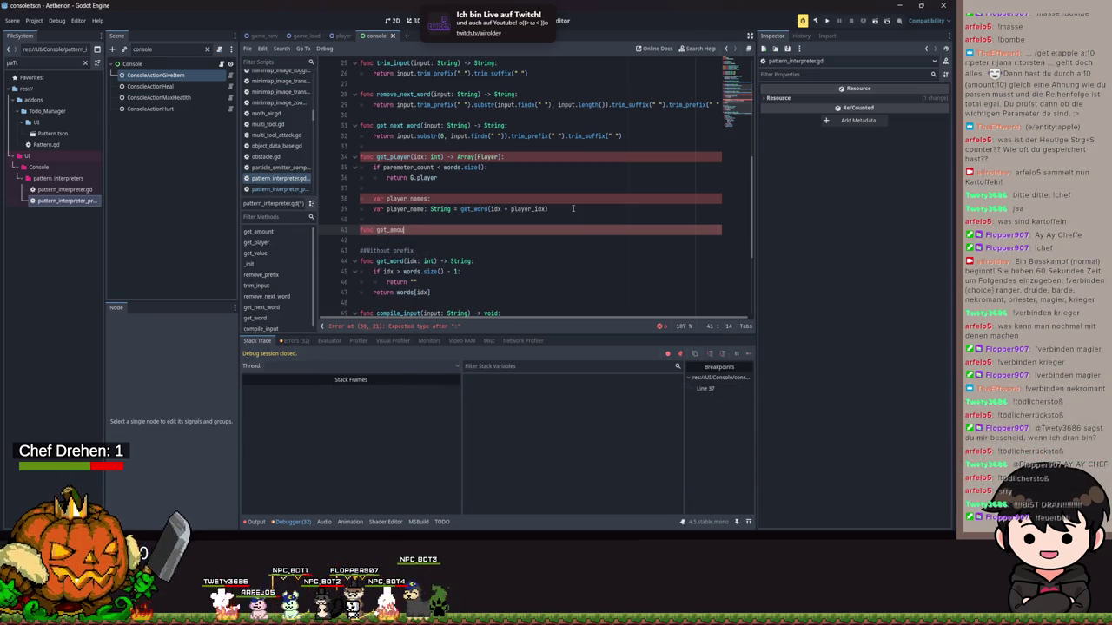
key("BackSpace")
key("BackSpace")
type("t")
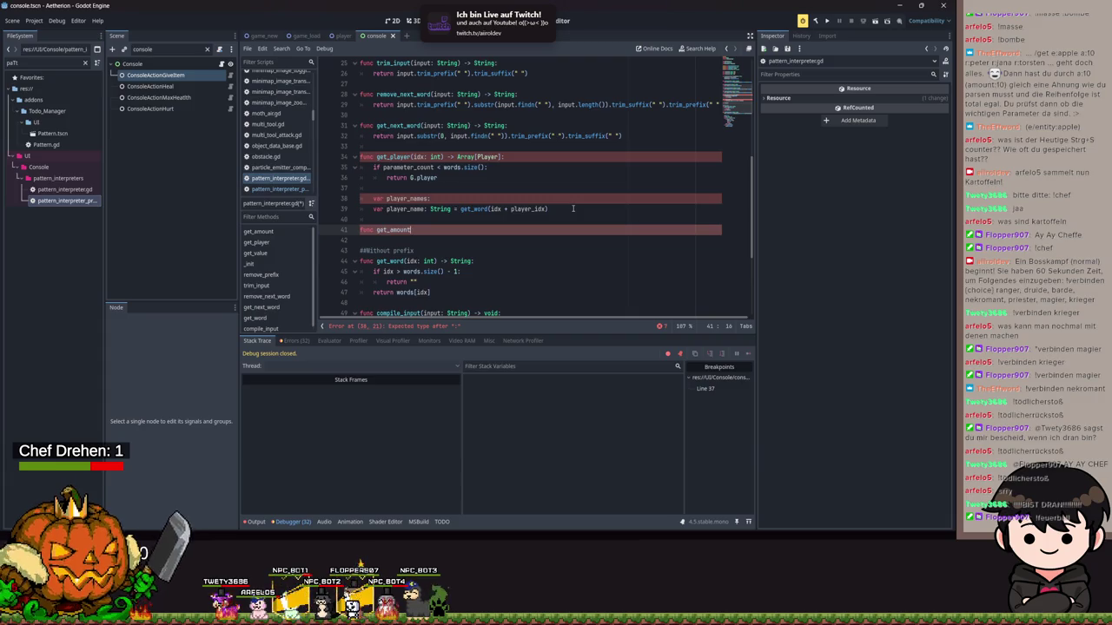
scroll(448, 146, "up", 7)
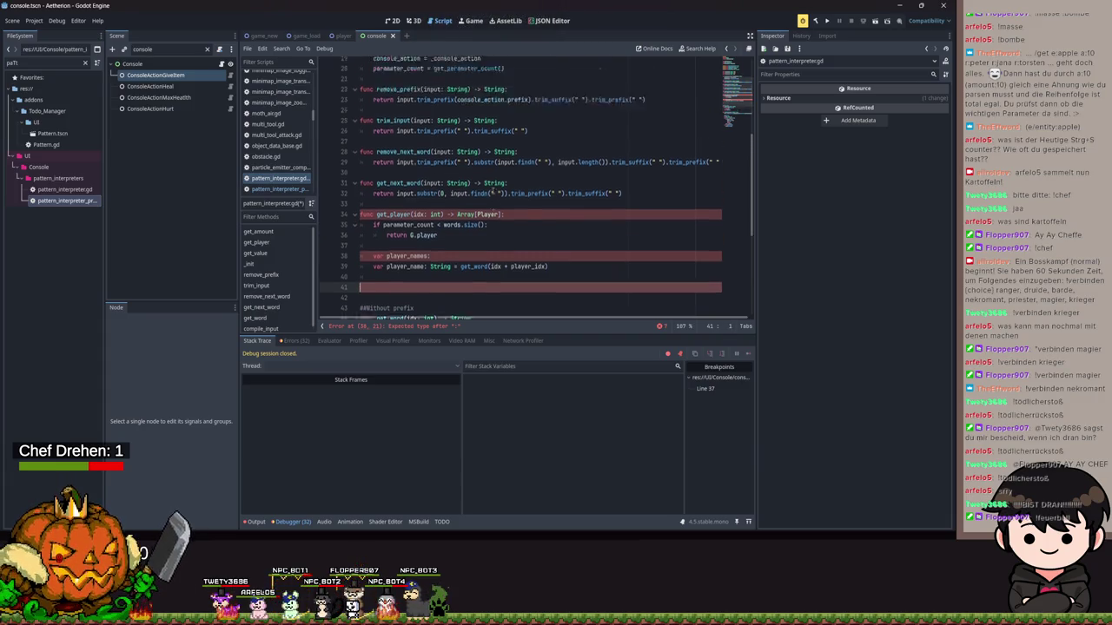
double_click(497, 126)
type("Array")
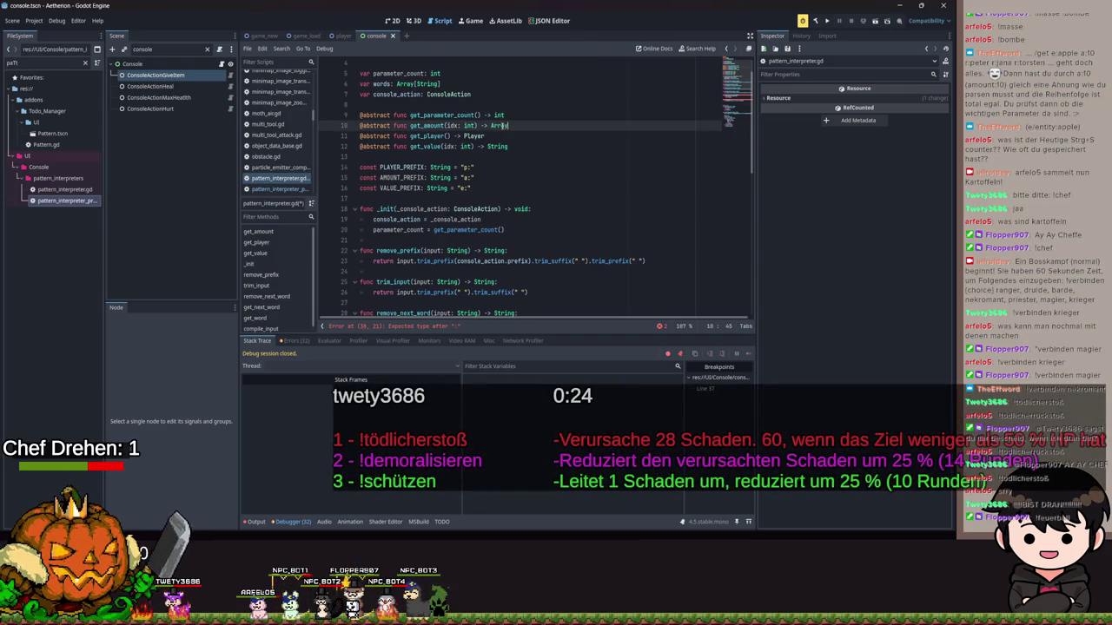
type("[int")
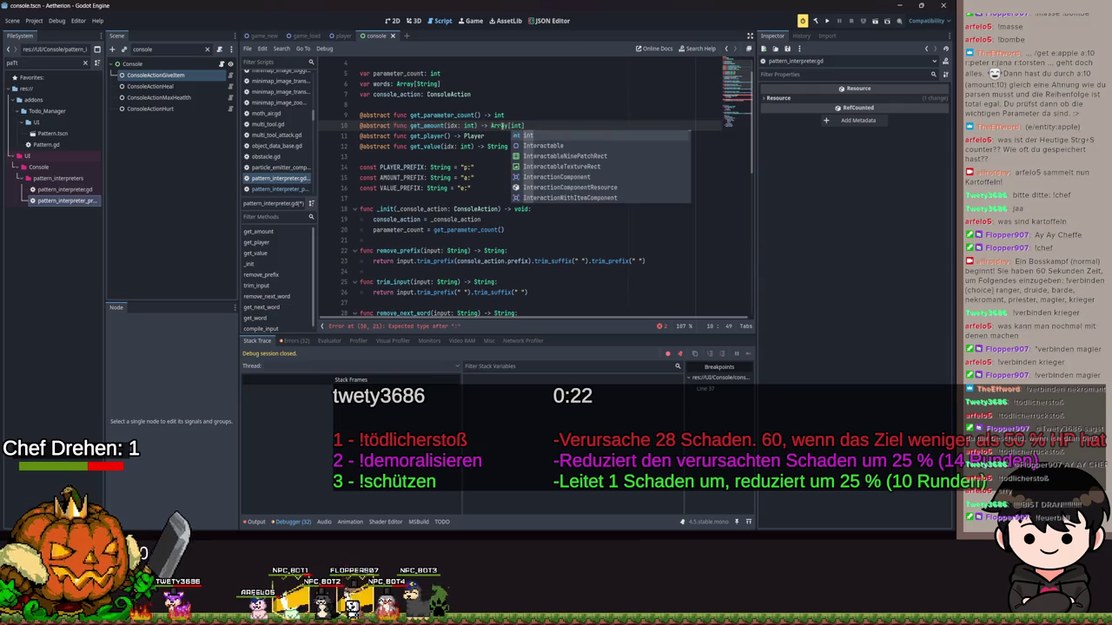
left_click_drag(361, 126, 393, 126)
key("BackSpace")
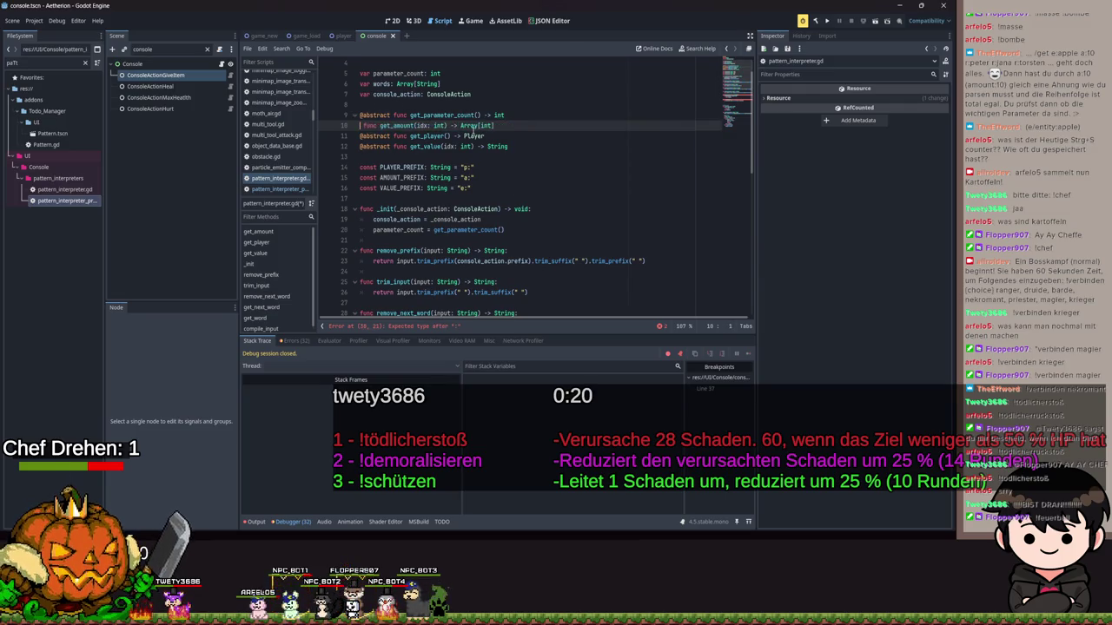
key("Delete")
left_click(507, 126)
key("alt+Down")
key("alt+Down")
key("alt+Down")
key("alt+Down")
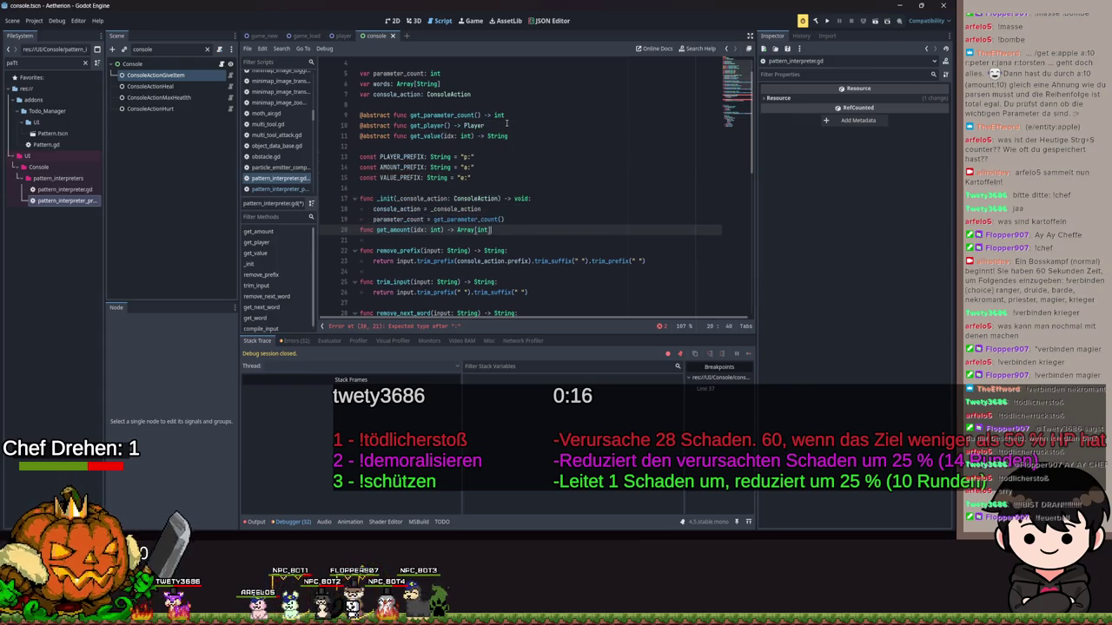
key("alt+Down")
key("Return")
key("Return")
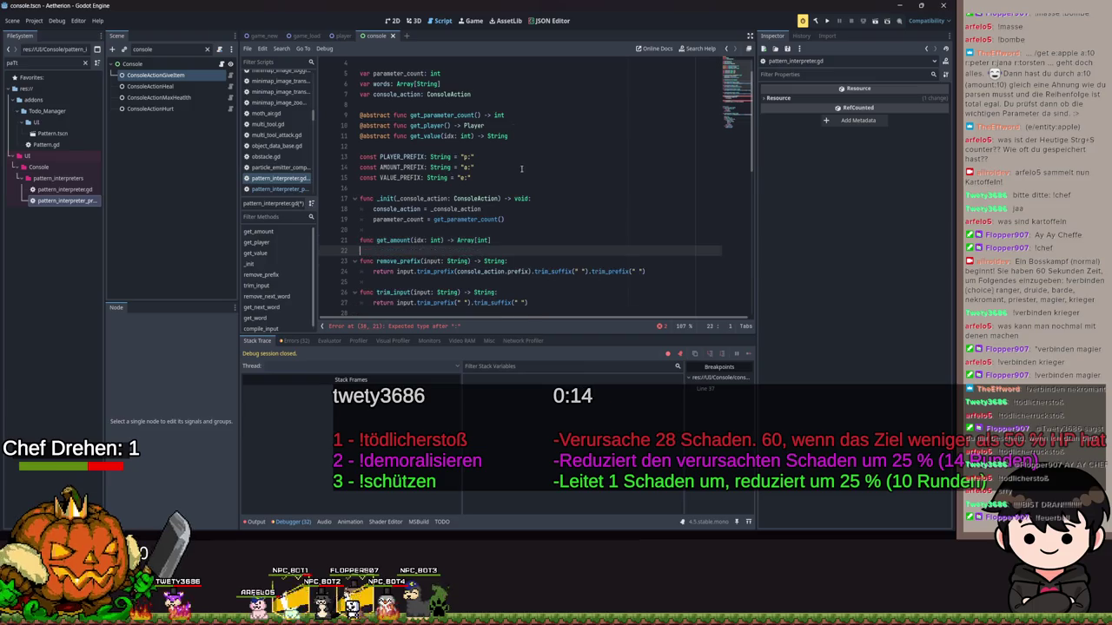
left_click(510, 239)
type(":")
Loop over words, checking each word with begins_with(AMOUNT_PREFIX).
key("Return")
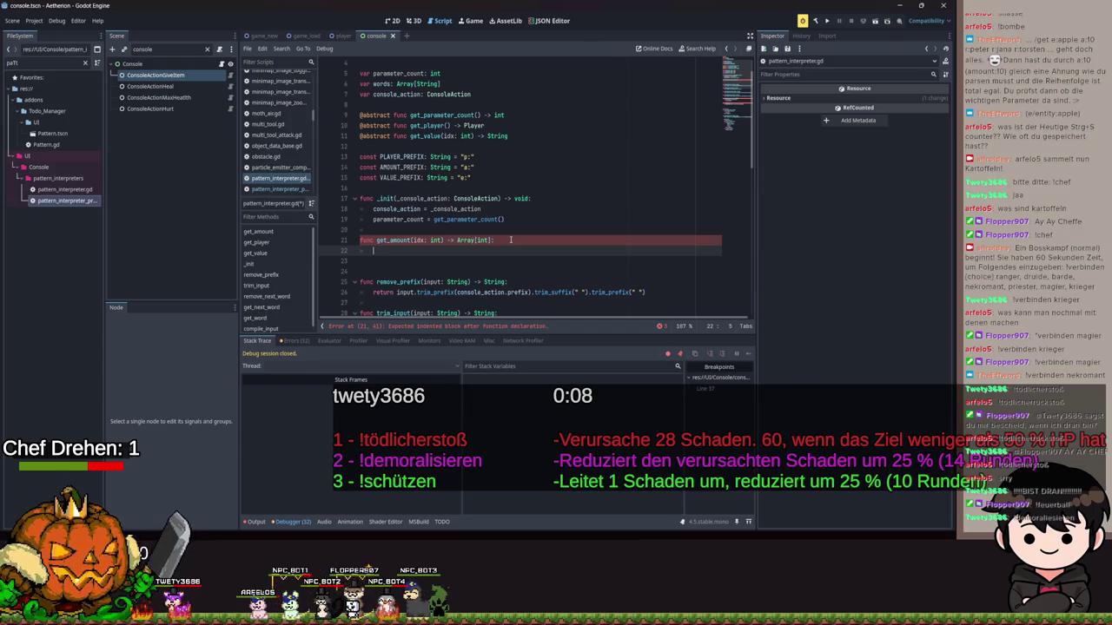
type("for word: String in ")
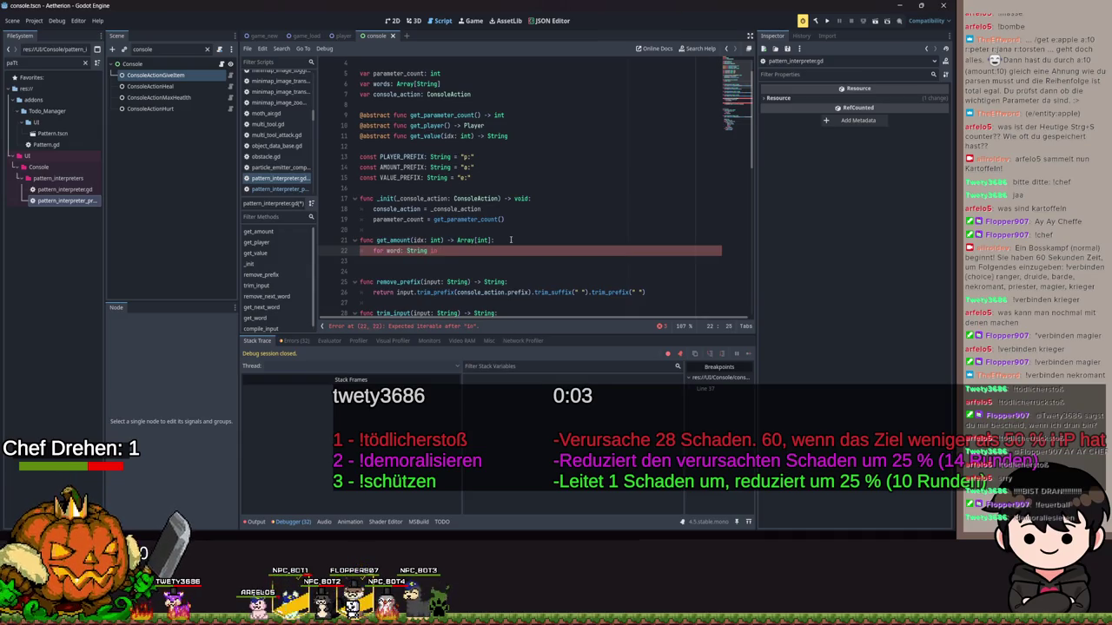
type("words:")
key("Return")
type("if word.")
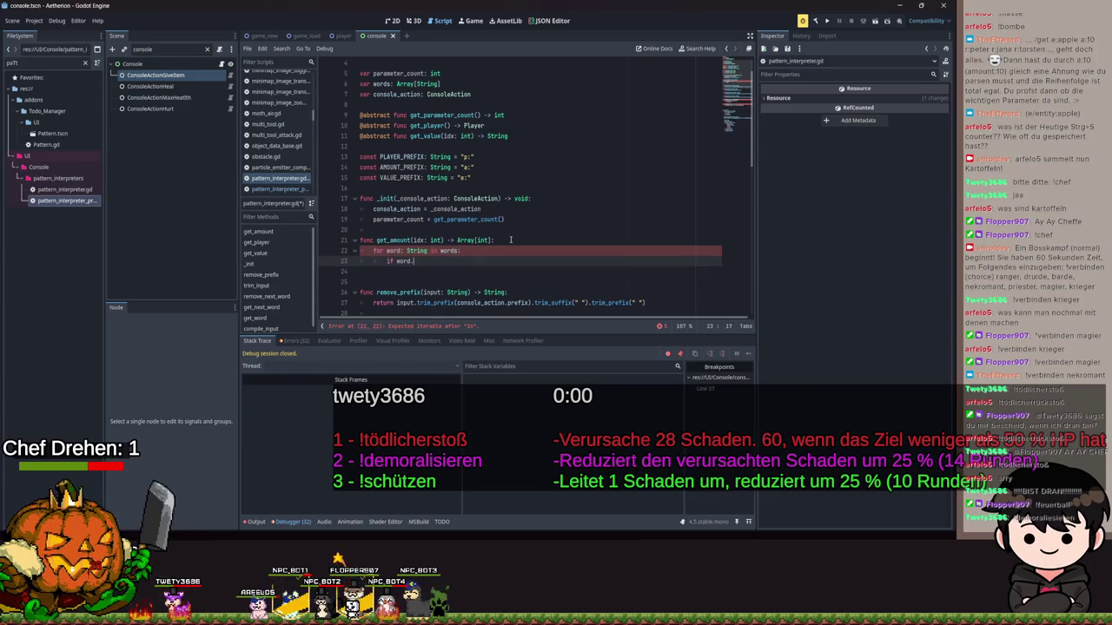
type("begins_with(")
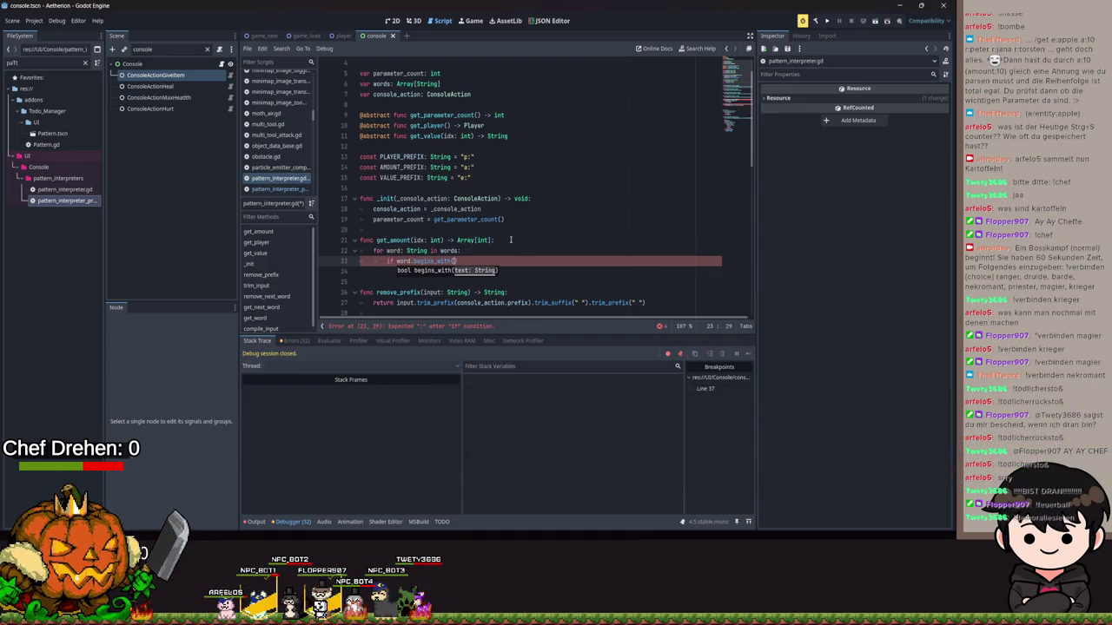
type("AMOUNT_PREFIX")
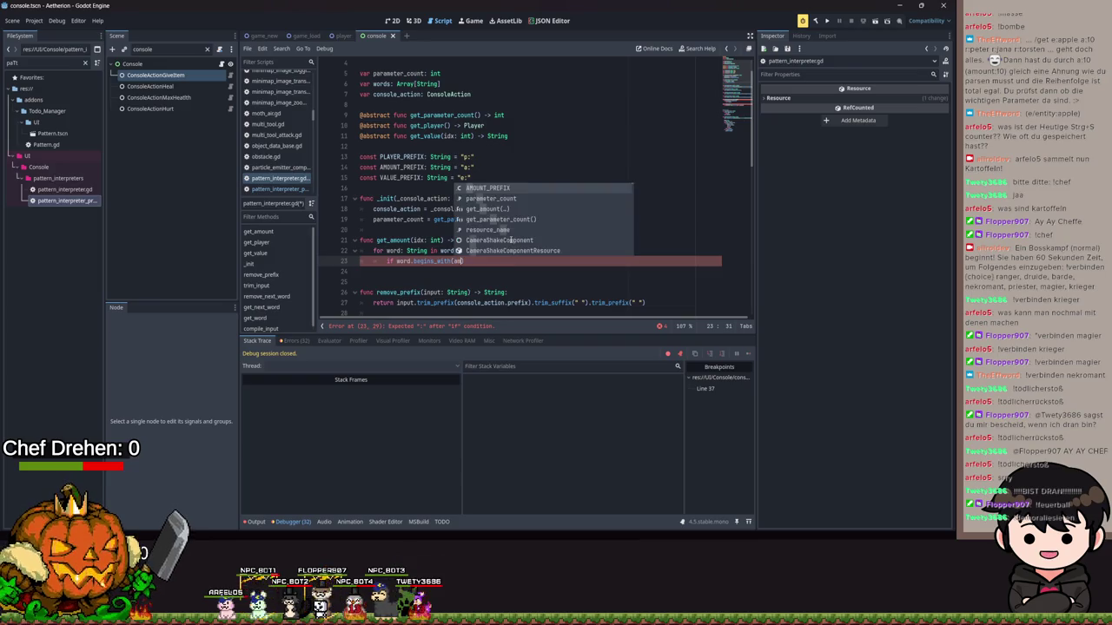
type(")")
Declare an amounts: Array[int] variable at the top of get_amount.
left_click(510, 240)
key("Return")
type("alu")
key("BackSpace")
key("BackSpace")
key("BackSpace")
type("amounts: Array[]")
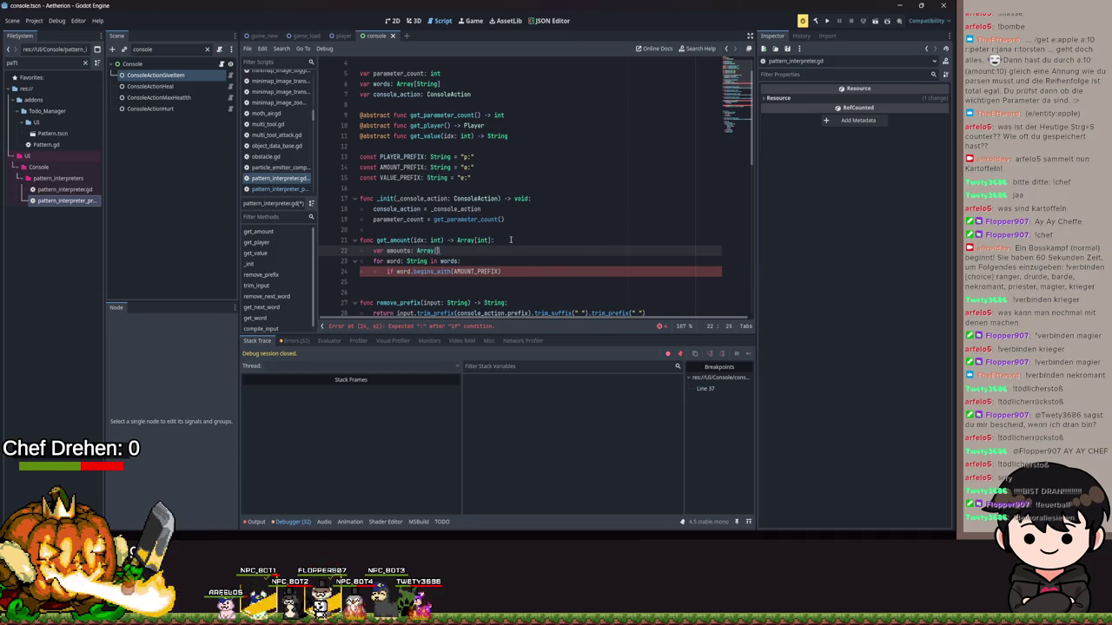
type("int")
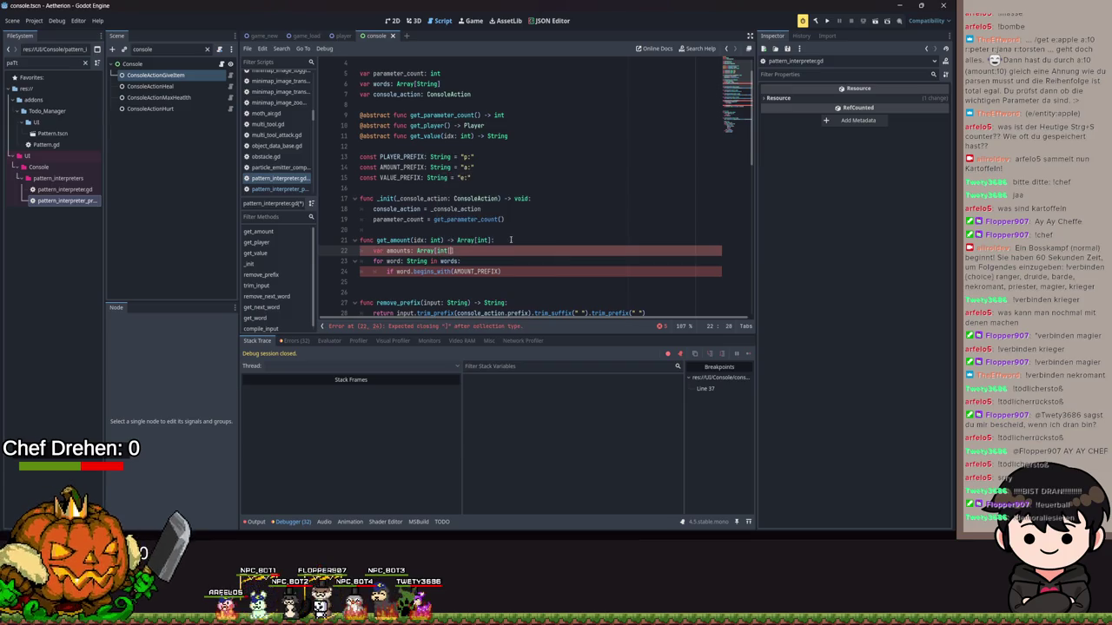
key("Home")
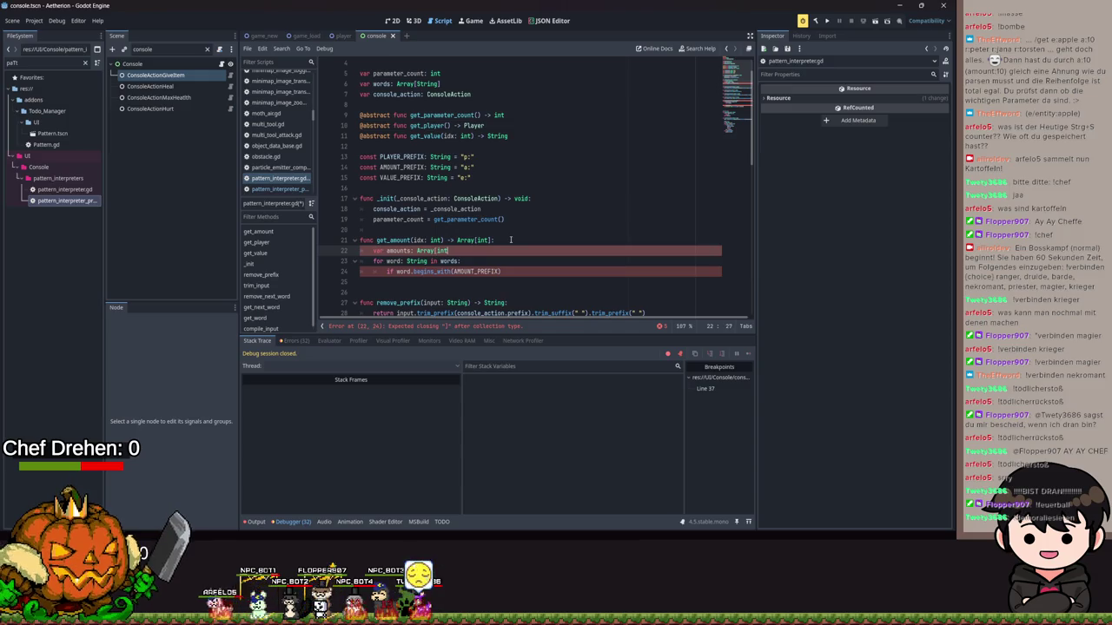
type("]")
Append int(word) to amounts for matching words and return amounts.
left_click(512, 270)
type(":")
key("Return")
type("am")
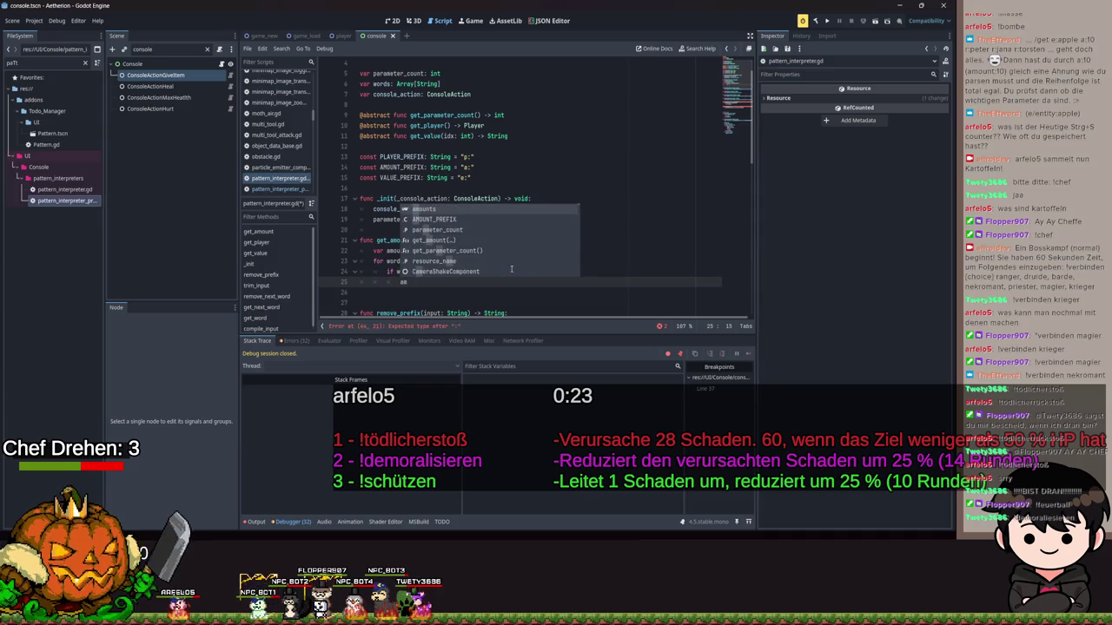
key("Return")
type(".append(")
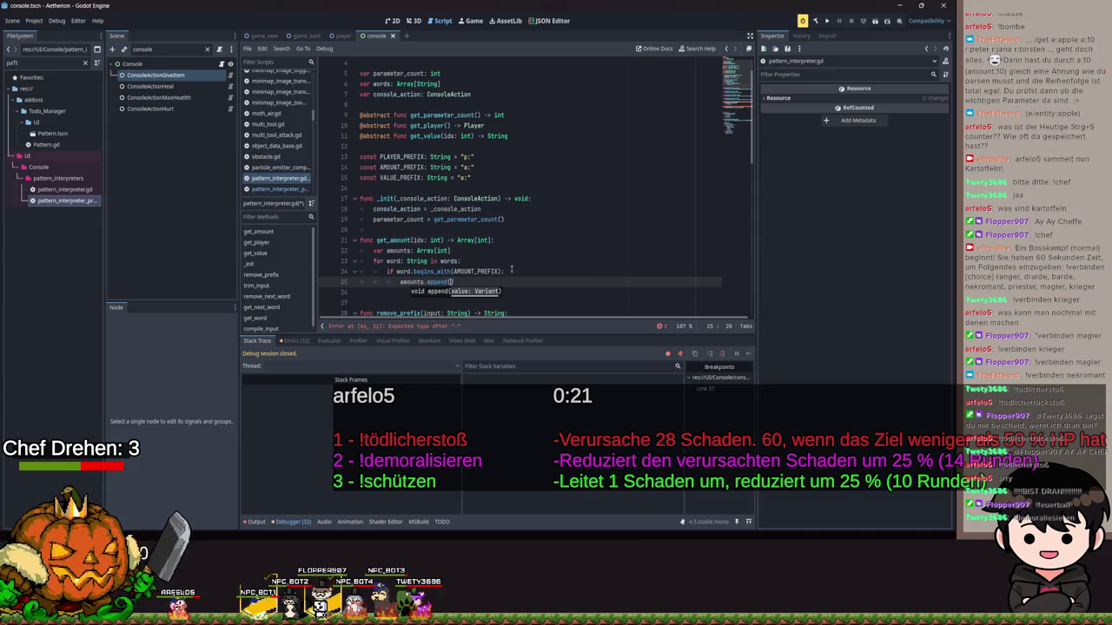
type("int(word")
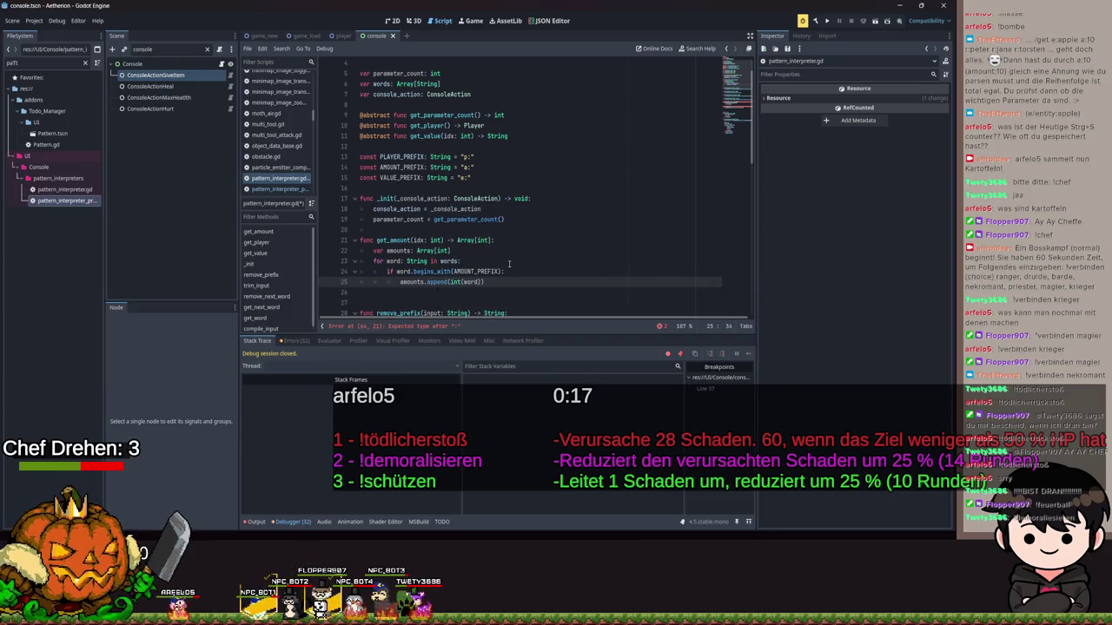
key("Return")
key("Return")
key("BackSpace")
key("BackSpace")
type("retu")
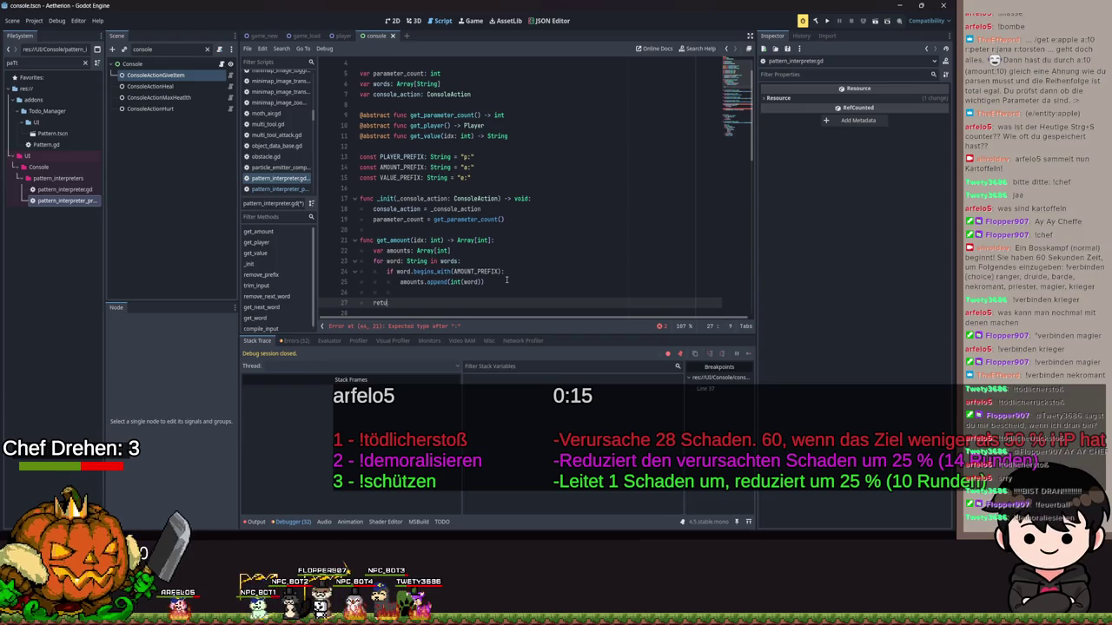
type("rn amounts")
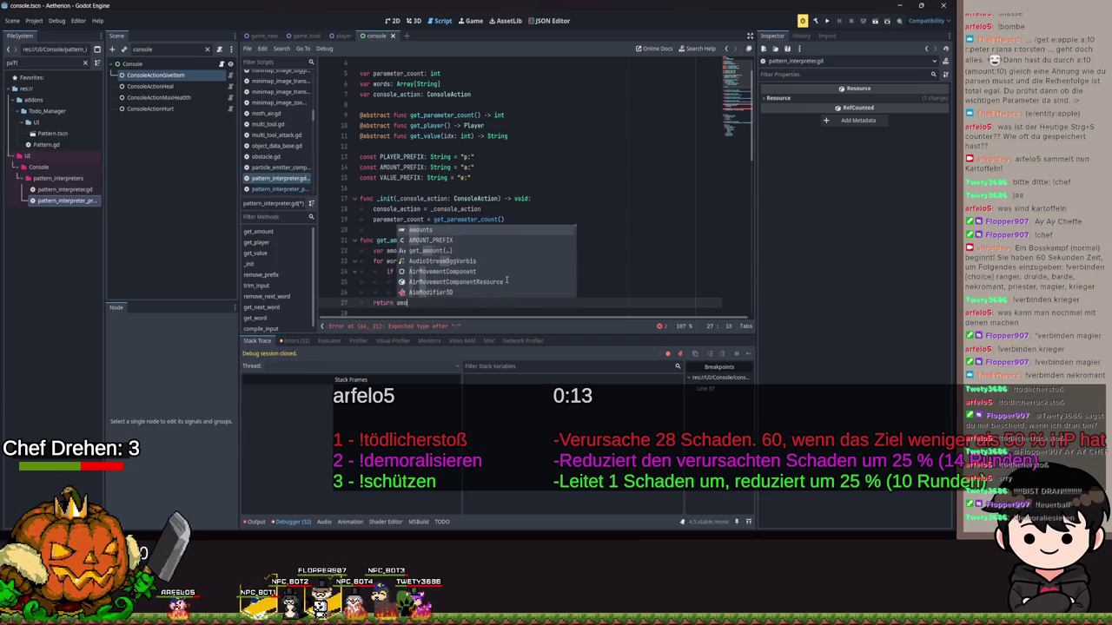
key("Escape")
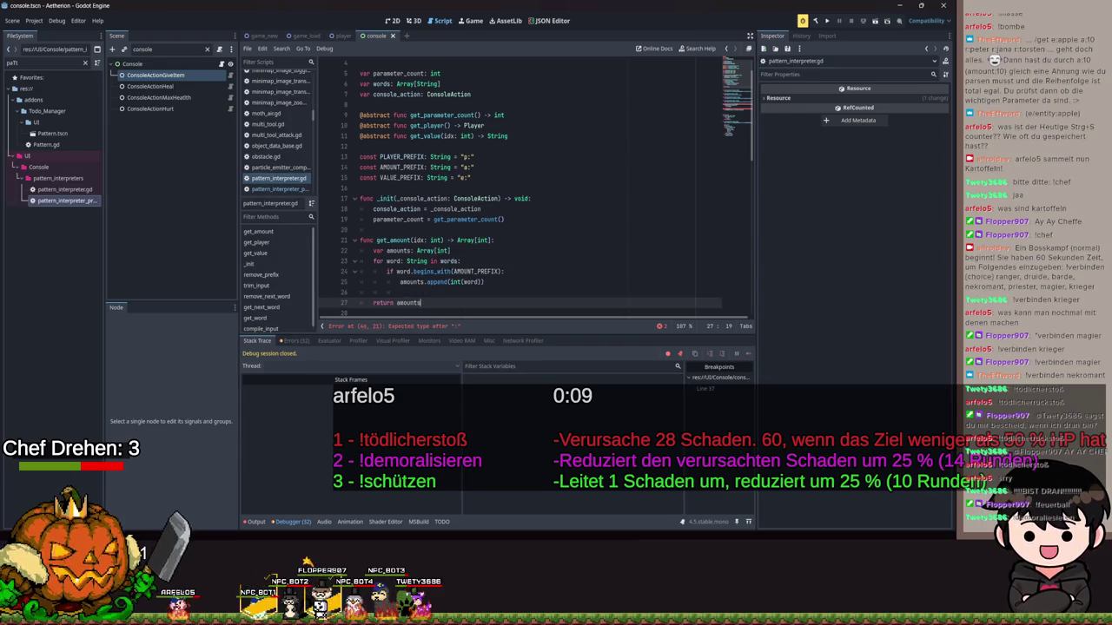
scroll(464, 197, "down", 2)
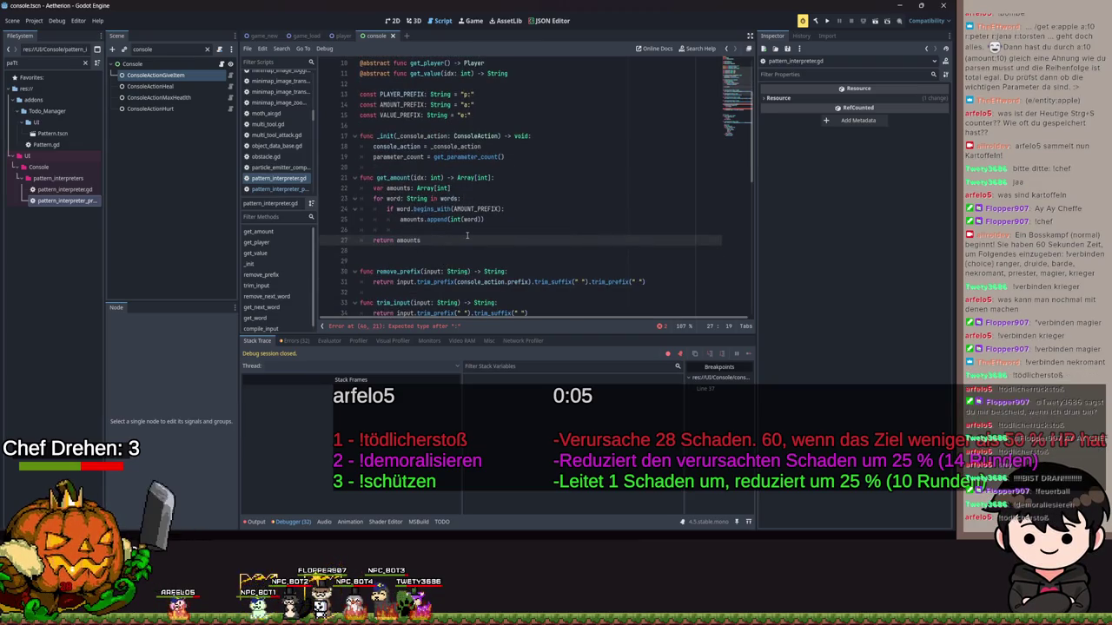
mouse_move(466, 235)
left_mouse_down()
mouse_move(373, 158)
mouse_move(358, 177)
left_mouse_up()
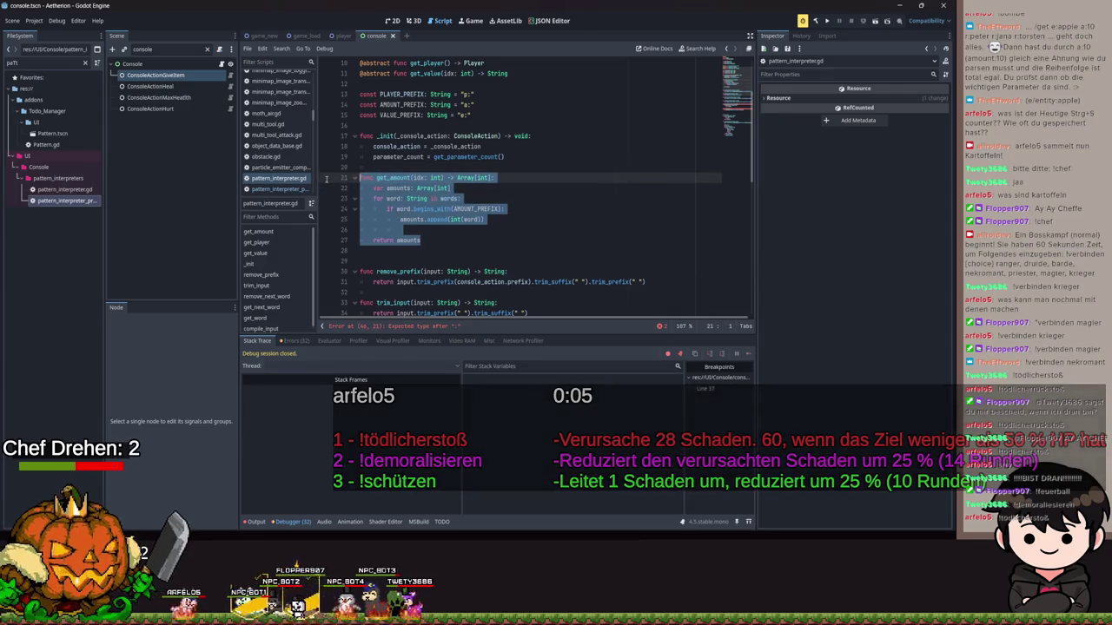
Declare func get_parameters(prefix: String) -> Array[Variant] below get_amount.
left_click(481, 247)
key("Return")
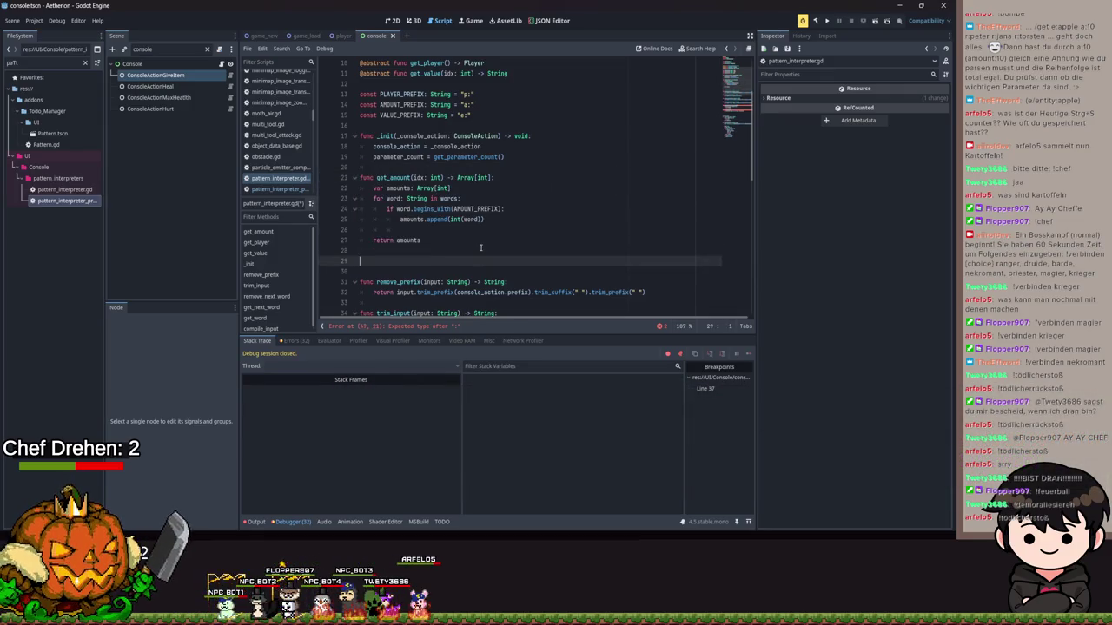
type("func get")
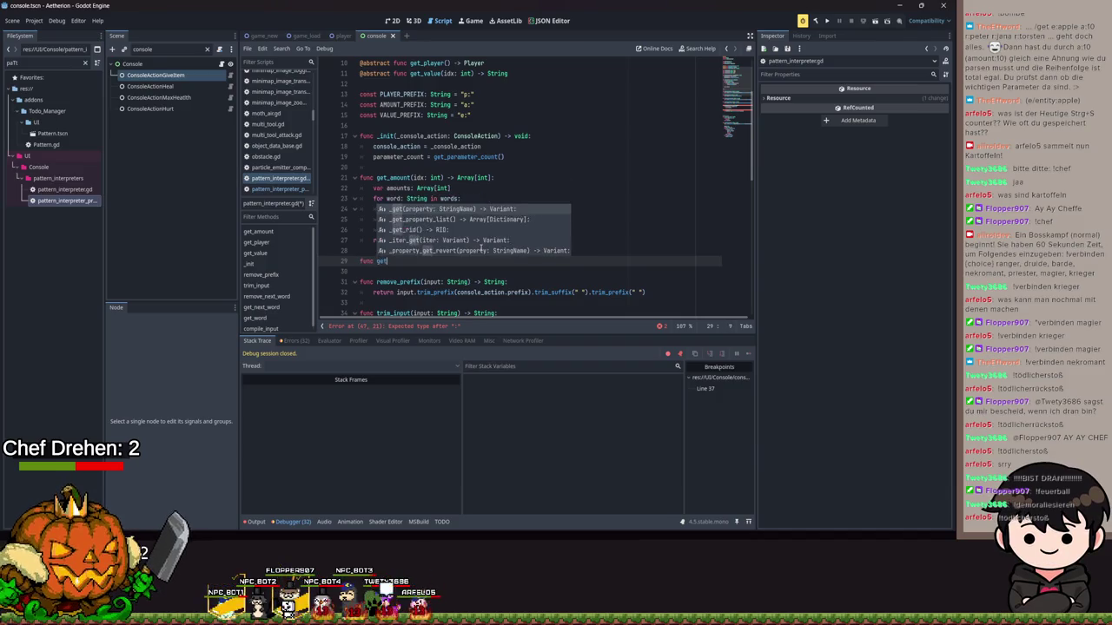
type("_")
key("BackSpace")
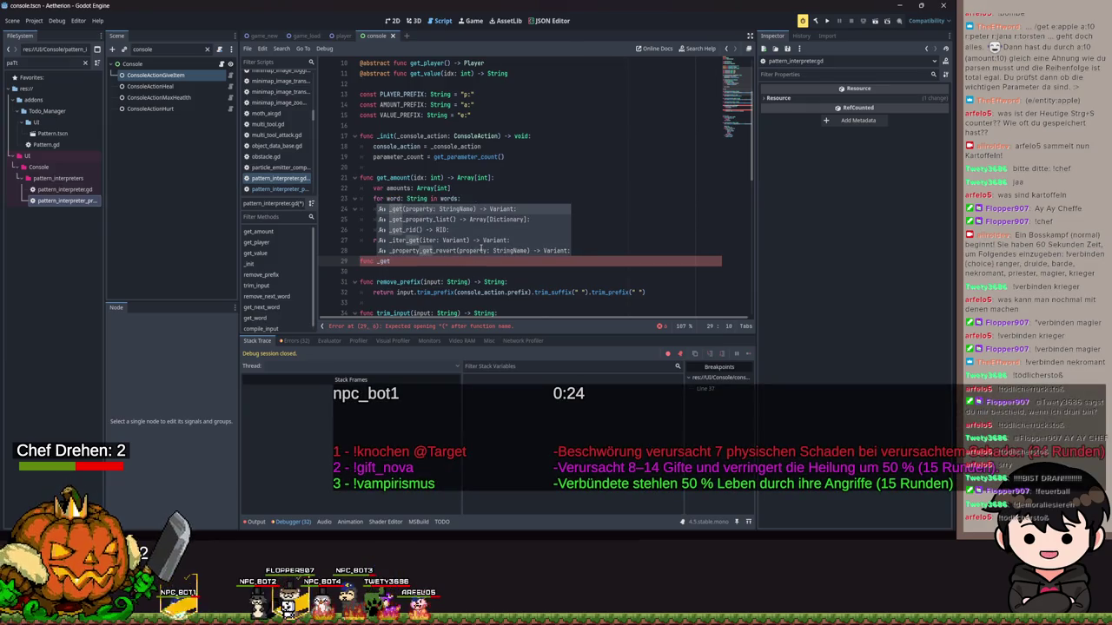
key("BackSpace")
key("BackSpace")
key("BackSpace")
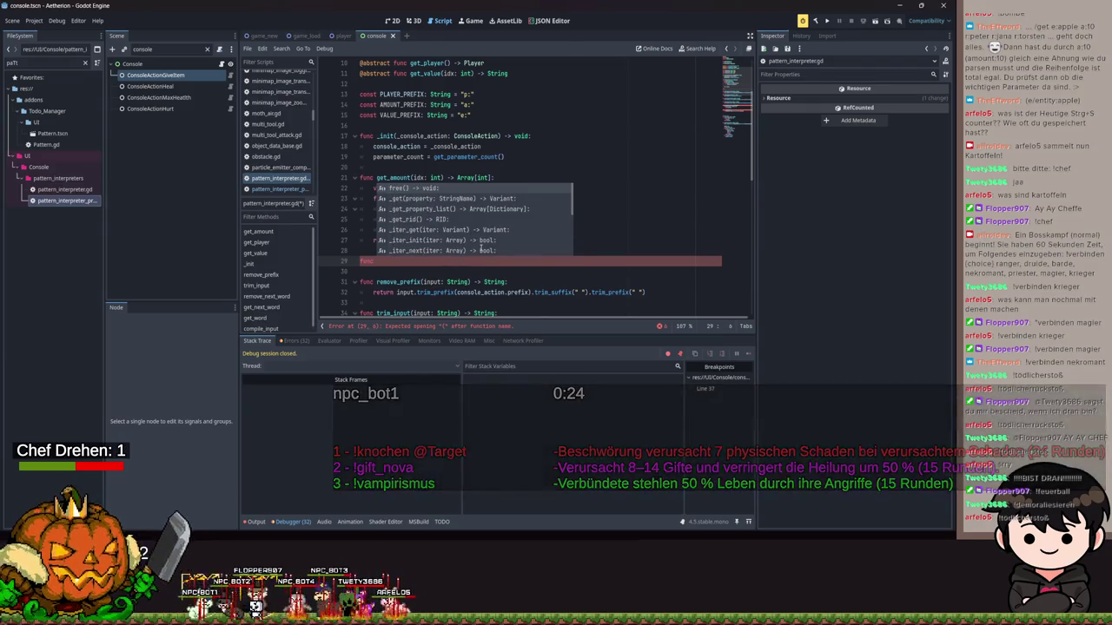
type("get_p")
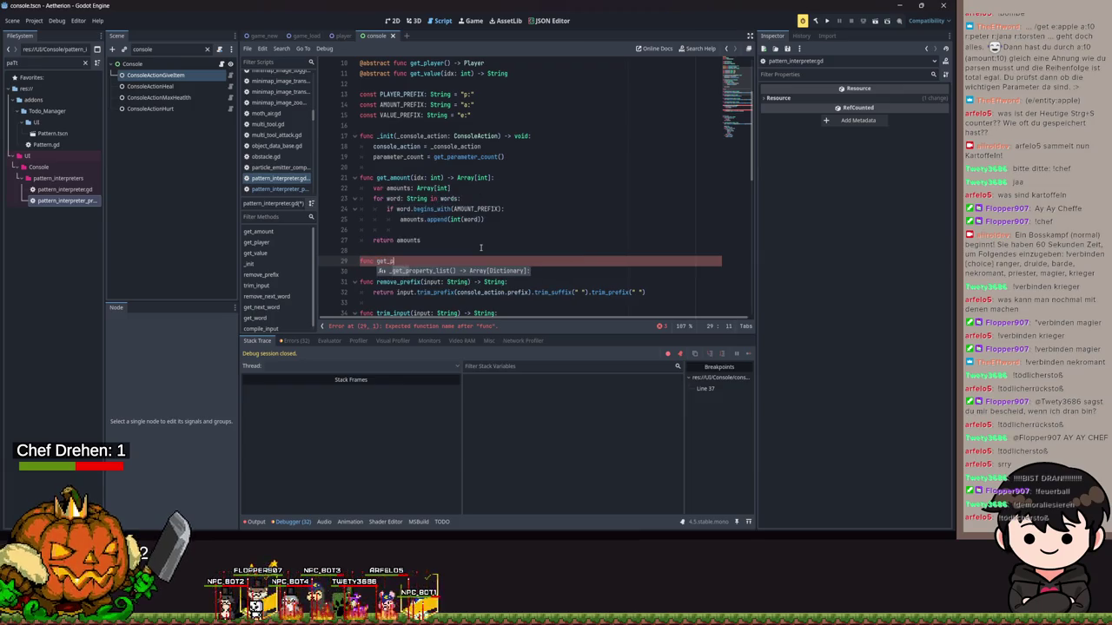
type("arameters(")
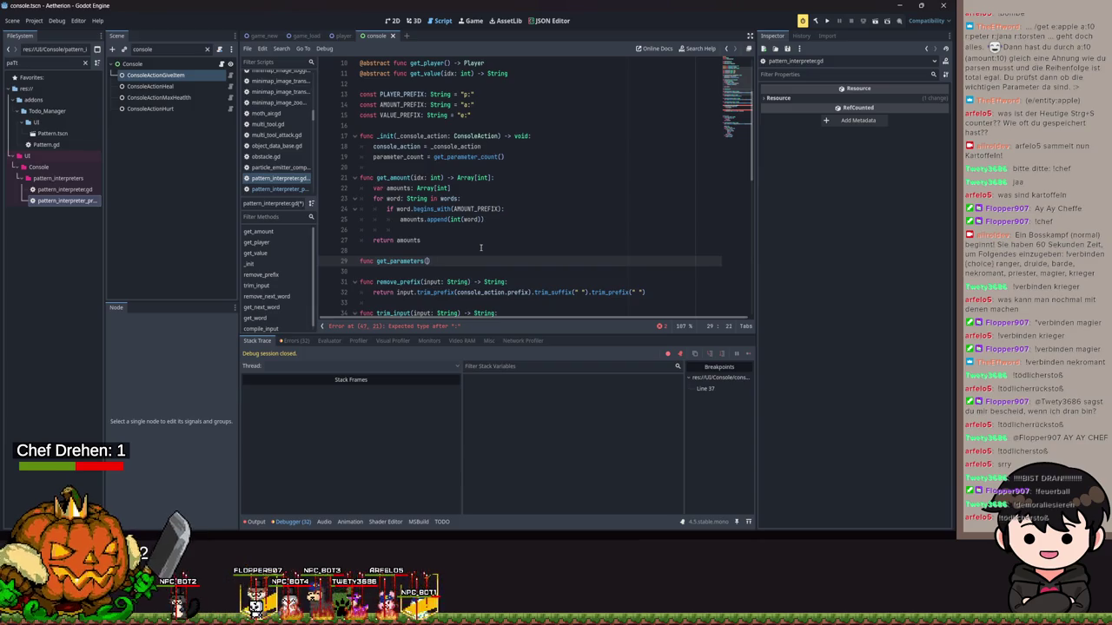
type("prefix: String) -> Array")
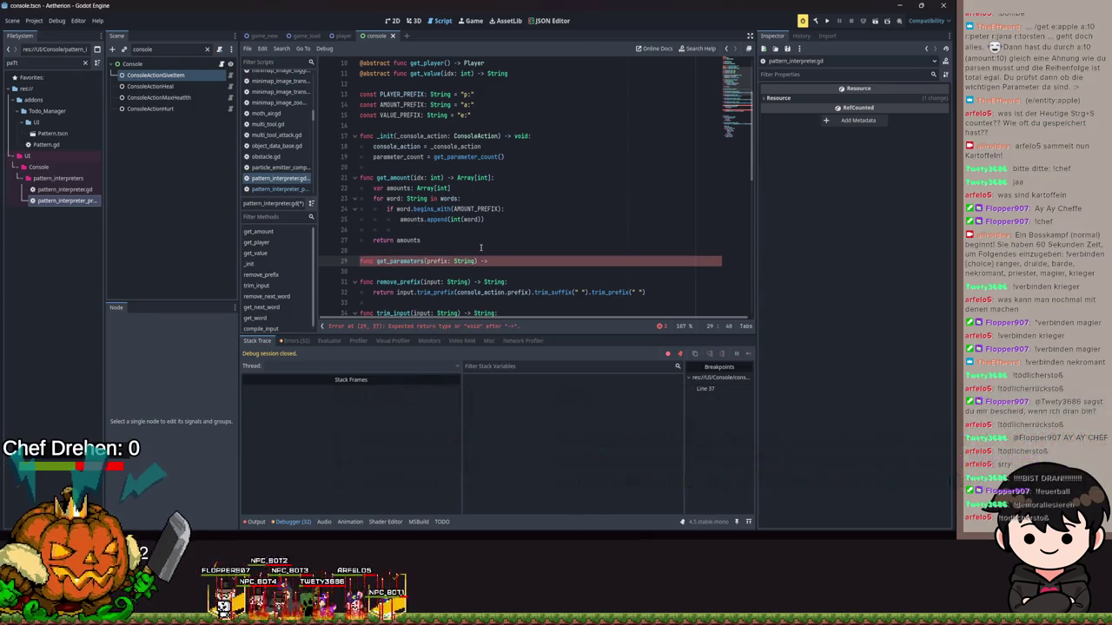
type("[Variant]")
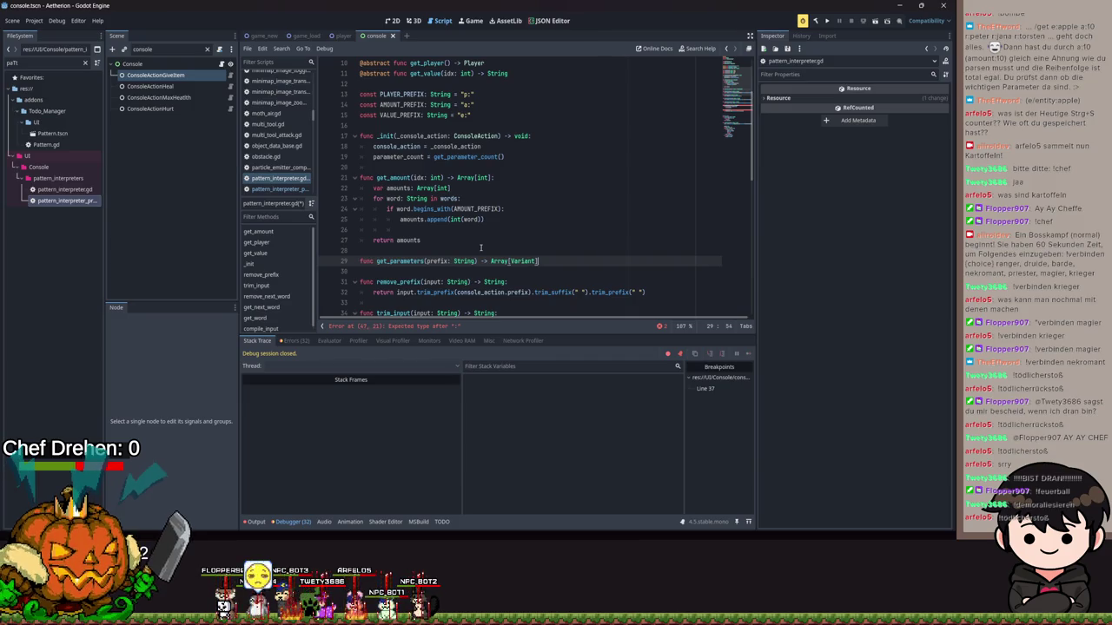
type(":")
key("Return")
Copy get_amount's loop body into get_parameters.
left_click_drag(422, 242, 360, 188)
key("ctrl+c")
left_click(373, 271)
key("ctrl+v")
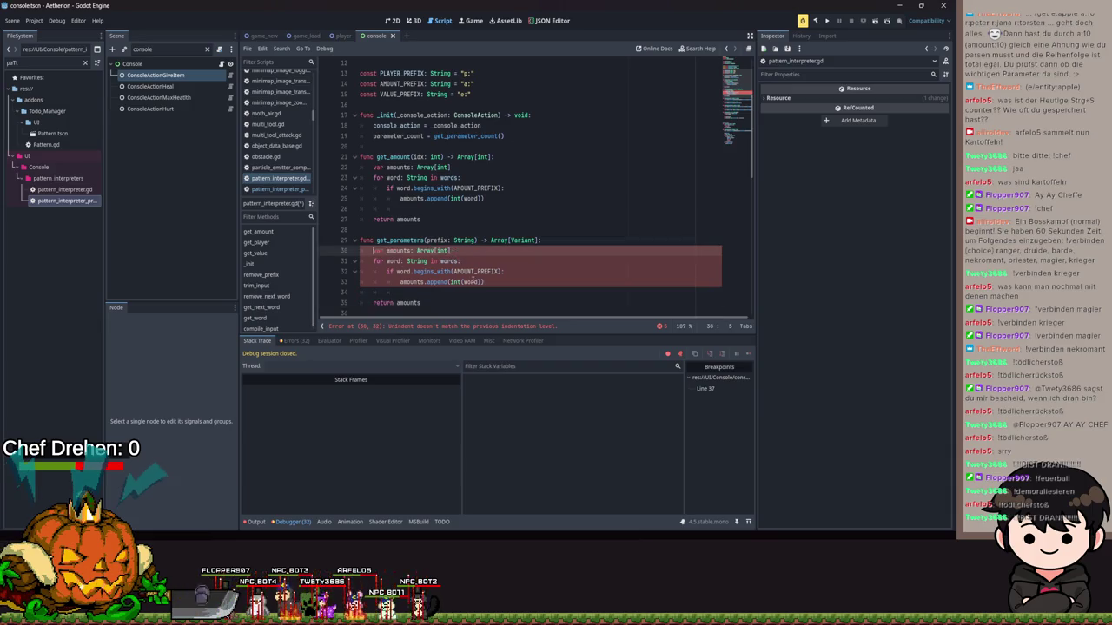
double_click(475, 272)
left_click_drag(483, 282, 449, 283)
Change the pasted loop to Array[Variant], append(word) and begins_with(prefix), and clear get_amount's body.
double_click(443, 251)
type("Variant")
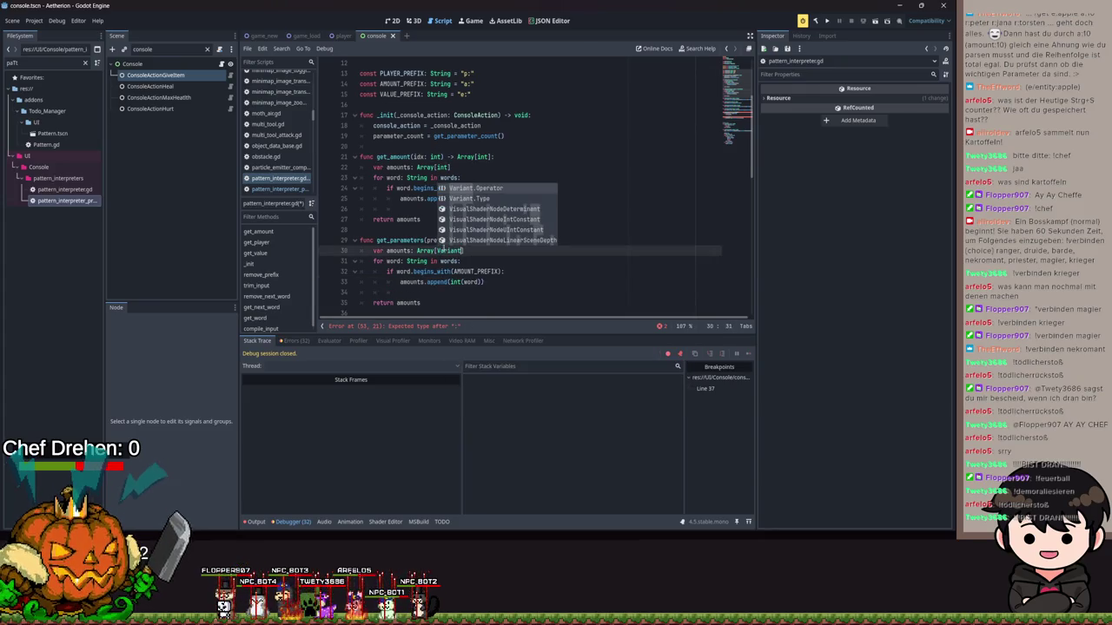
left_click(475, 282)
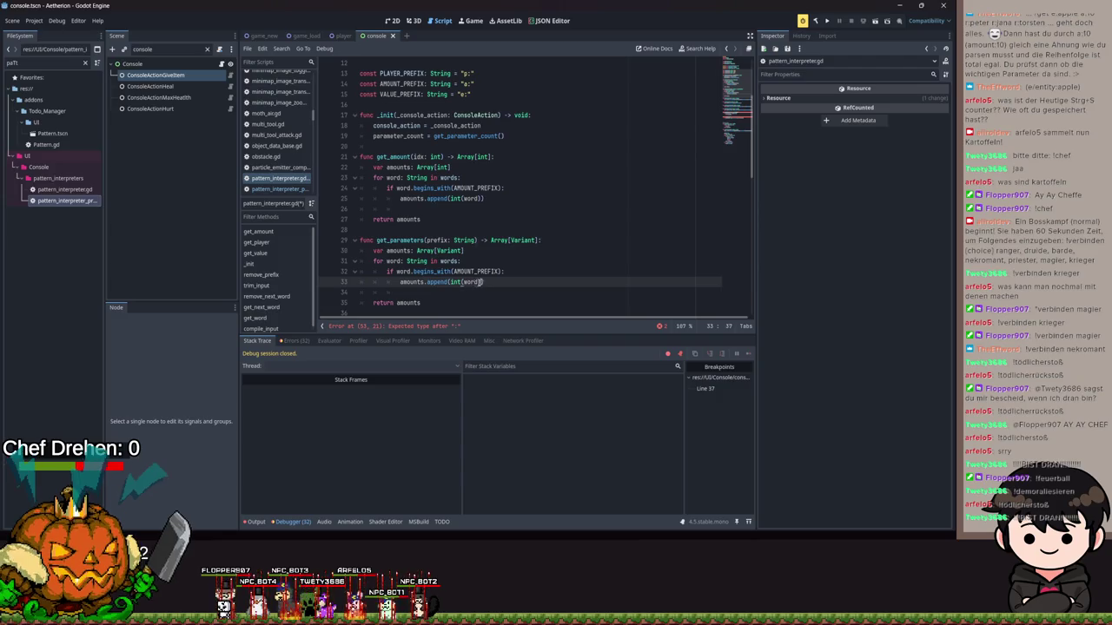
left_click_drag(483, 282, 452, 282)
type("word")
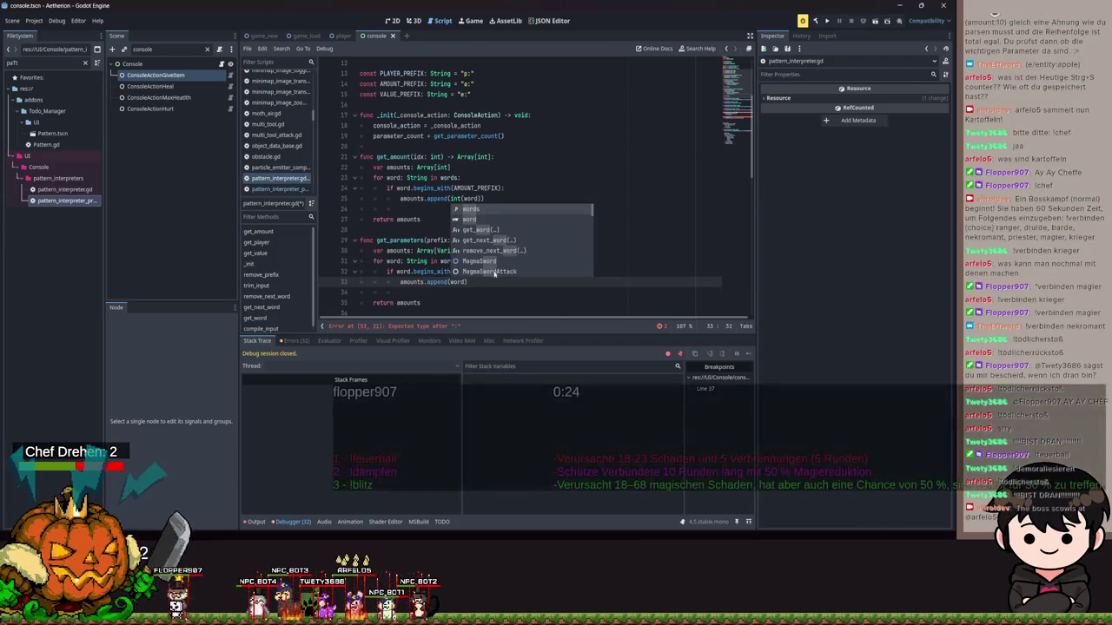
double_click(476, 272)
type("prefix")
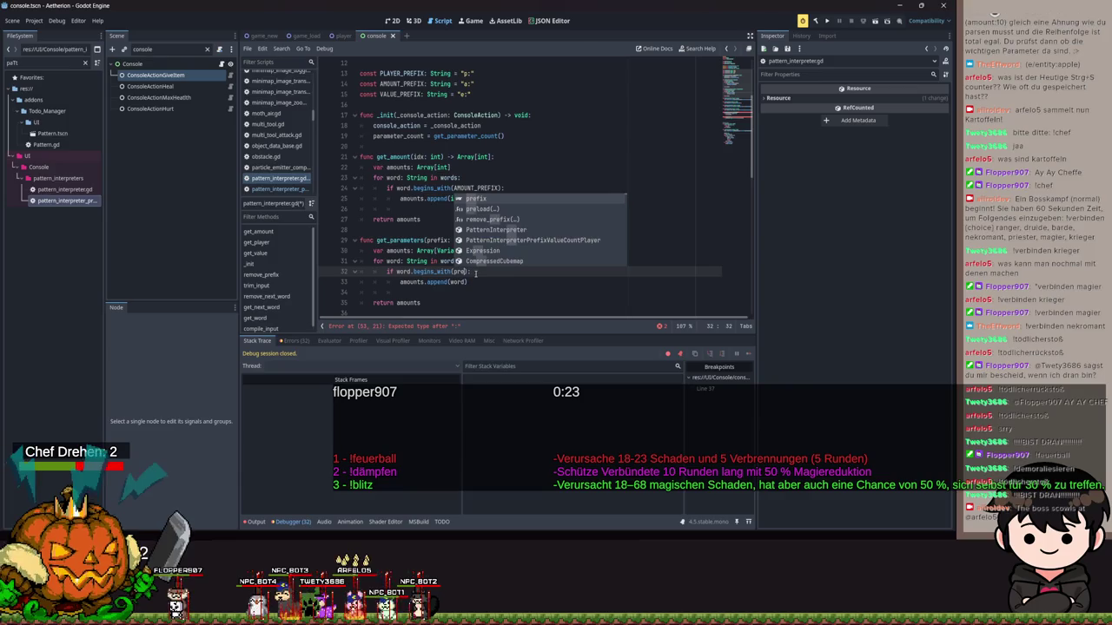
left_click_drag(437, 219, 372, 167)
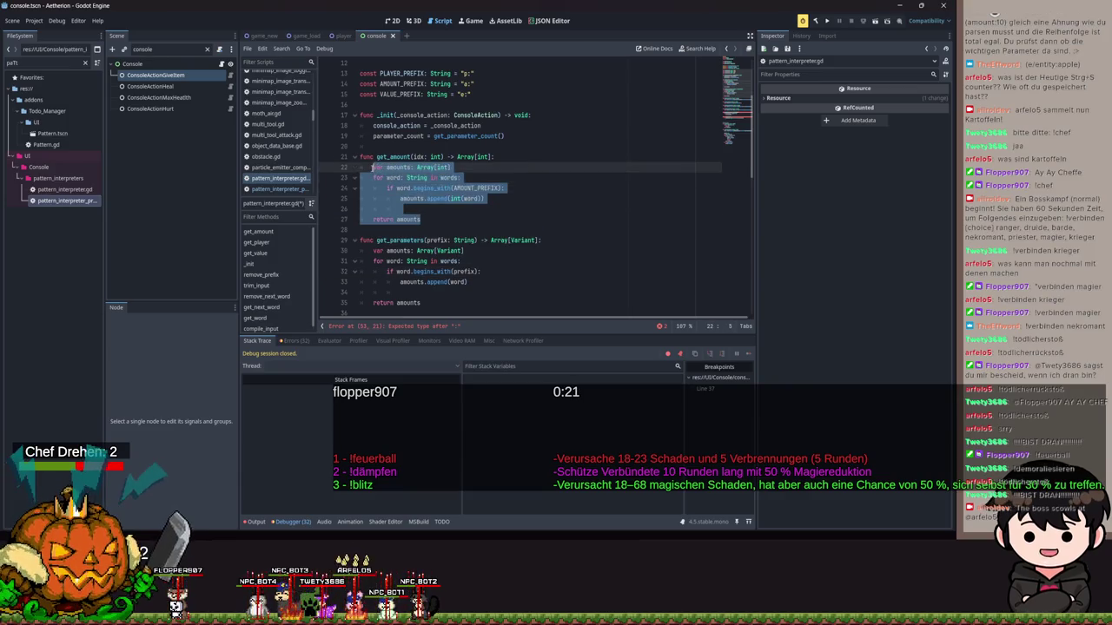
type("return ")
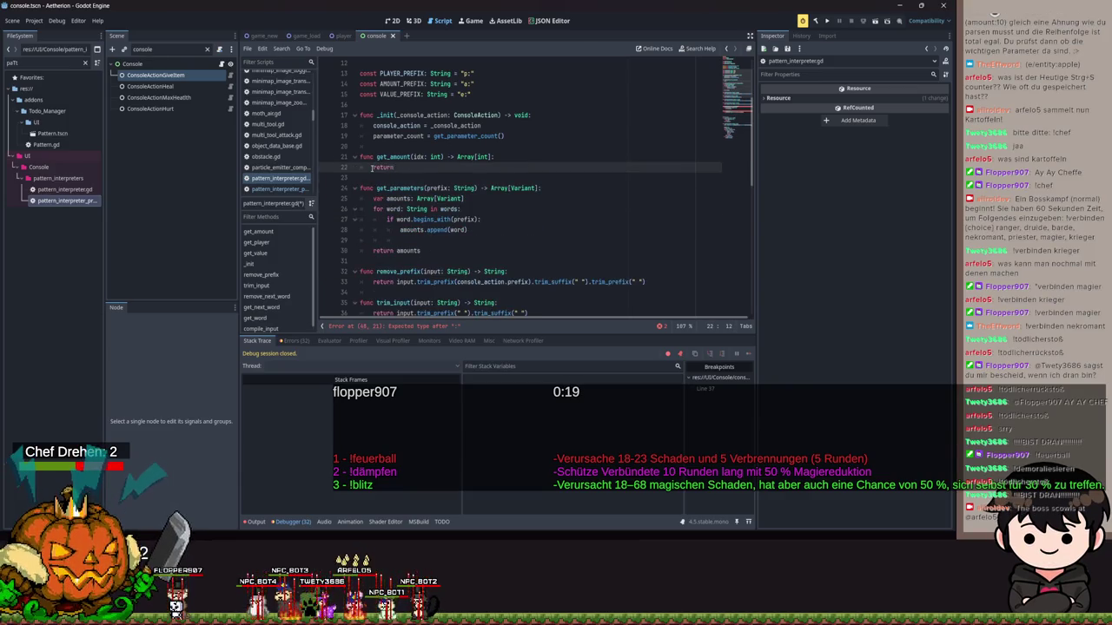
type("get_va")
Make get_amount return get_parameters(AMOUNT_PREFIX).
key("BackSpace")
key("BackSpace")
type("pa")
key("Return")
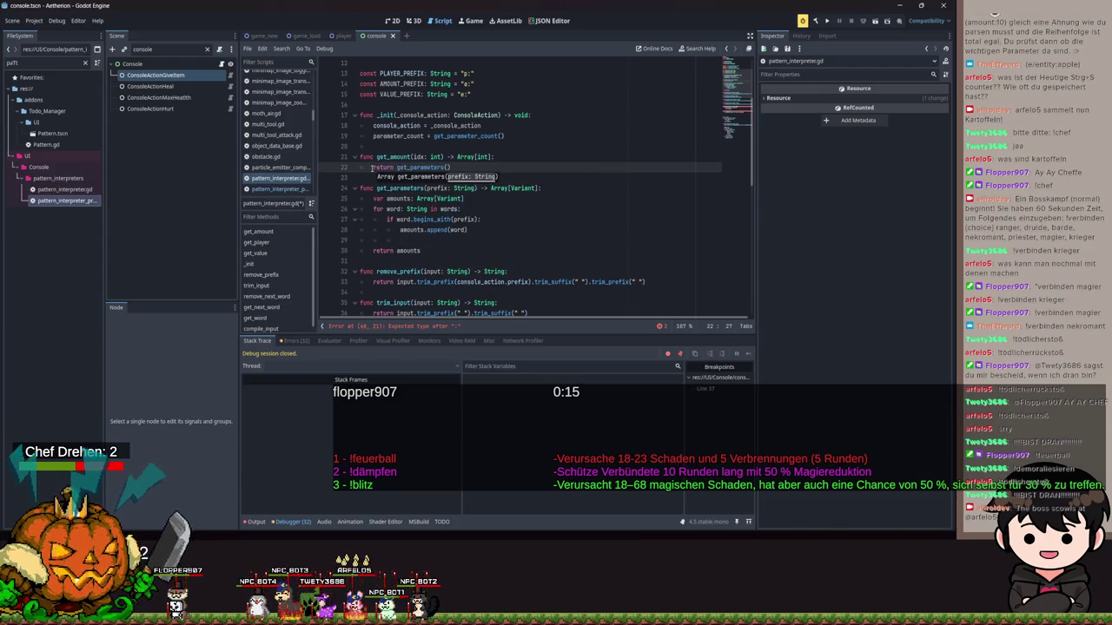
type("M")
key("Return")
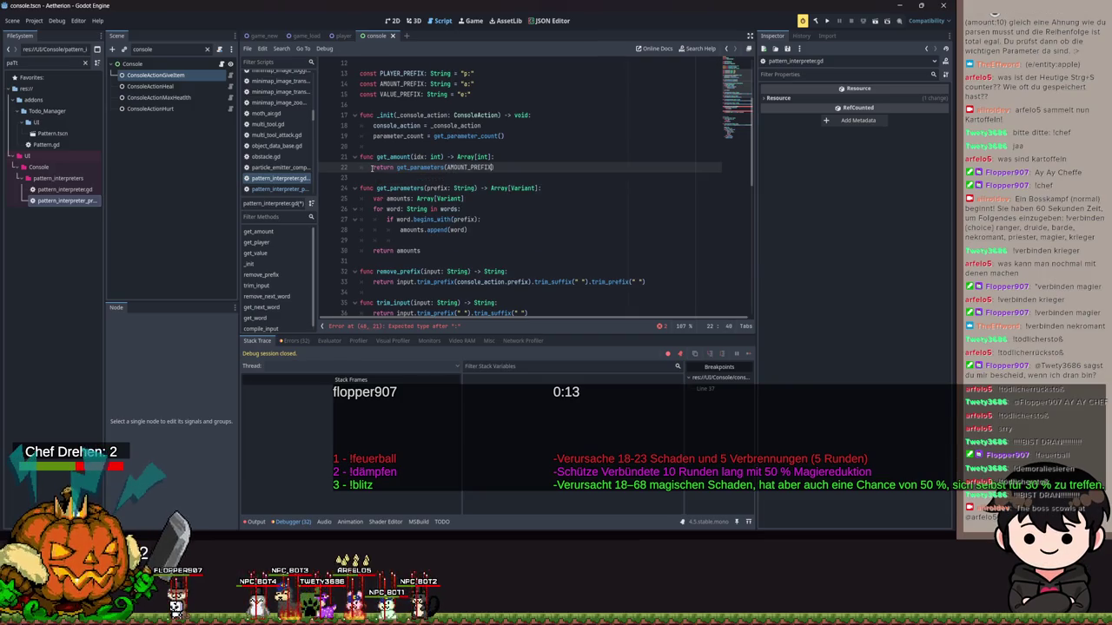
scroll(475, 119, "up", 3)
left_click(505, 130)
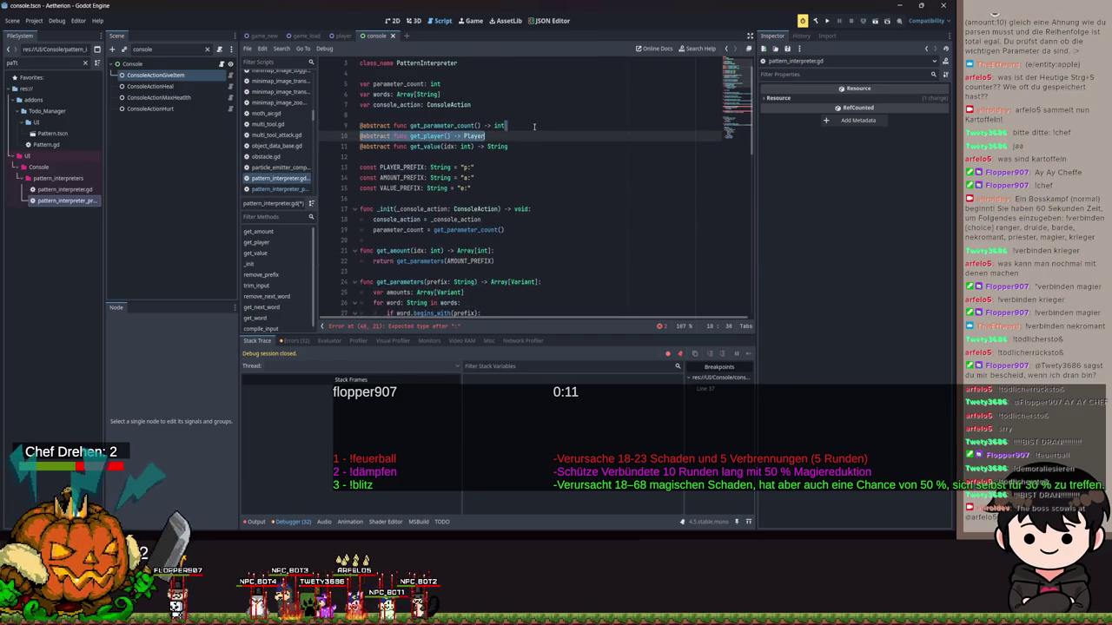
left_click(539, 146)
key("alt+Down")
key("alt+Down")
key("alt+Down")
key("alt+Down")
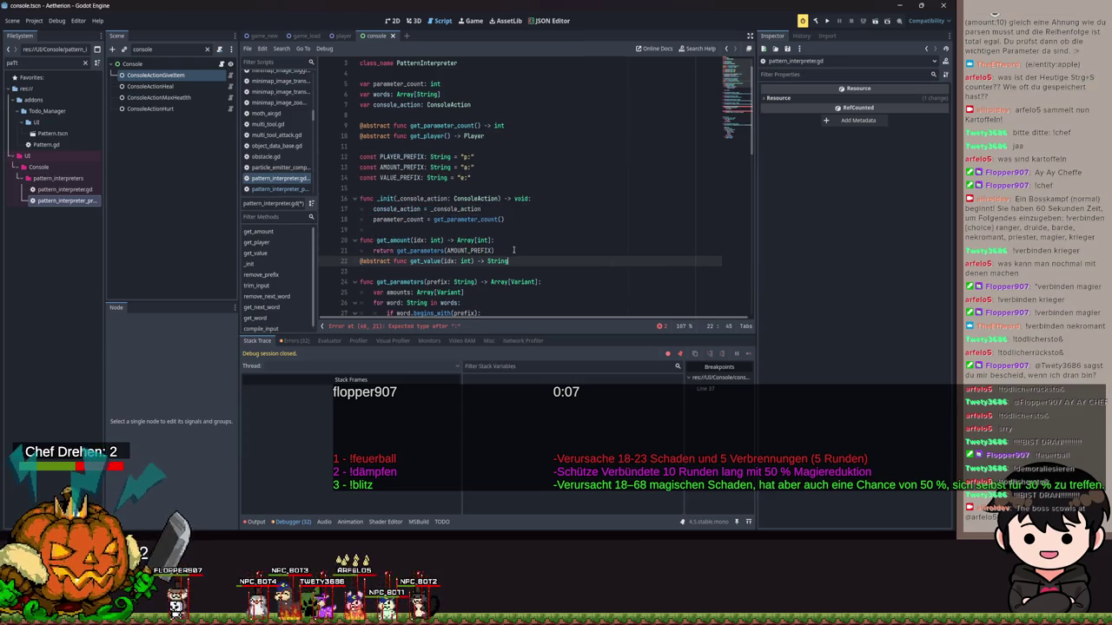
left_click(359, 261)
key("Return")
left_click_drag(392, 271, 352, 271)
key("BackSpace")
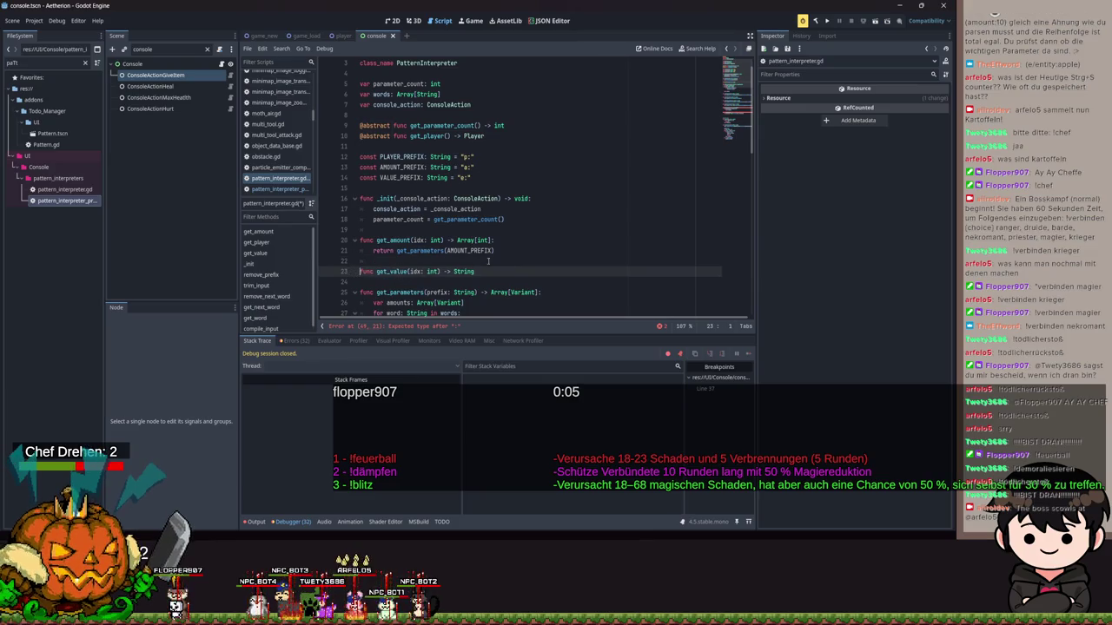
Give get_value an Array[String] return type and a function body.
left_click(482, 272)
type(":")
key("Return")
key("BackSpace")
key("BackSpace")
key("BackSpace")
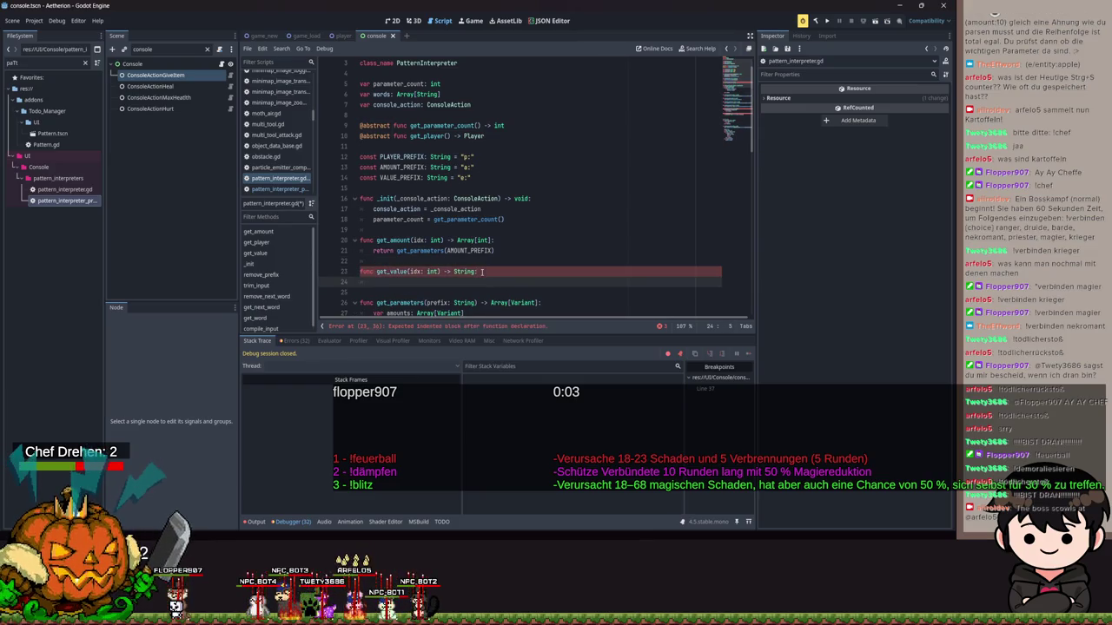
type("Arr")
type("ay[Stri")
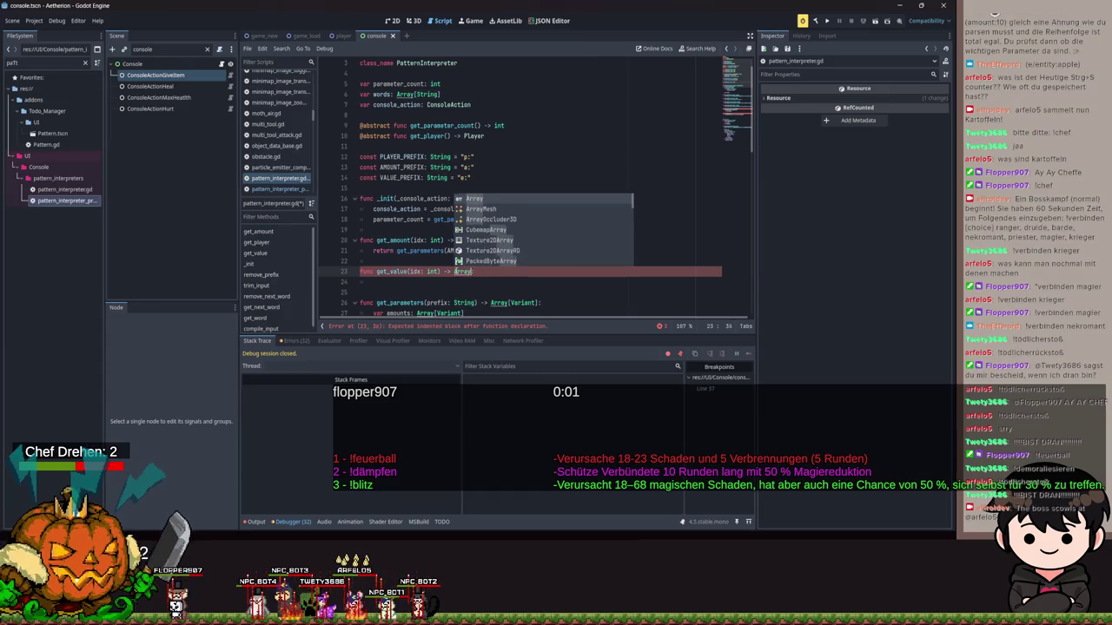
Make get_value return get_parameters(VALUE_PREFIX).
left_click(395, 282)
type("rn")
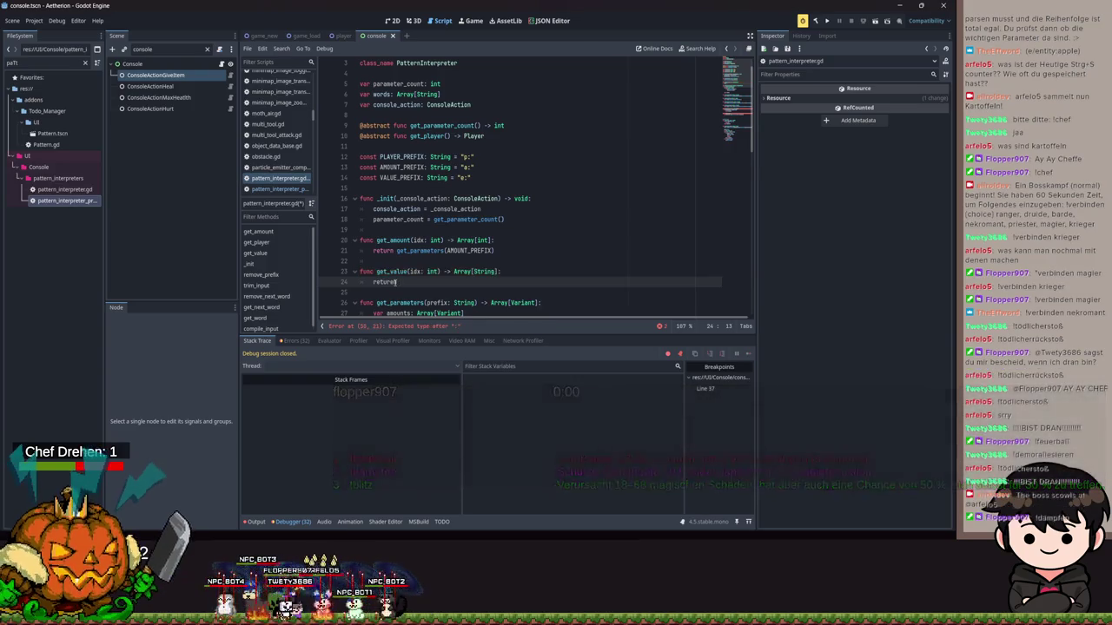
type(" get_pa")
key("Return")
type("\"")
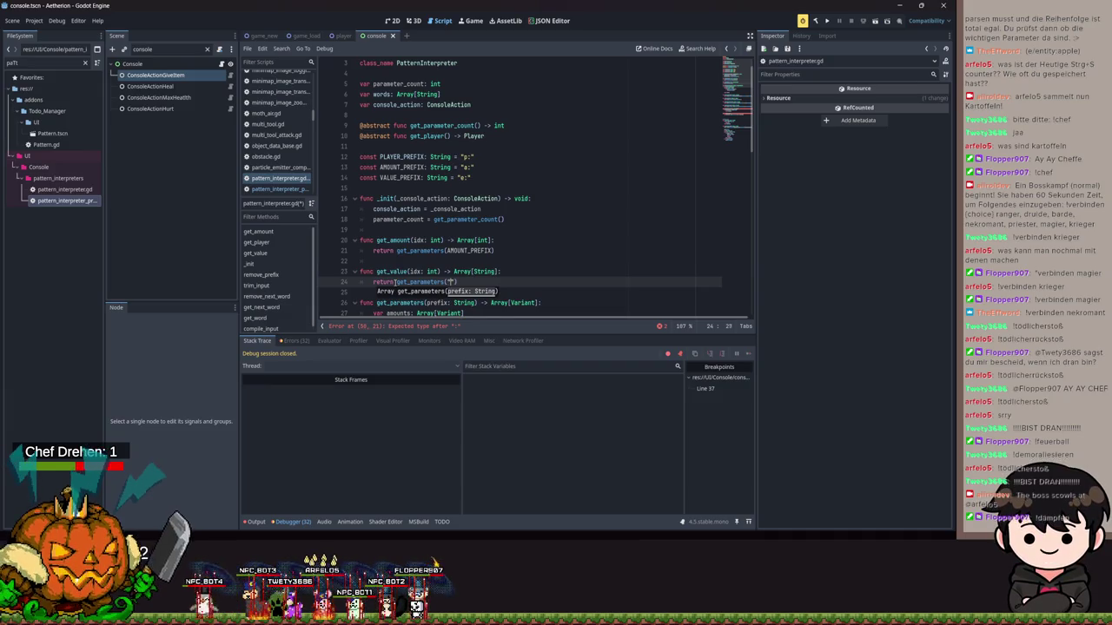
type("a")
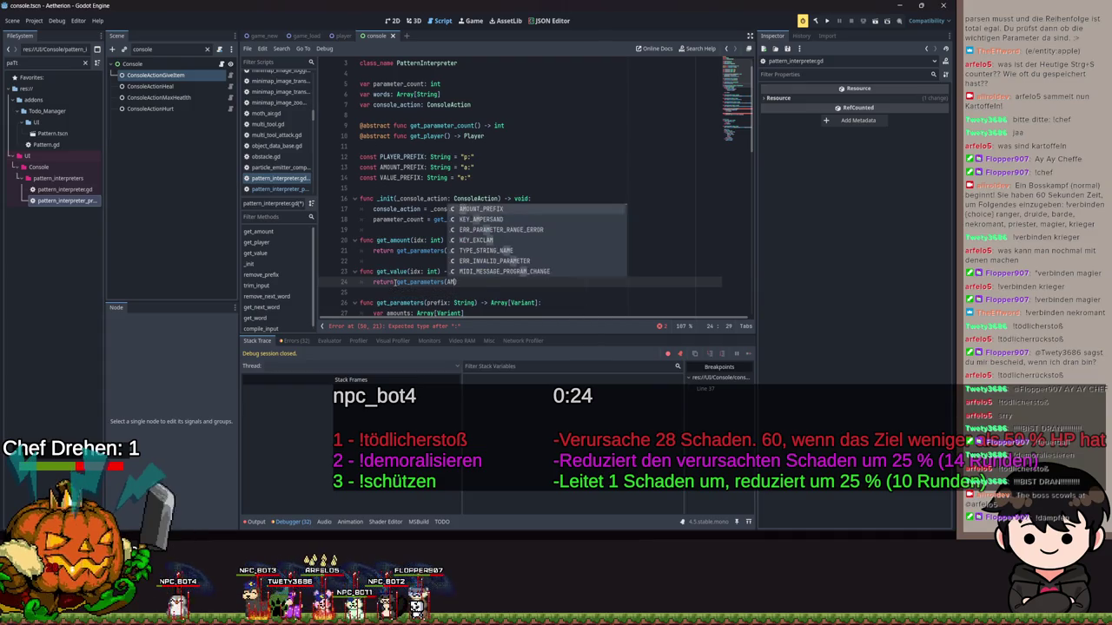
key("BackSpace")
type("VALUE_PREFIX")
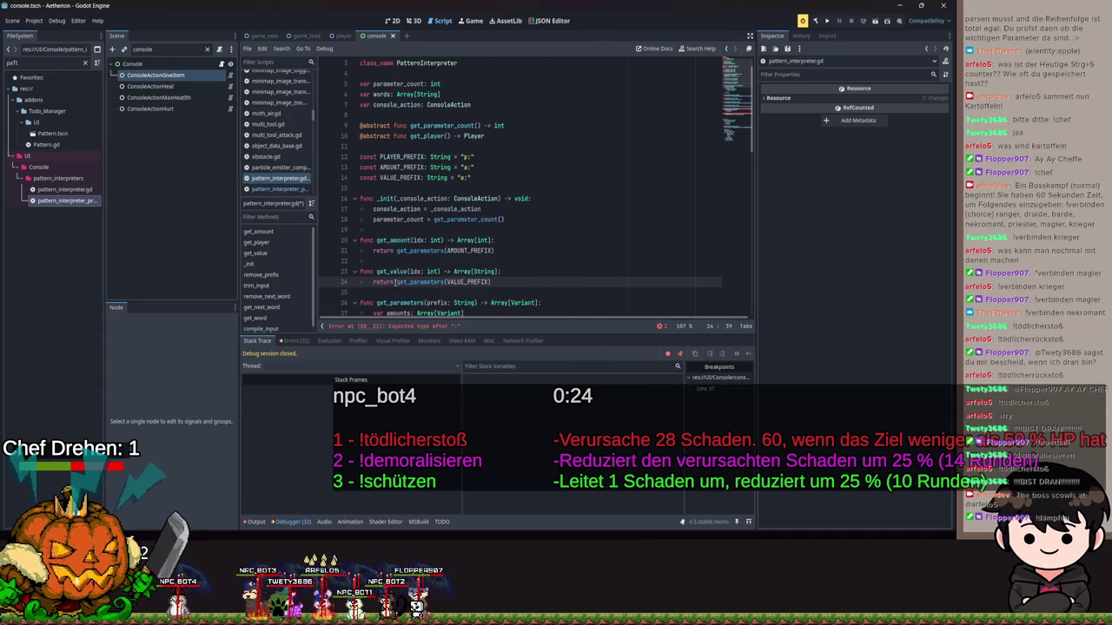
key("Return")
scroll(534, 276, "up", 1, "ctrl")
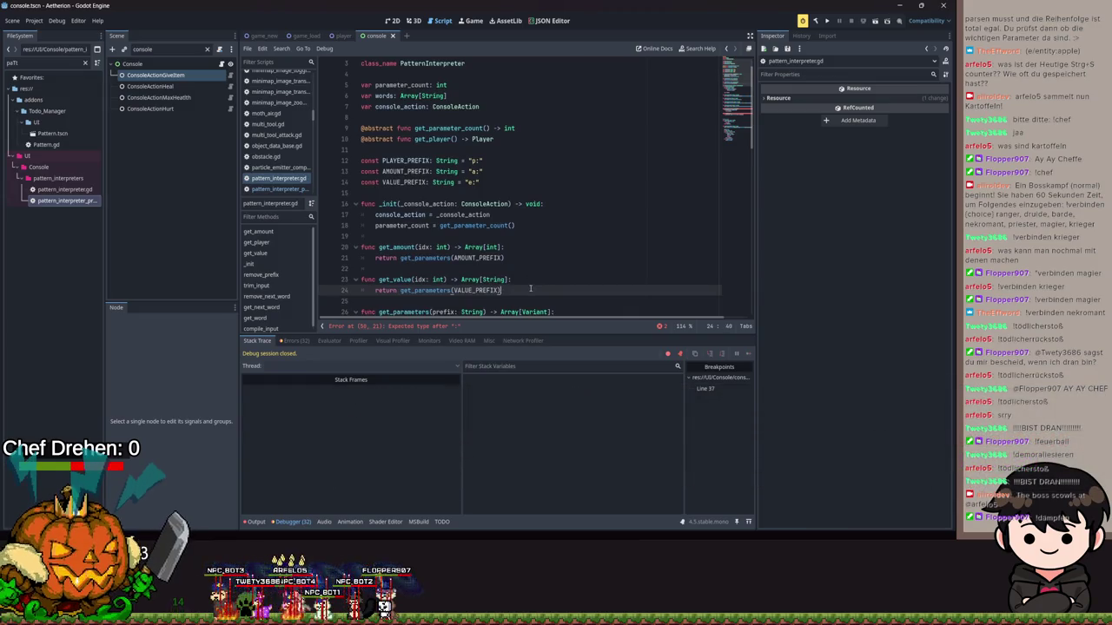
scroll(534, 276, "down", 1, "ctrl")
key("Return")
key("Return")
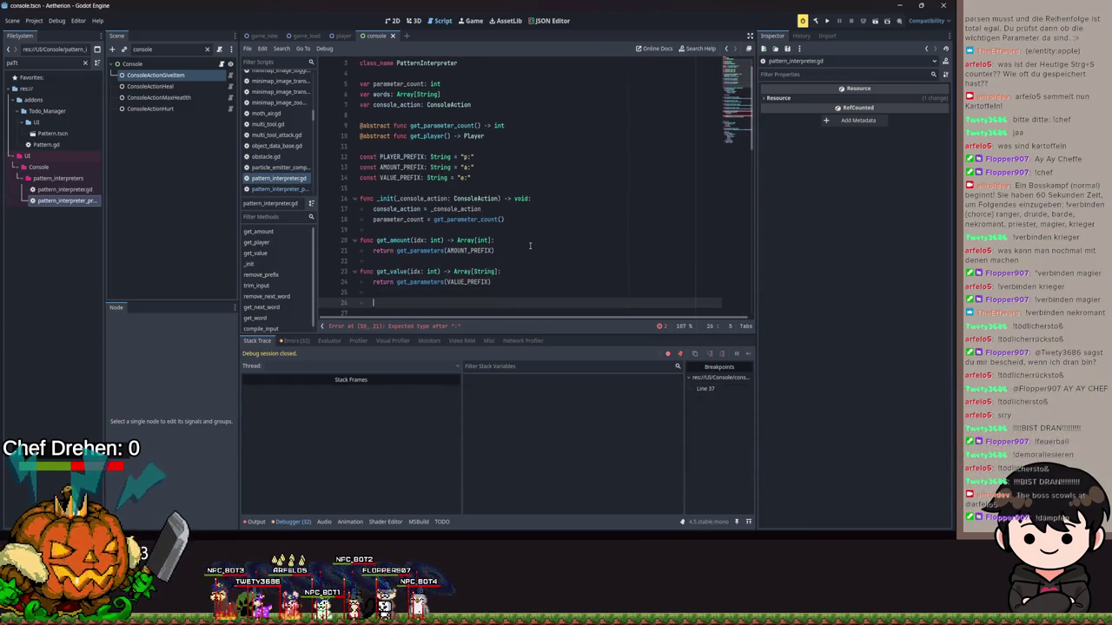
type("funui")
left_click(510, 127)
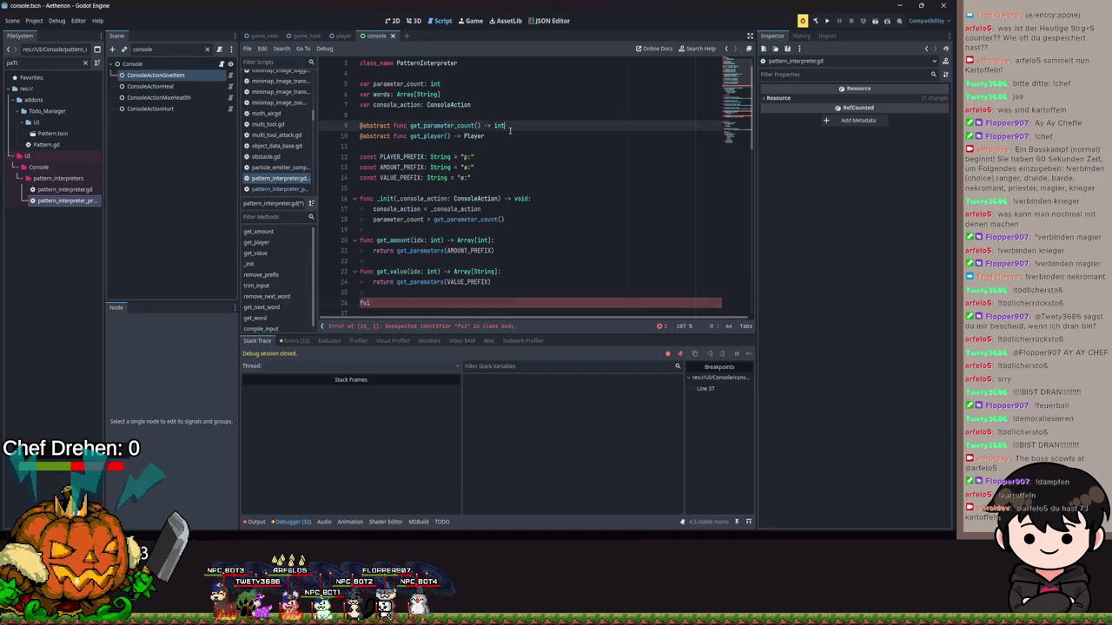
key("Down")
key("alt+Down")
key("alt+Down")
key("alt+Down")
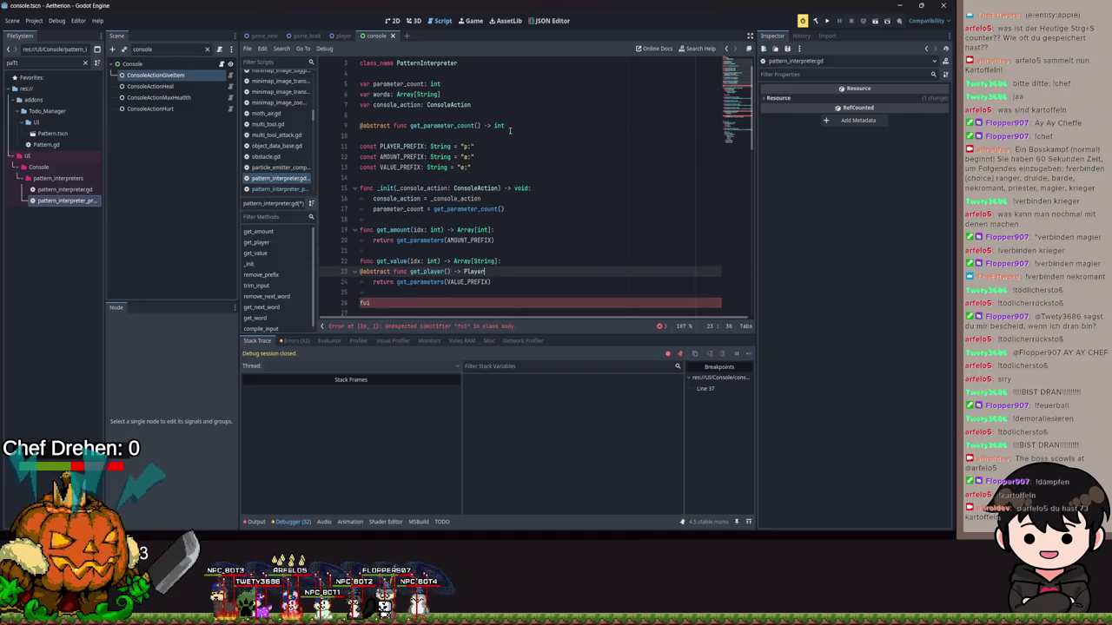
key("alt+Down")
key("ctrl+shift+k")
left_click_drag(392, 291, 364, 292)
key("BackSpace")
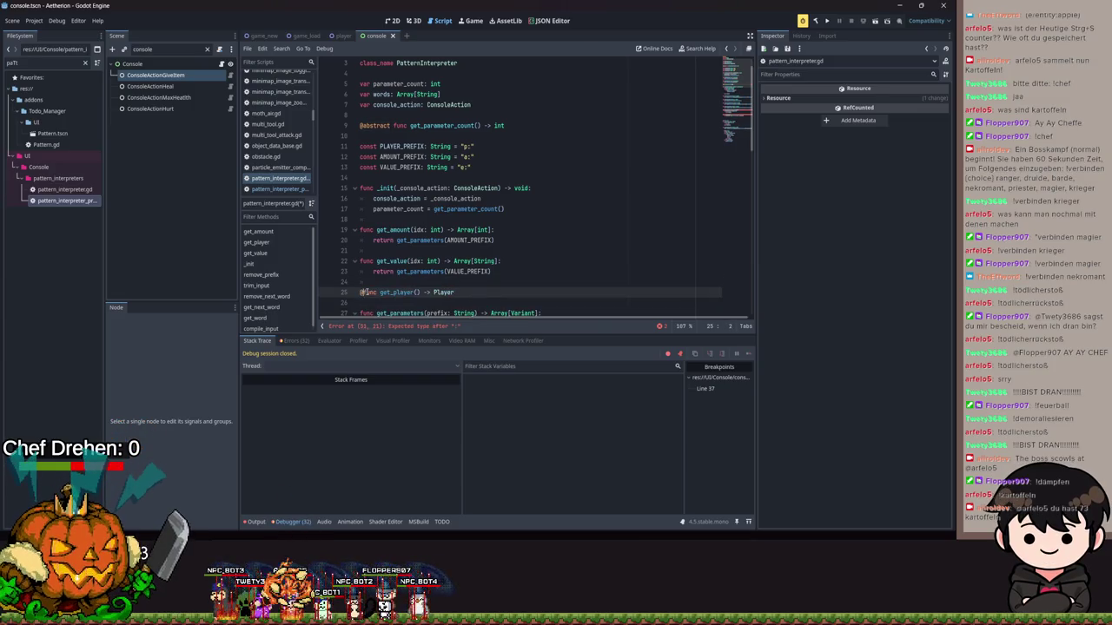
key("BackSpace")
Make get_player return Array[Player] with body 'return get_parameters(PLAYER_PREFIX)' and save.
left_click(463, 291)
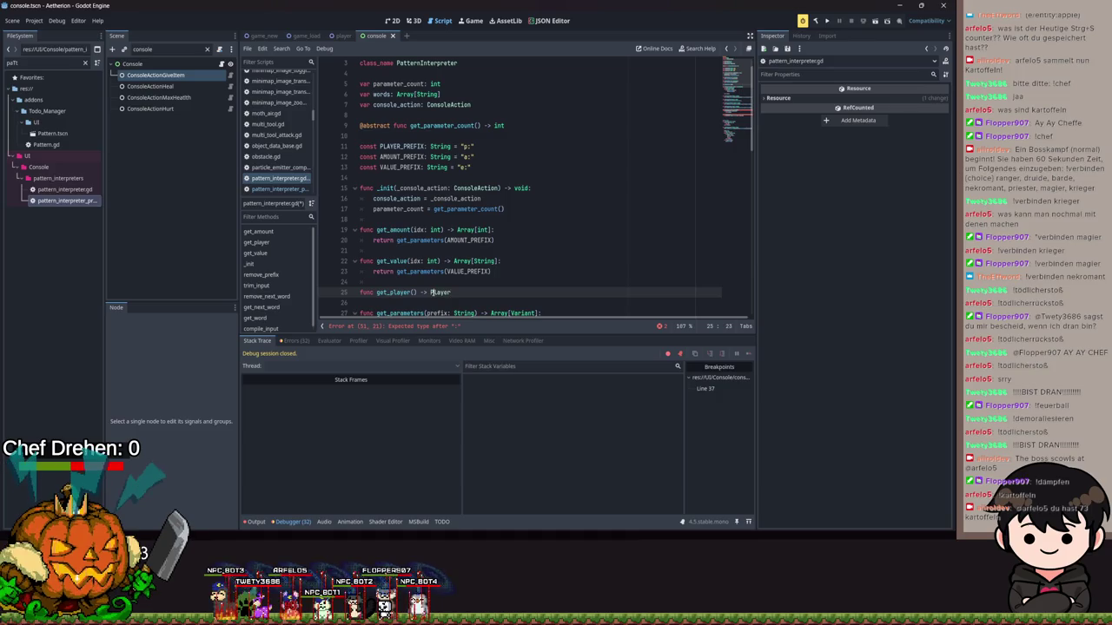
type("Array")
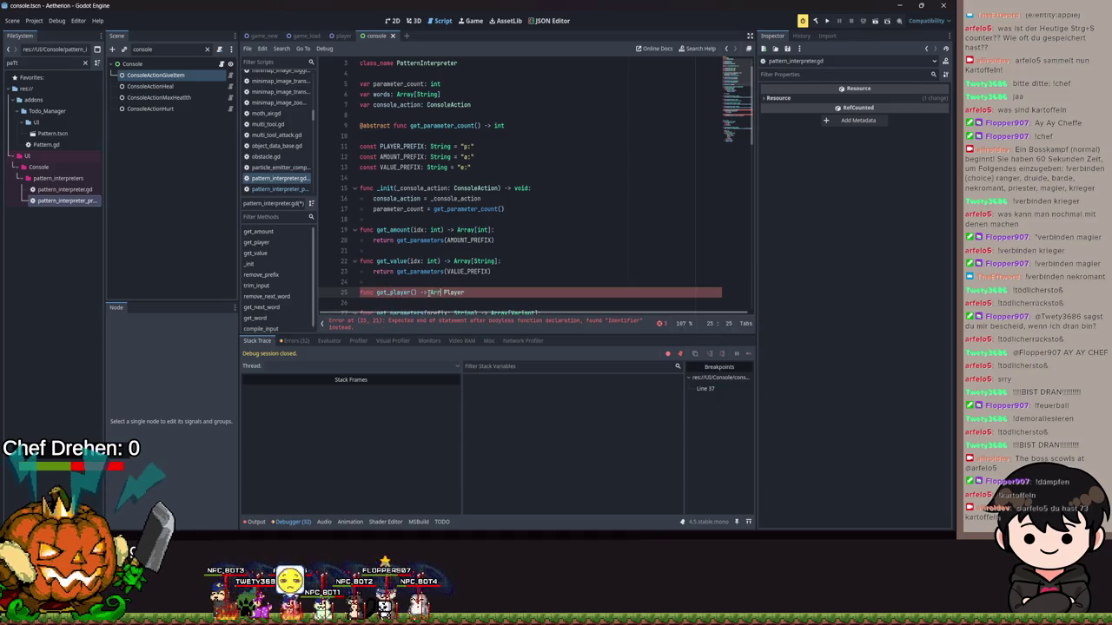
key("shift+End")
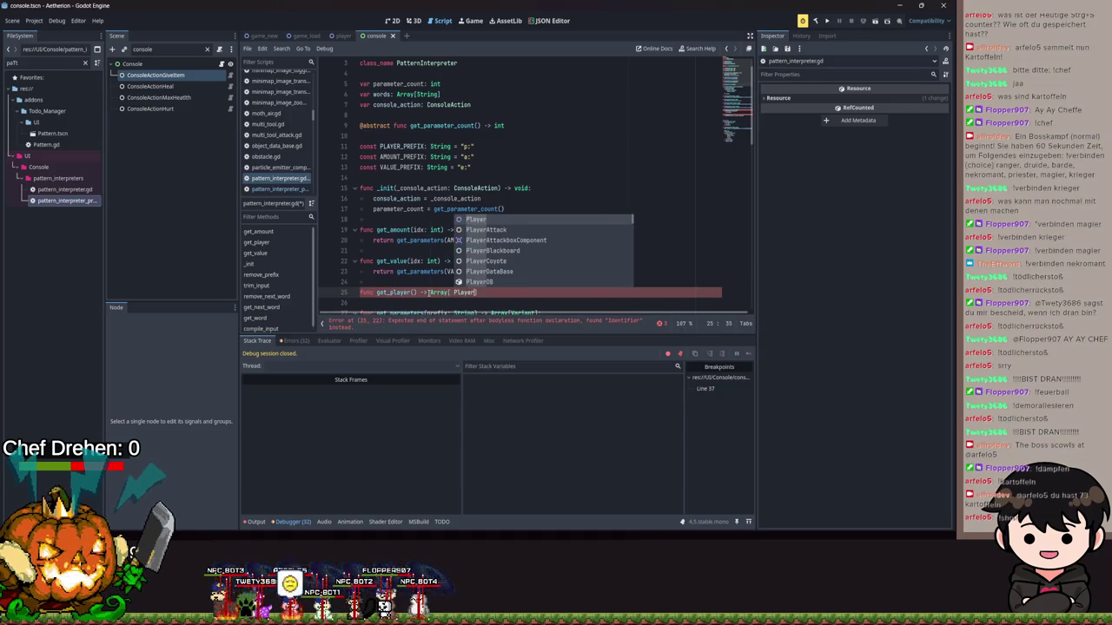
type("[")
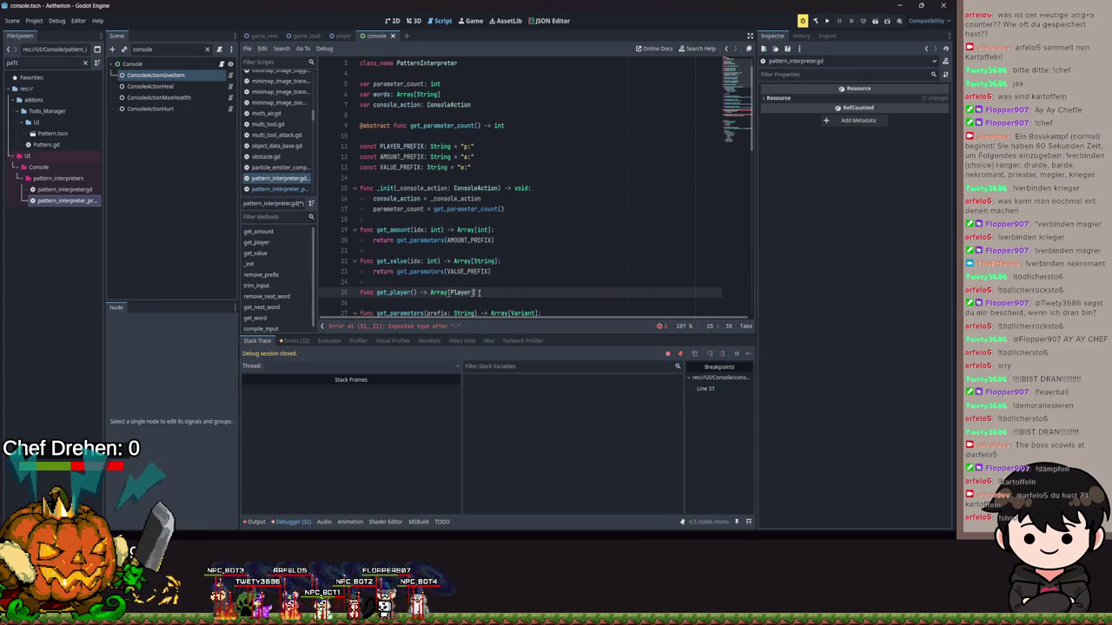
type(":")
key("Return")
type("retu")
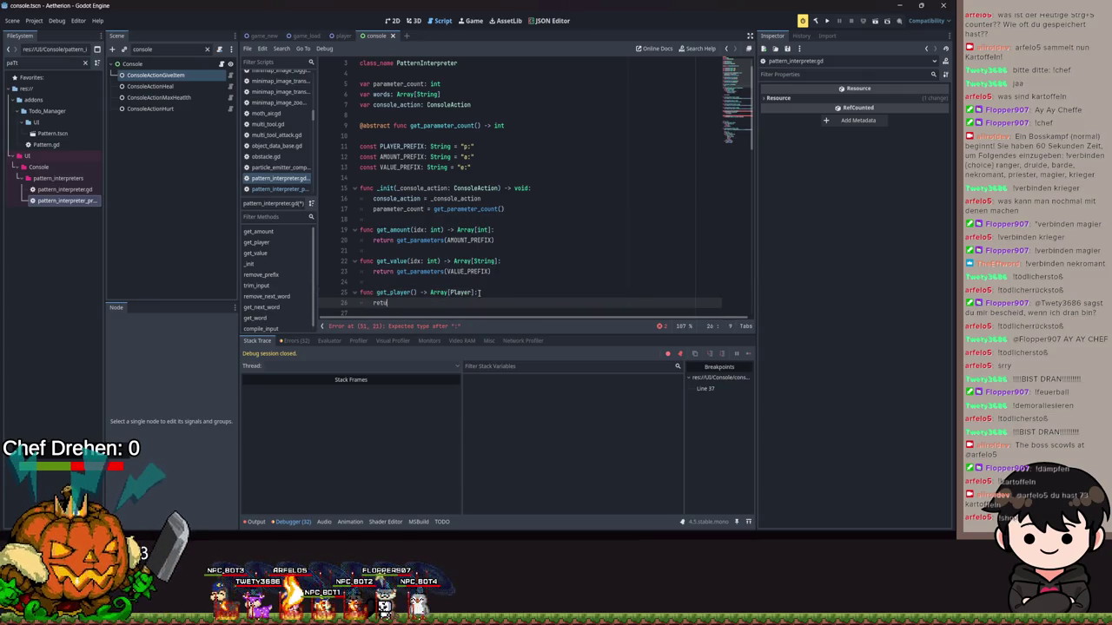
type("rn get_")
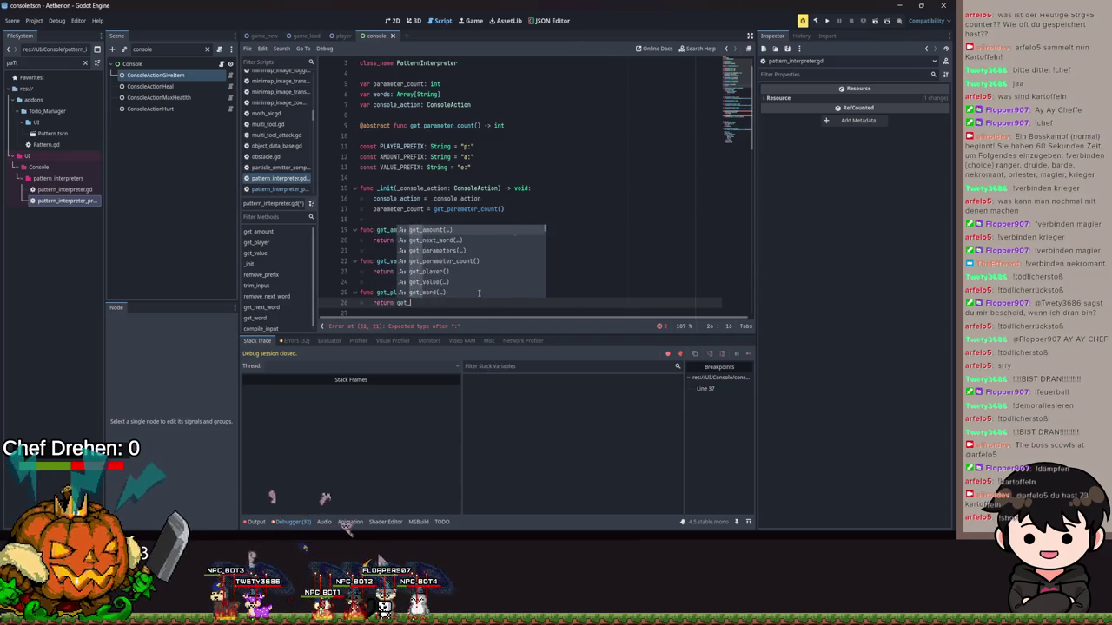
type("parameters(PLAYER_PREFIX")
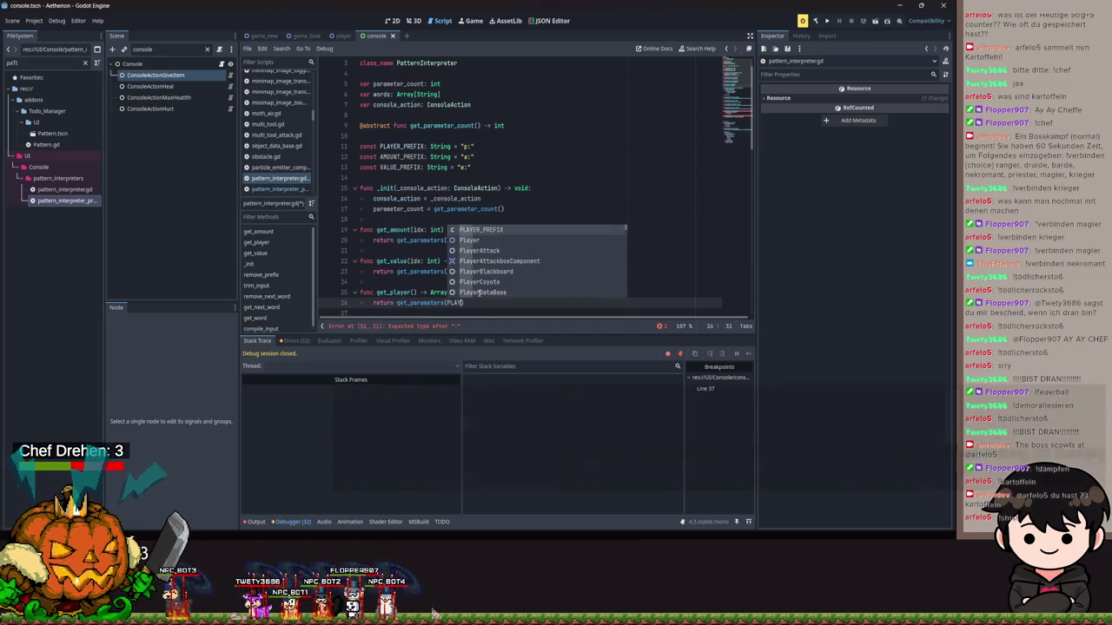
key("ctrl+s")
Delete the old index-based get_player(idx) function further down the script.
scroll(486, 262, "down", 10)
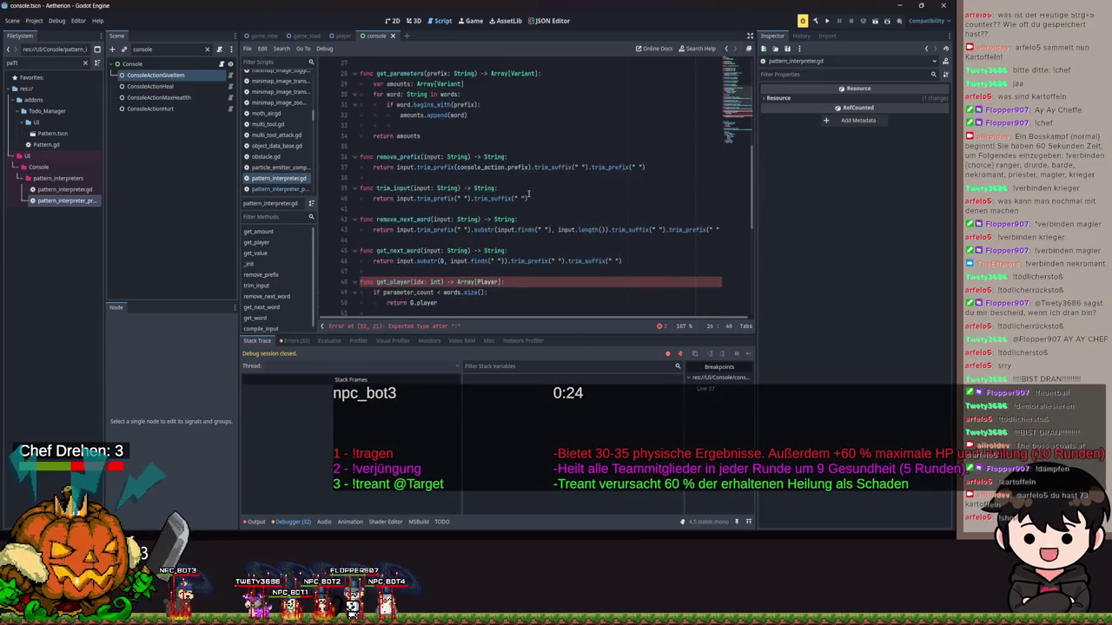
left_click(469, 252)
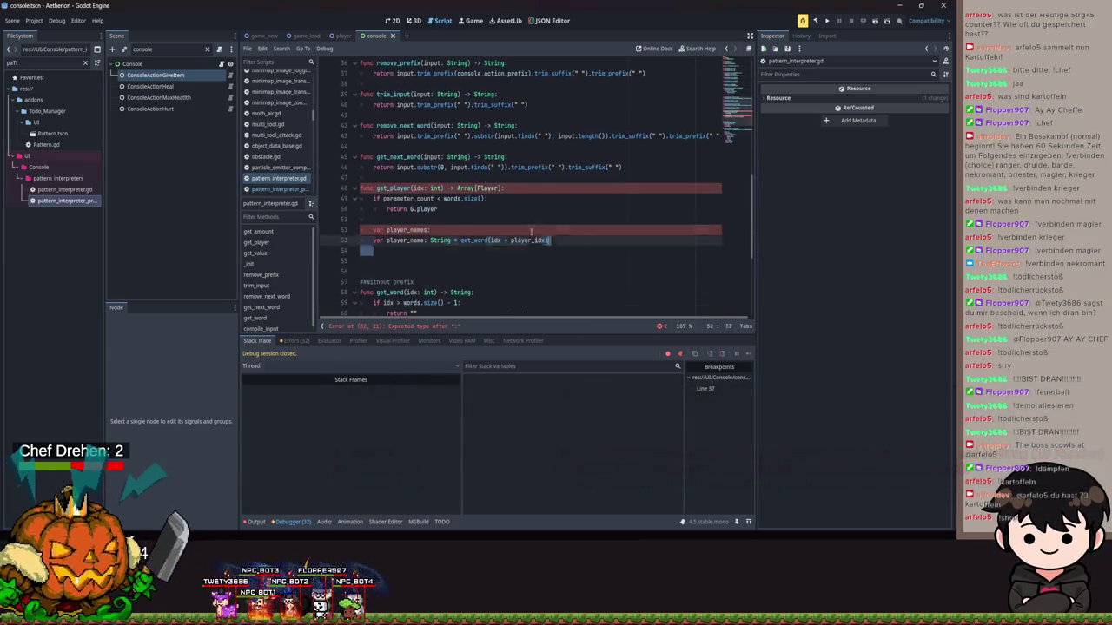
key("shift+Up")
key("shift+Up")
key("shift+Up")
key("BackSpace")
scroll(484, 260, "down", 1)
scroll(484, 260, "down", 2)
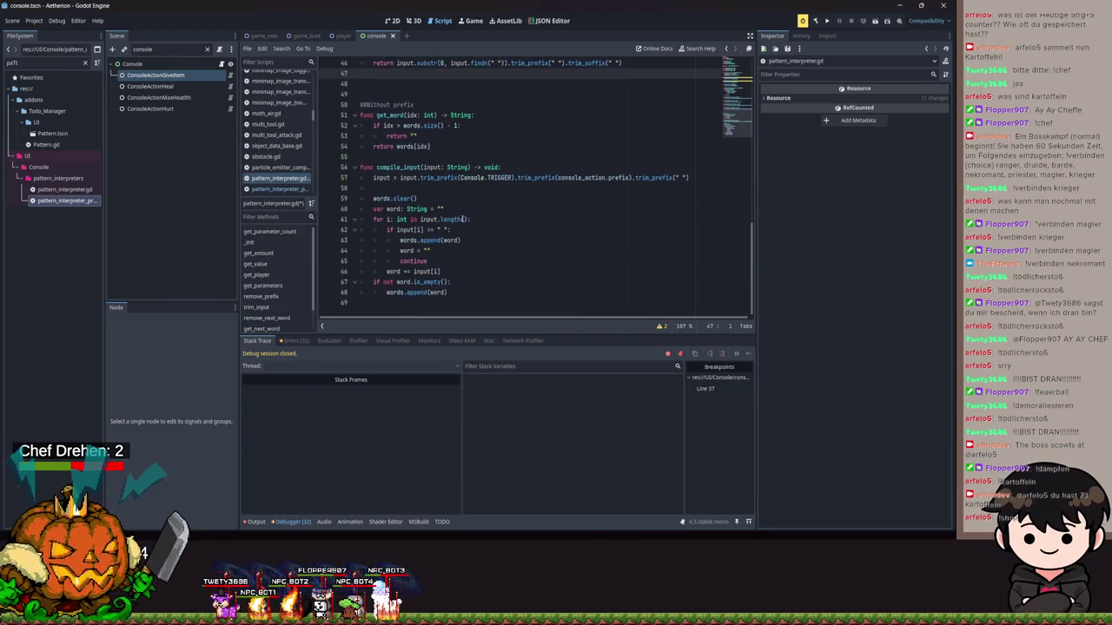
scroll(661, 188, "up", 2)
left_click_drag(431, 208, 330, 165)
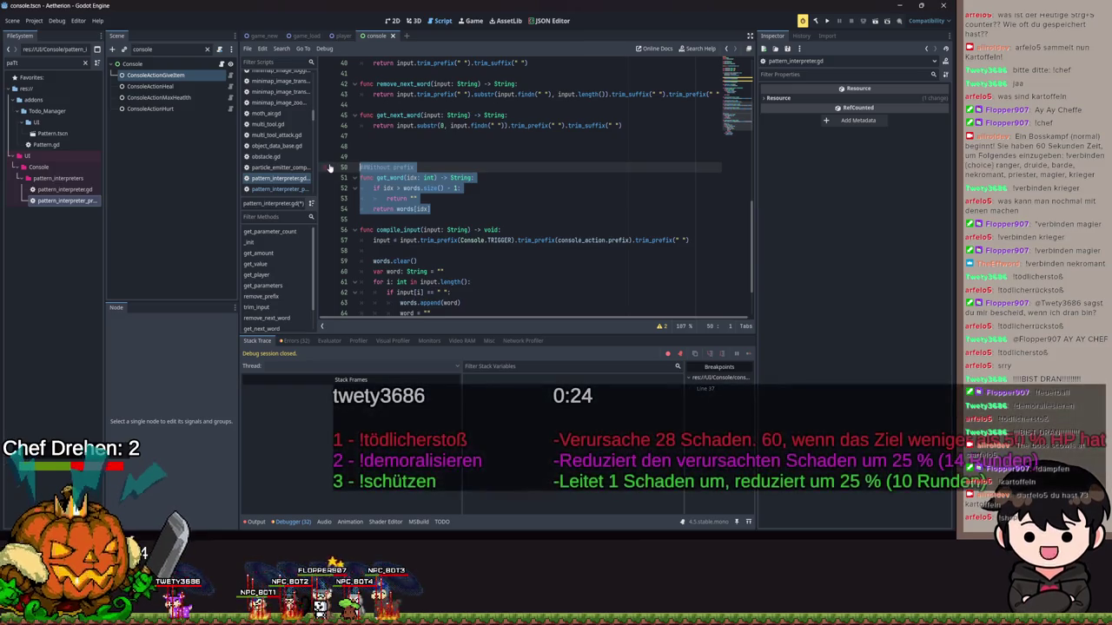
scroll(340, 166, "up", 3)
In the prefix-value-count-player script, delete the functions from _init through get_value, keeping get_parameter_count.
double_click(83, 200)
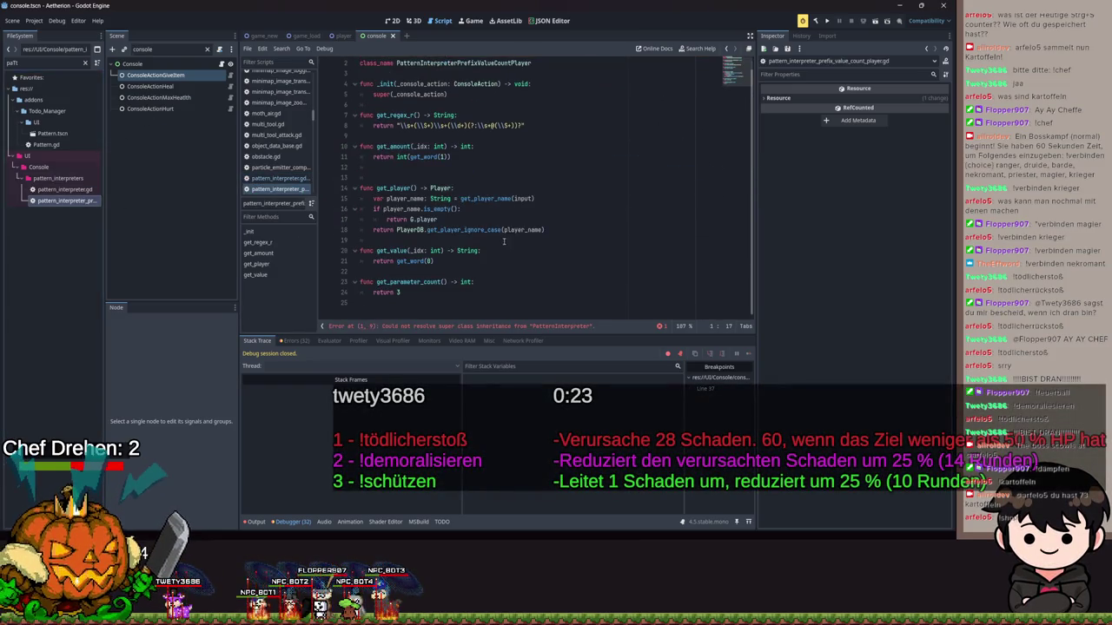
left_click_drag(401, 293, 397, 282)
left_click(484, 270)
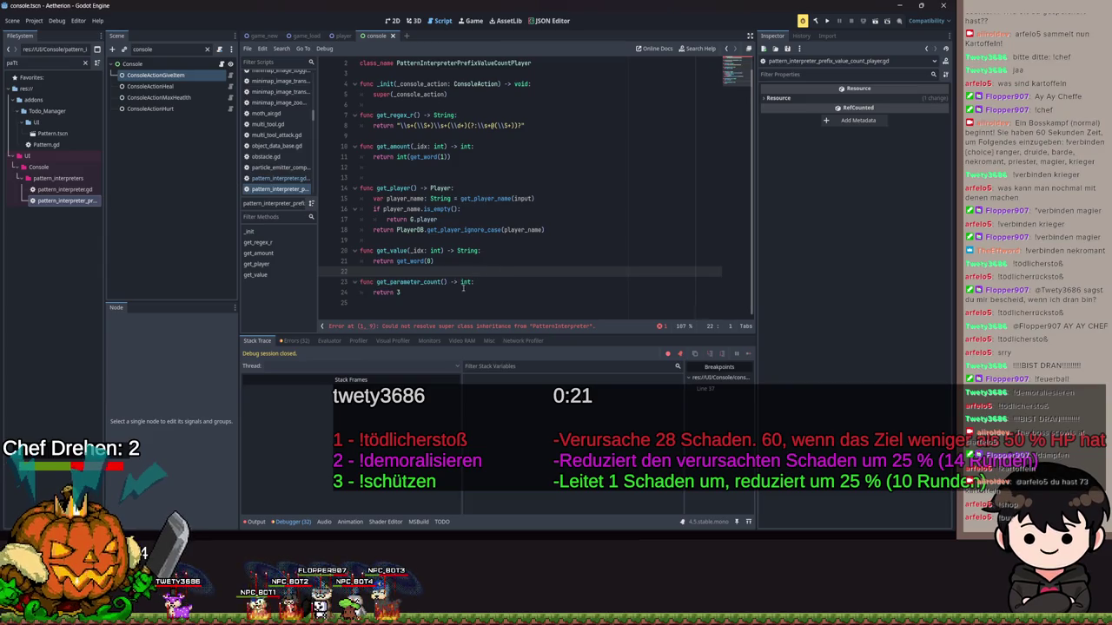
mouse_move(468, 261)
left_mouse_down()
mouse_move(373, 252)
mouse_move(356, 209)
mouse_move(357, 99)
left_mouse_up()
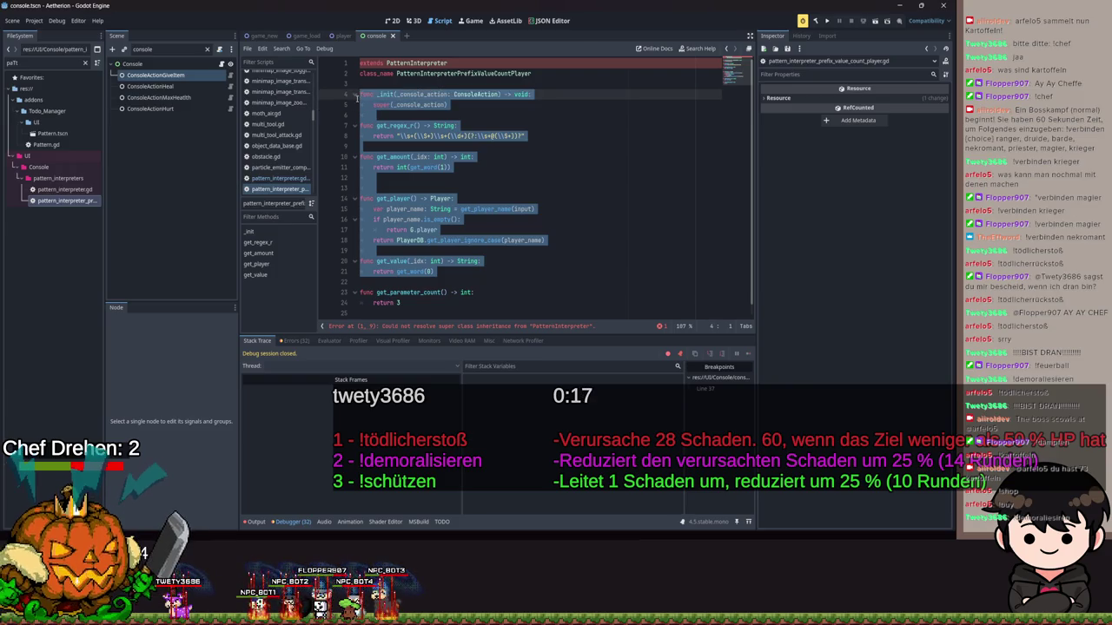
key("Delete")
Add a blank line after the class name, save, and open the base pattern_interpreter.gd.
key("Return")
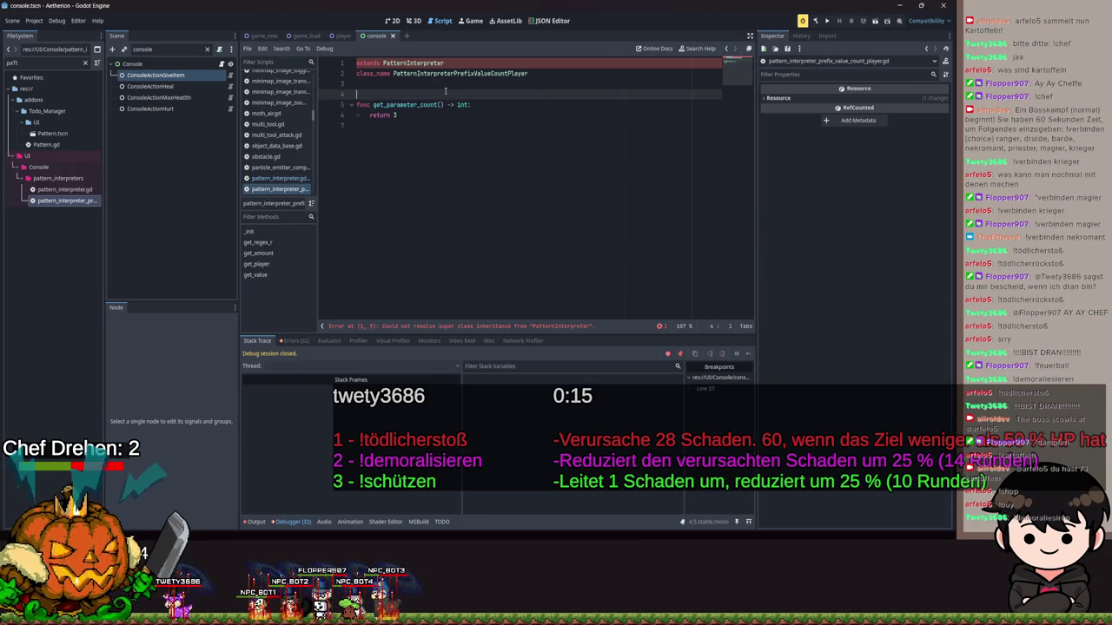
key("ctrl+s")
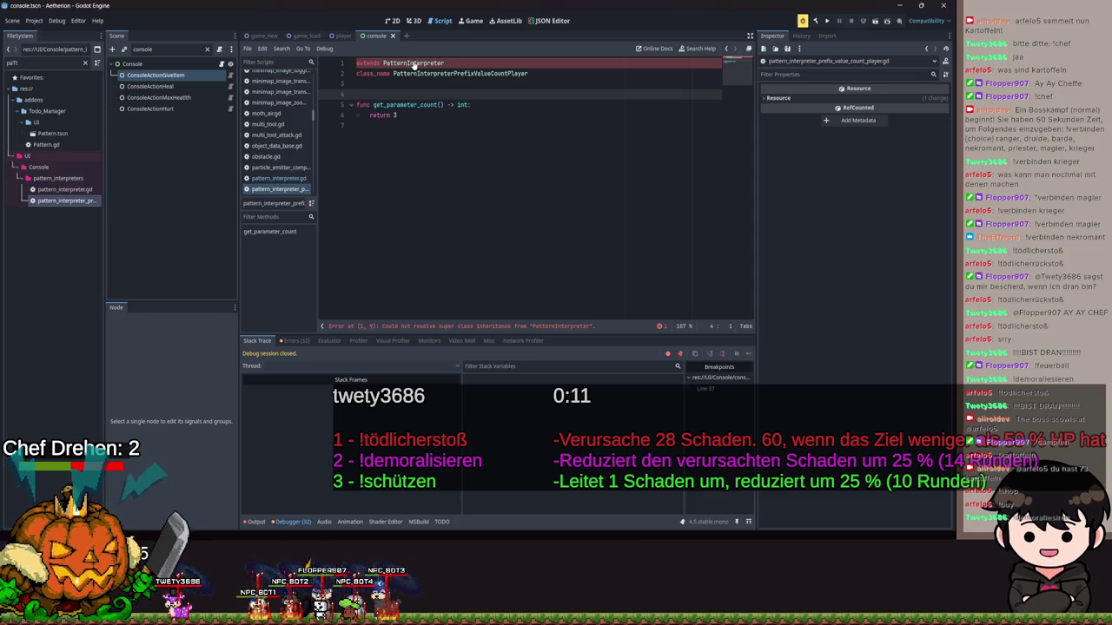
left_click(413, 65, "ctrl")
left_click(578, 231)
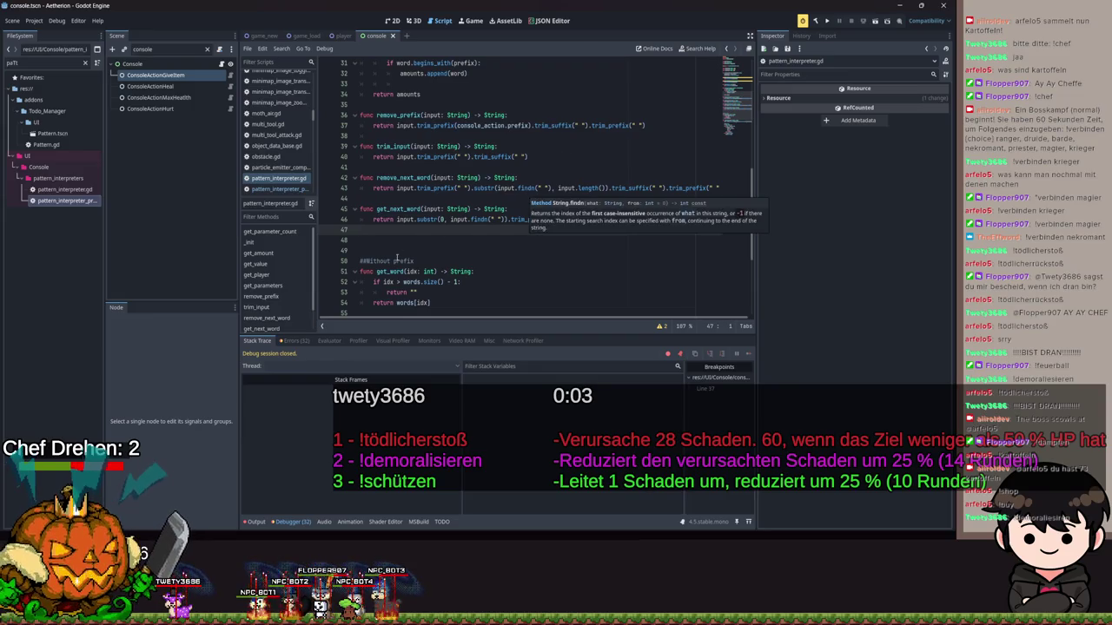
Remove the extra blank lines above the 'Without prefix' comment in pattern_interpreter.gd.
left_click(395, 237)
scroll(426, 252, "down", 1)
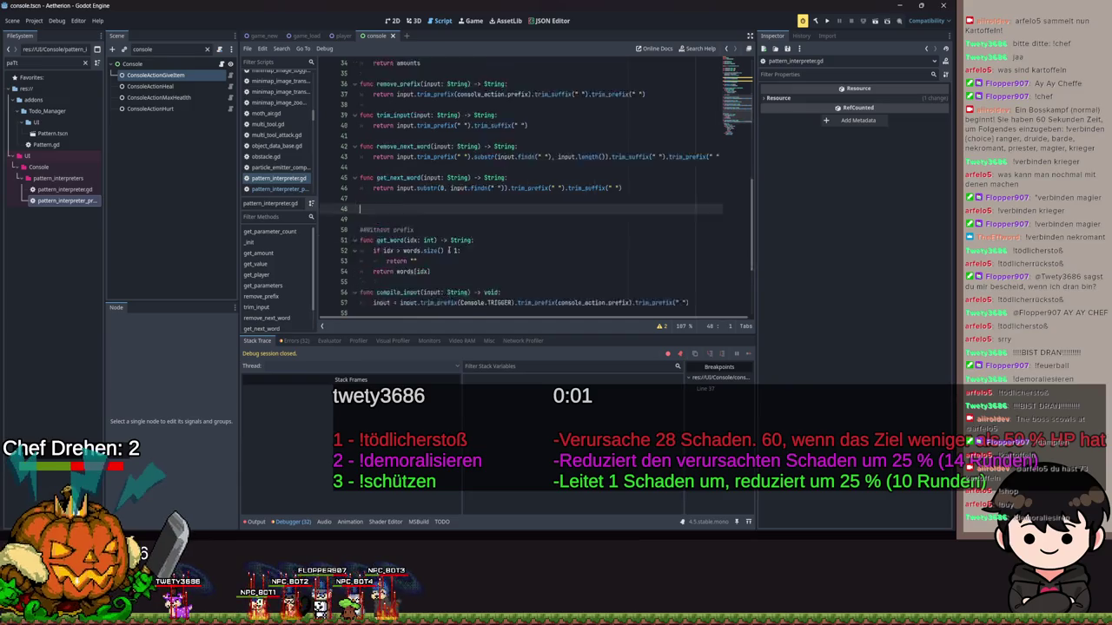
left_click_drag(455, 266, 355, 210)
left_click(386, 219)
key("BackSpace")
key("BackSpace")
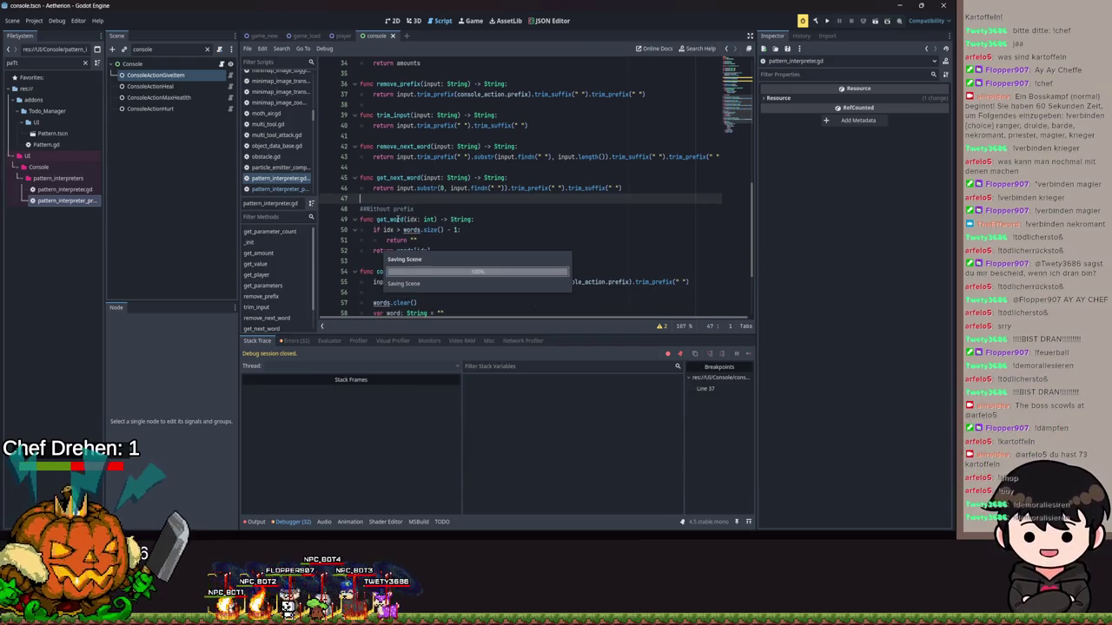
Delete the remove_prefix, trim_input, remove_next_word and get_next_word helper functions.
scroll(473, 206, "up", 1)
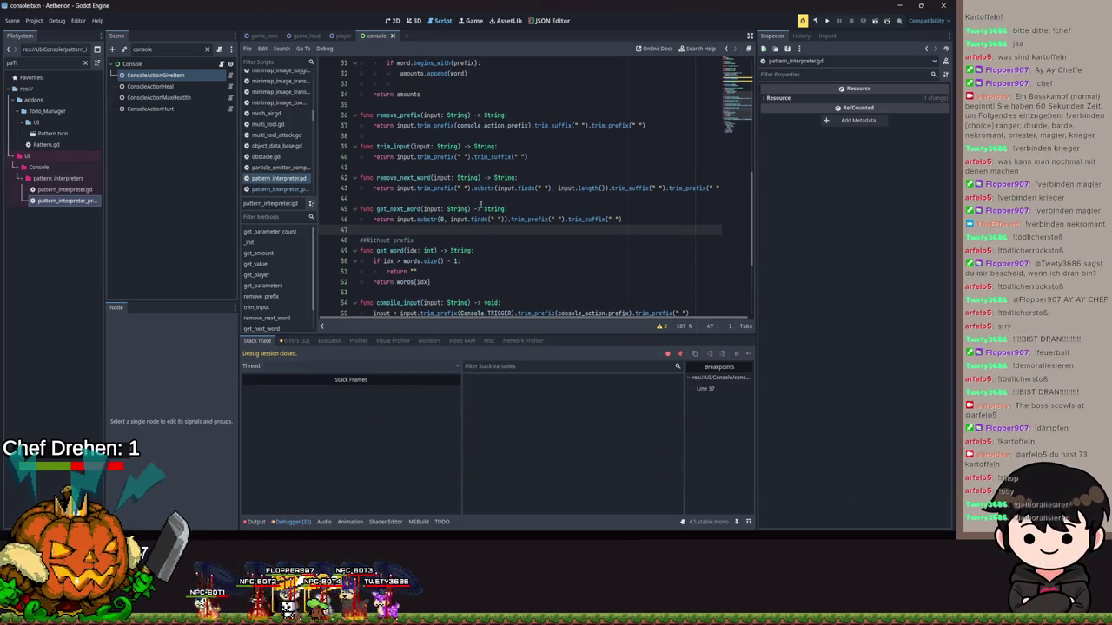
left_click_drag(634, 227, 358, 151)
key("BackSpace")
key("BackSpace")
key("BackSpace")
scroll(426, 152, "up", 5)
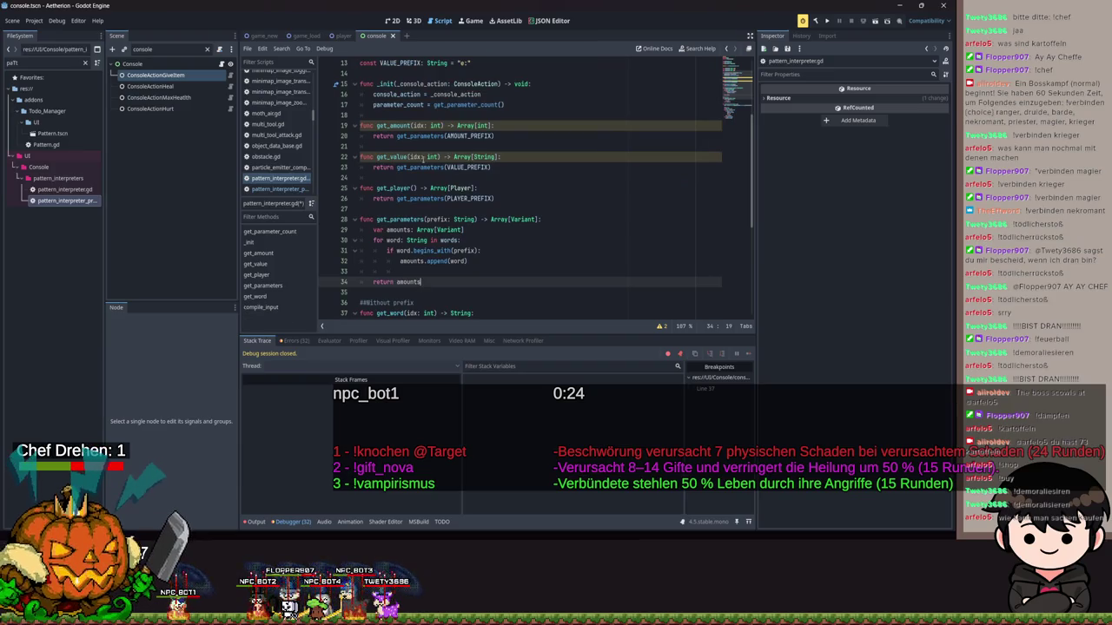
Remove the idx: int parameter from get_value and get_amount, save, and review the getter declarations.
scroll(420, 188, "up", 1)
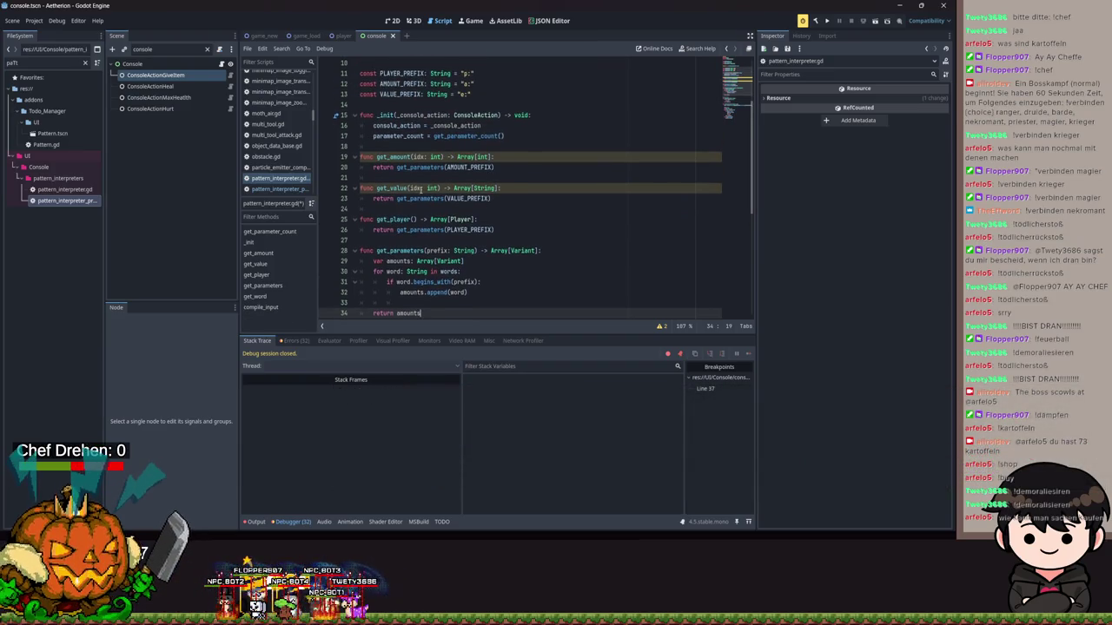
mouse_move(437, 187)
left_mouse_down()
mouse_move(411, 188)
mouse_move(412, 156)
left_mouse_up()
key("BackSpace")
key("BackSpace")
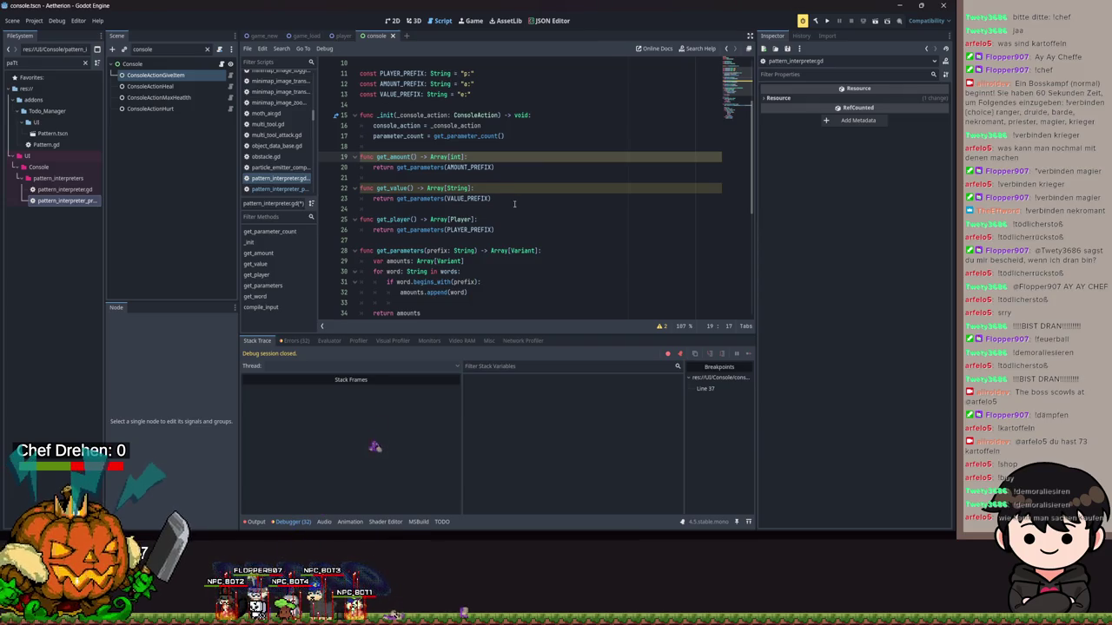
scroll(495, 206, "down", 2)
scroll(485, 207, "down", 2)
key("ctrl+s")
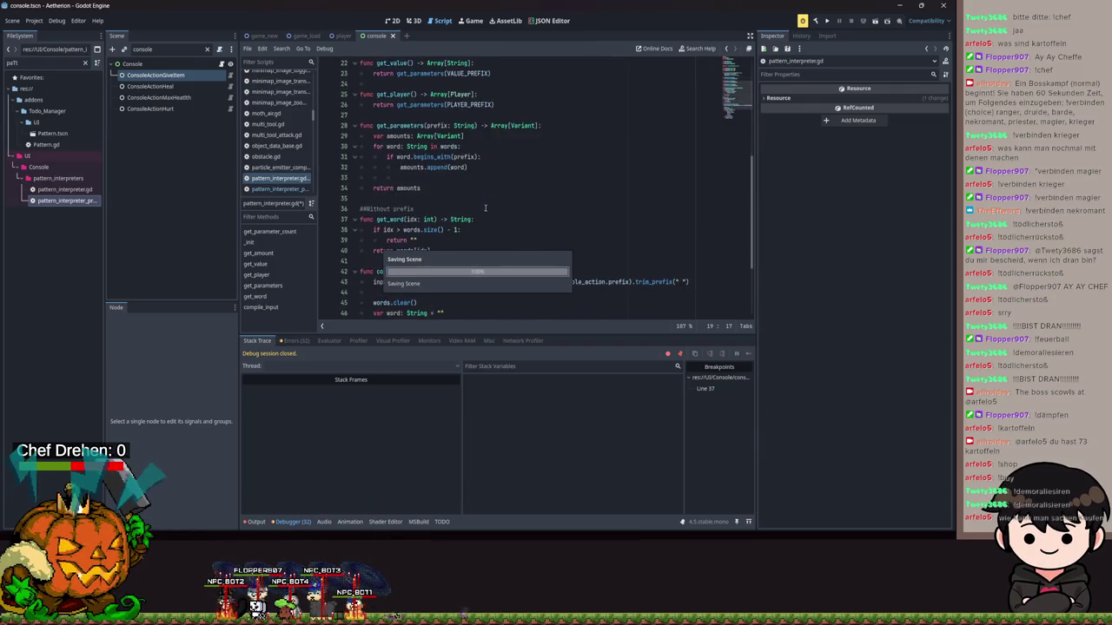
scroll(495, 193, "down", 3)
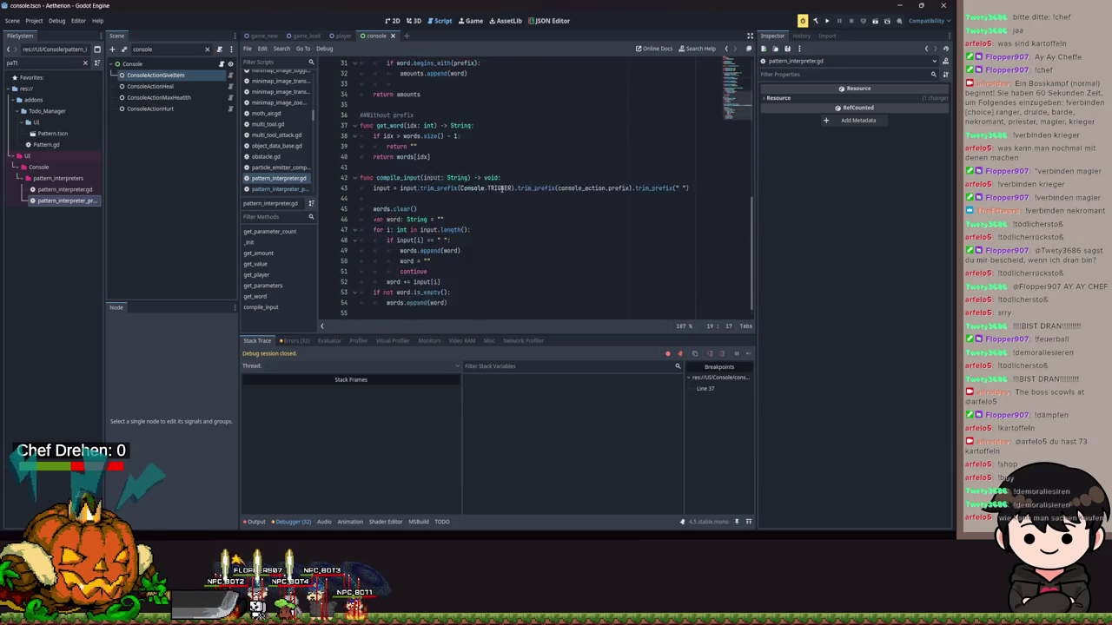
scroll(461, 249, "up", 4)
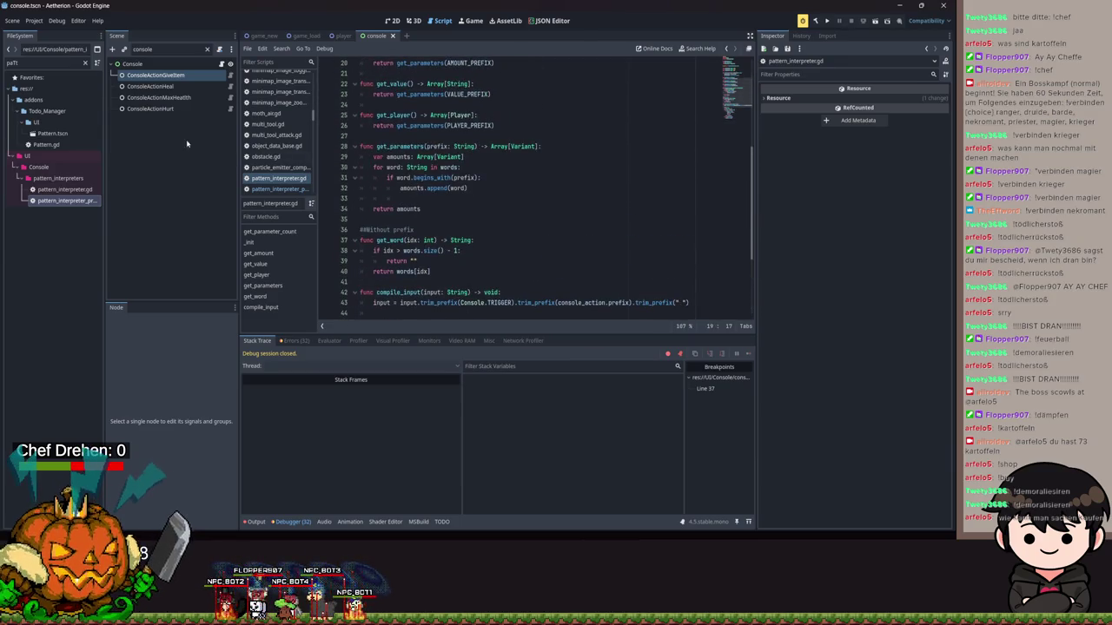
scroll(417, 217, "up", 4)
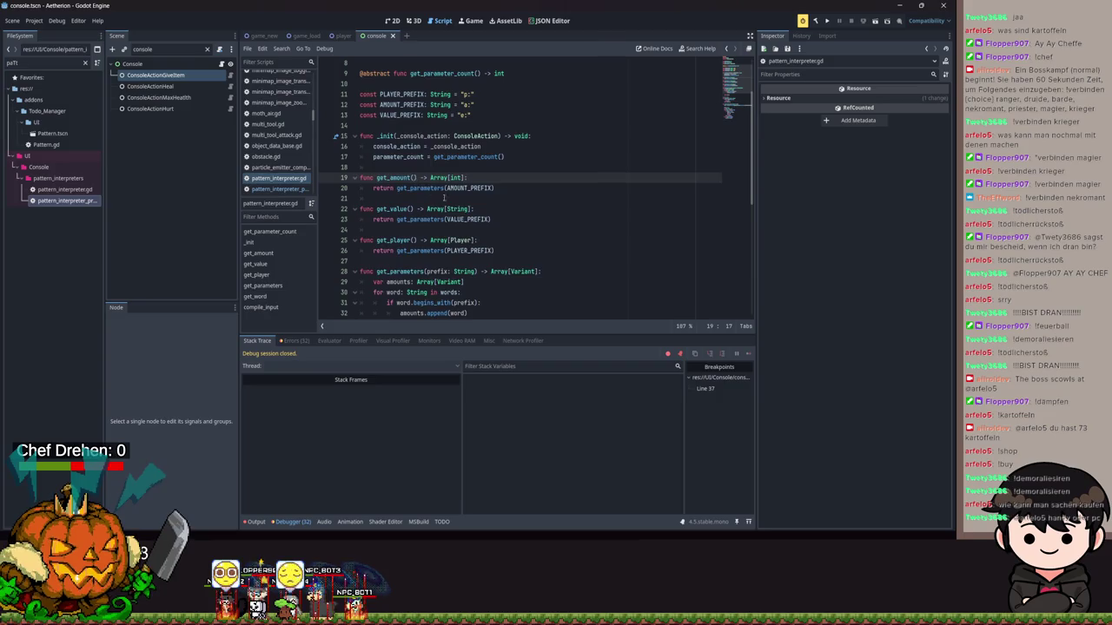
left_click(420, 188)
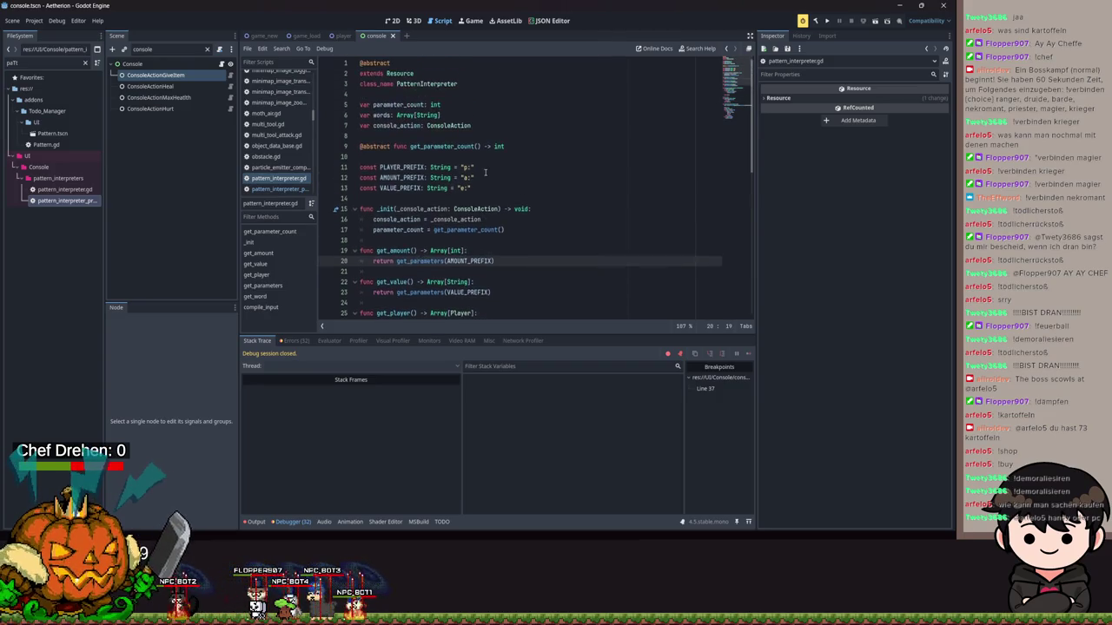
left_click(508, 218)
scroll(521, 219, "down", 2)
left_click(573, 222)
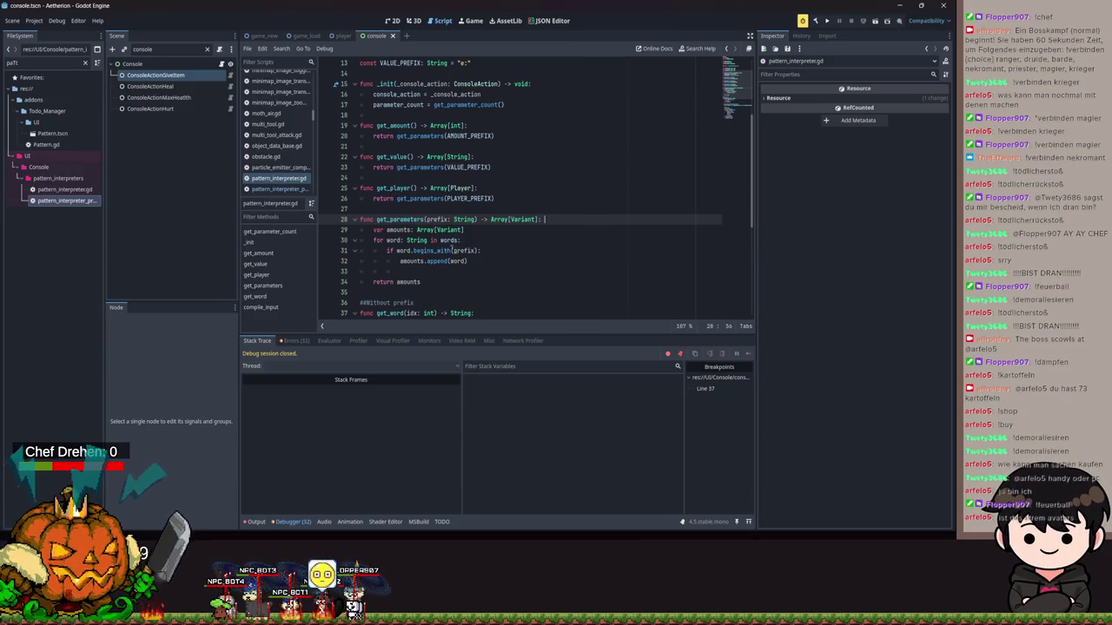
Open give_item.gd from the ConsoleActionGiveItem node and review its item_name and item_res lines.
left_click(173, 76)
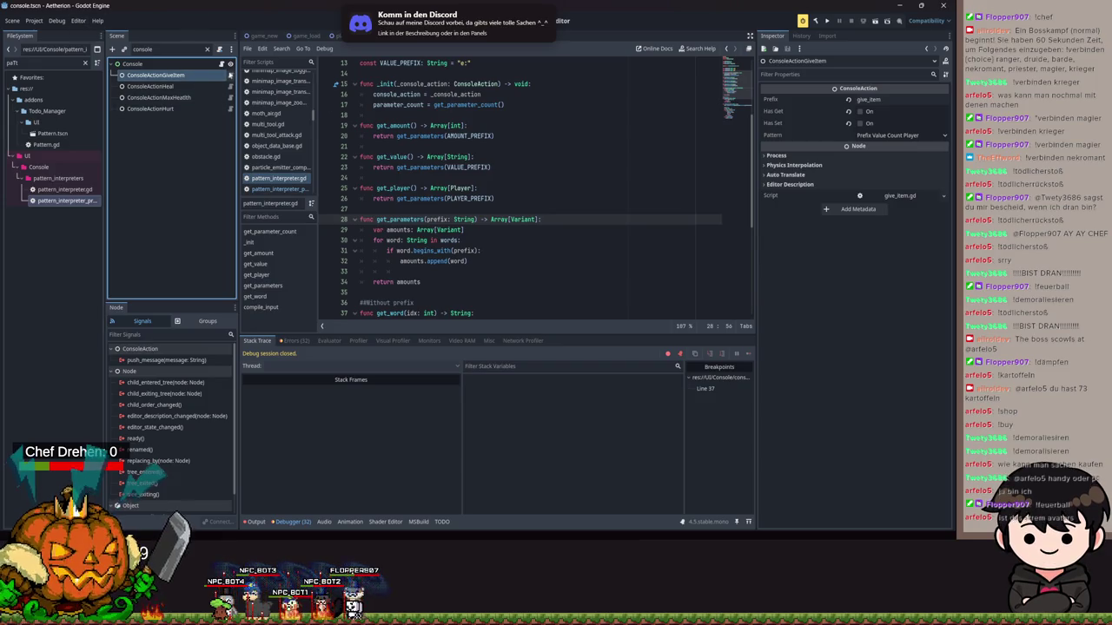
left_click(231, 76)
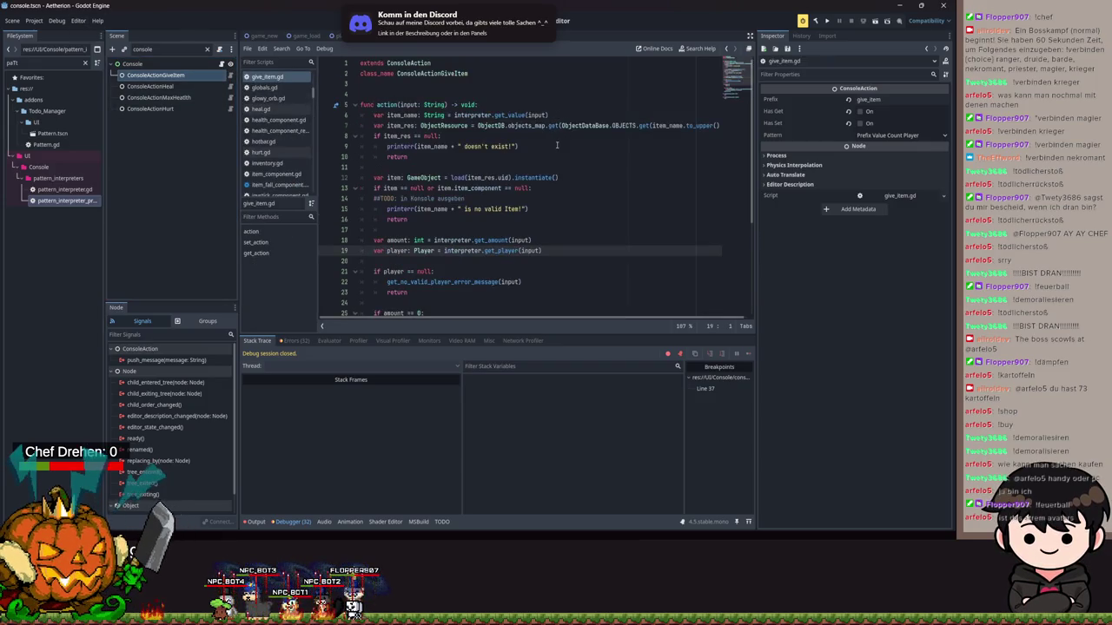
left_click(560, 116)
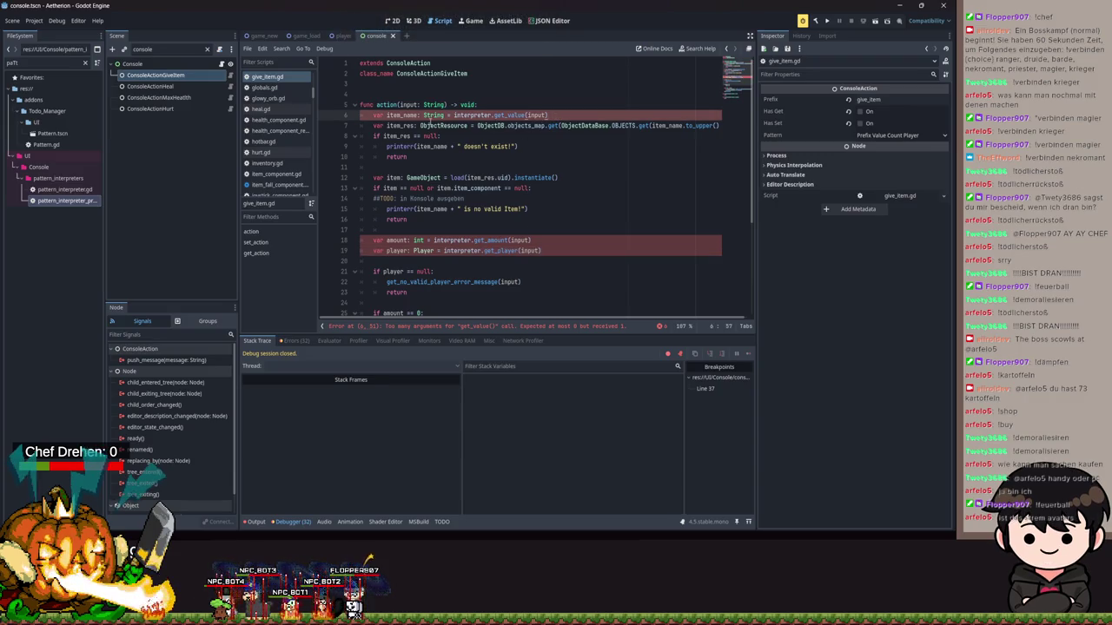
double_click(428, 115)
left_click(532, 105)
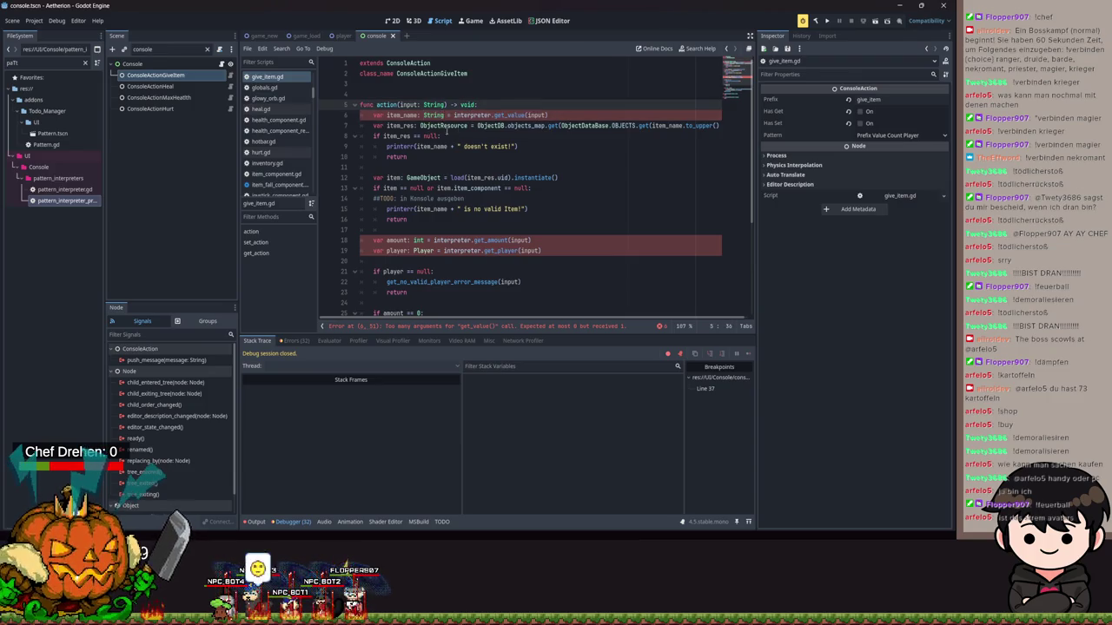
double_click(400, 126)
left_click(536, 178)
scroll(608, 191, "down", 3)
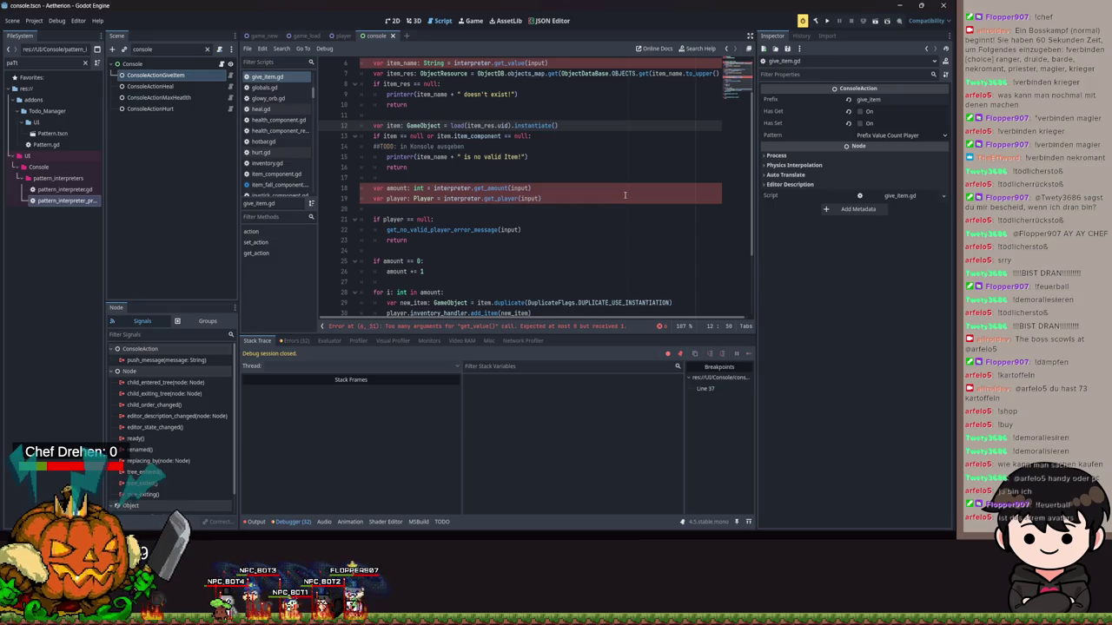
scroll(605, 229, "up", 3)
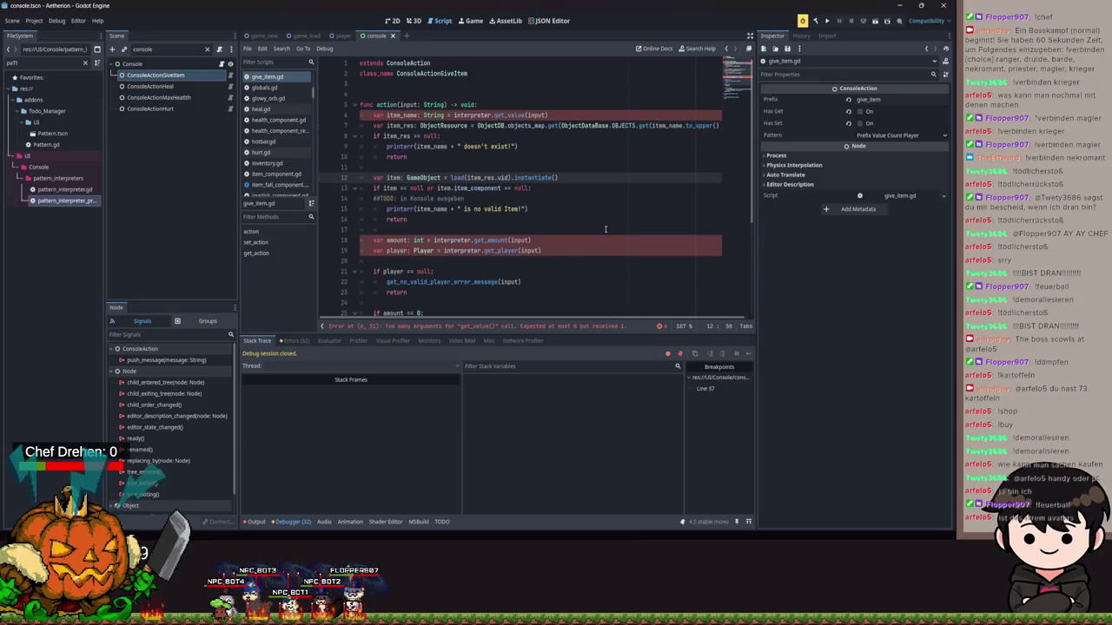
Add a first action line declaring values: Array[String] = interpreter.get_value().
left_click(512, 105)
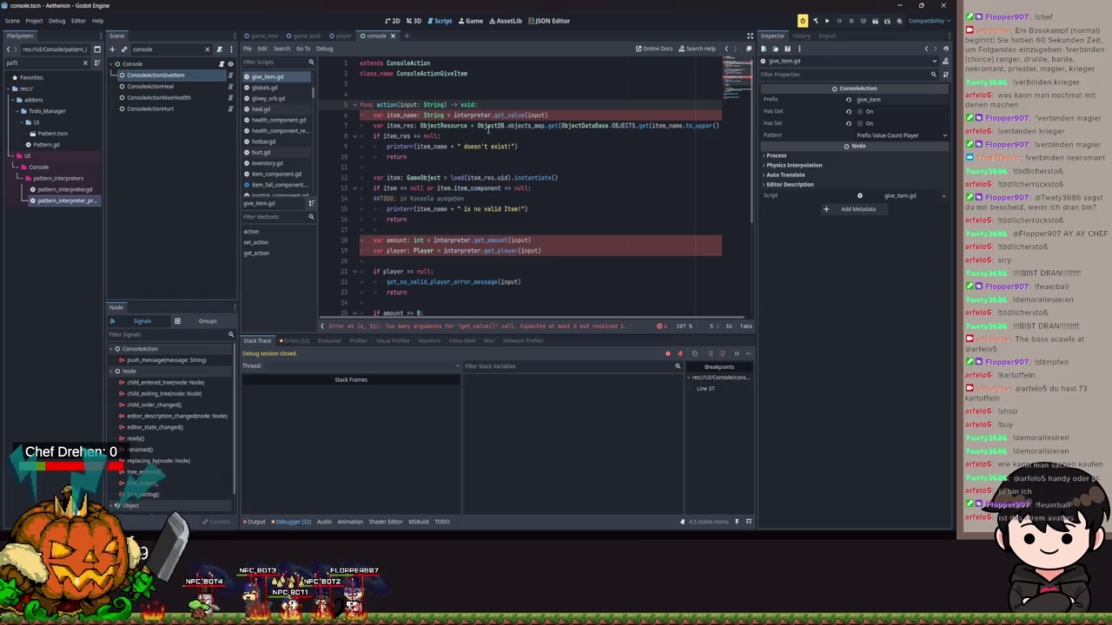
key("Return")
type("va")
key("BackSpace")
key("BackSpace")
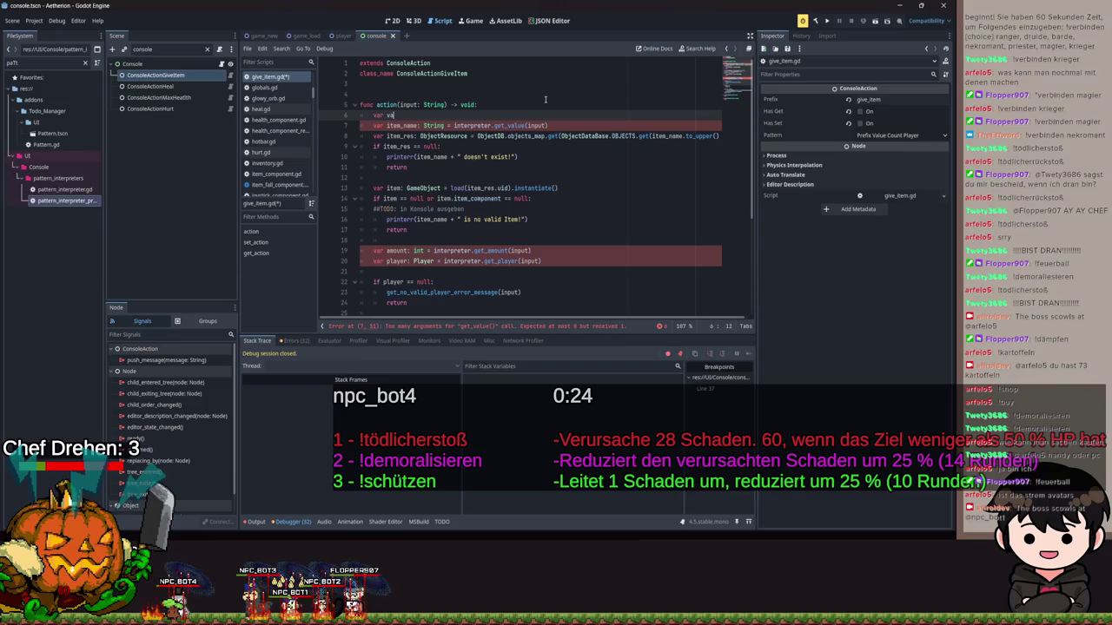
key("BackSpace")
key("BackSpace")
key("BackSpace")
type("Array")
type("[S")
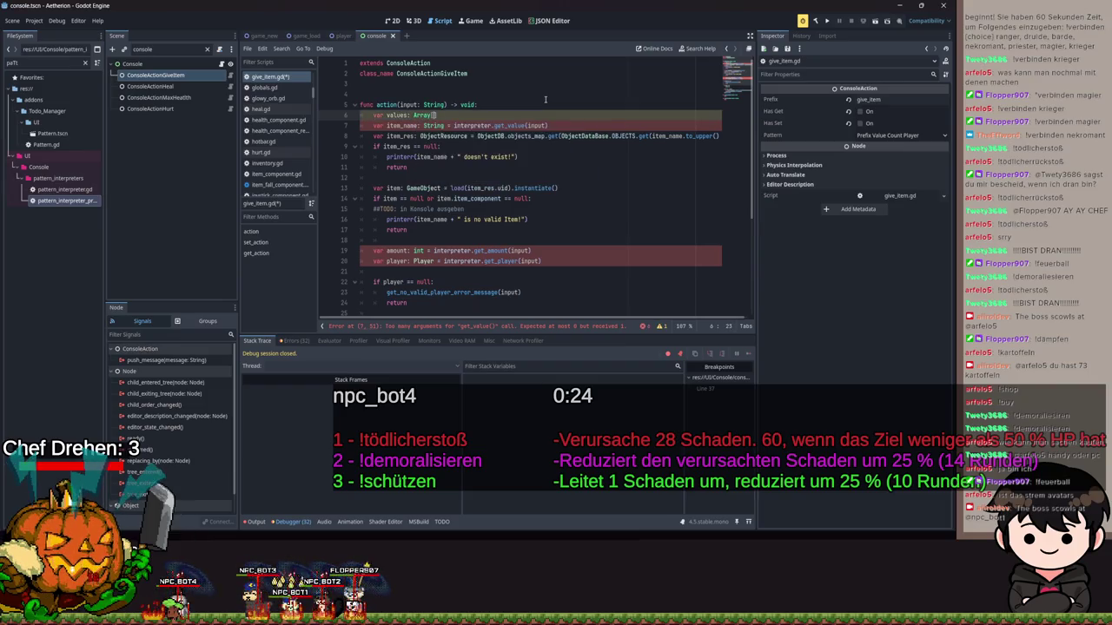
type("tring]")
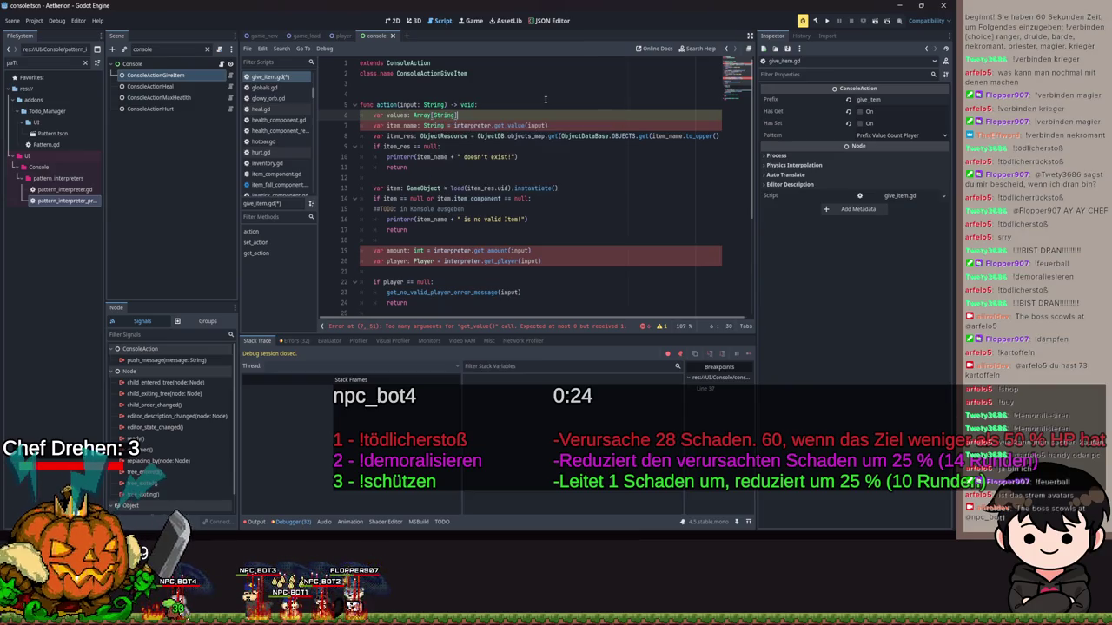
type(" = interpreter.")
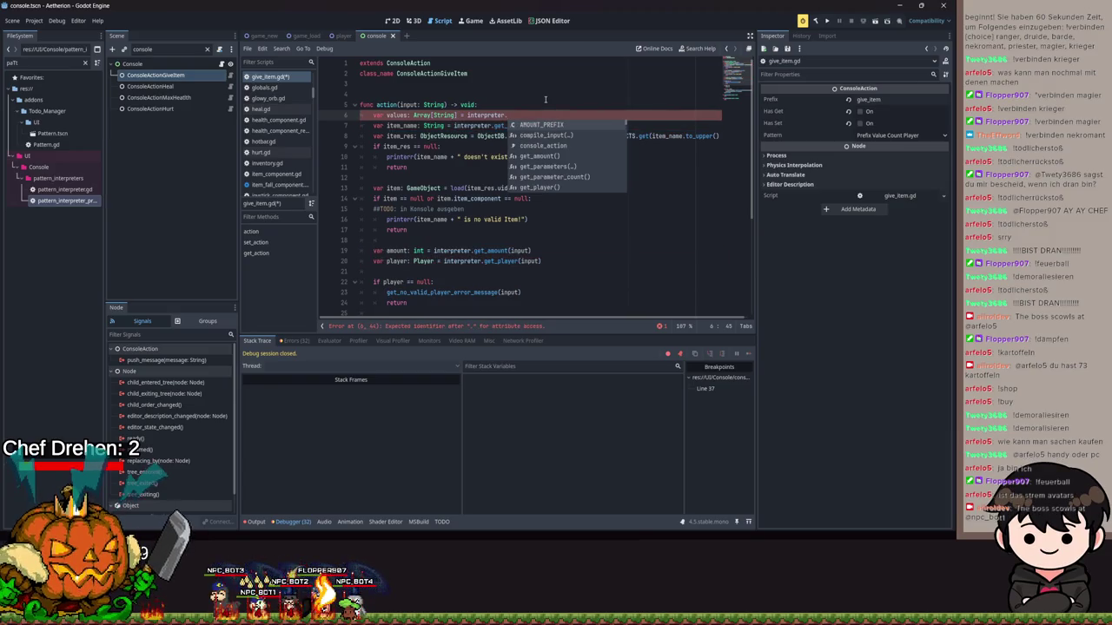
type("get")
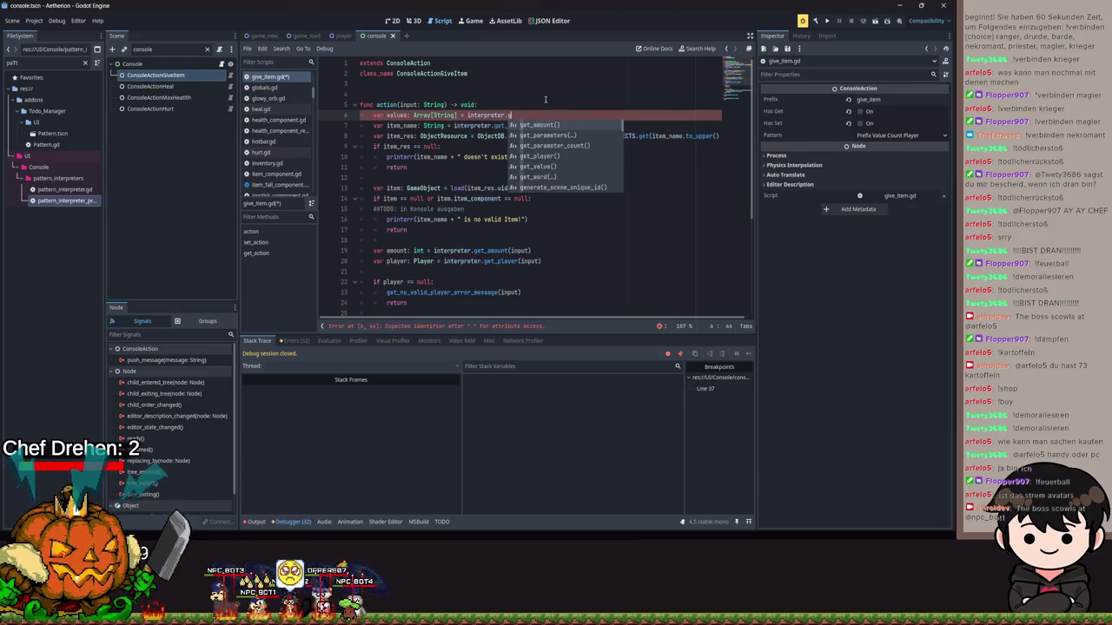
key("Escape")
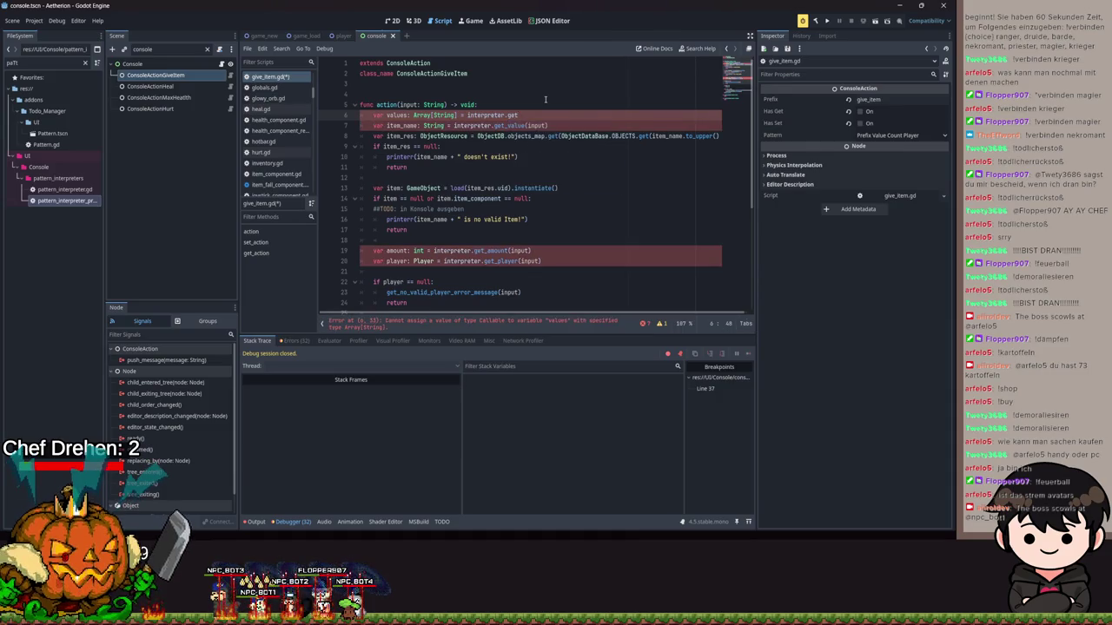
type("_v")
key("Return")
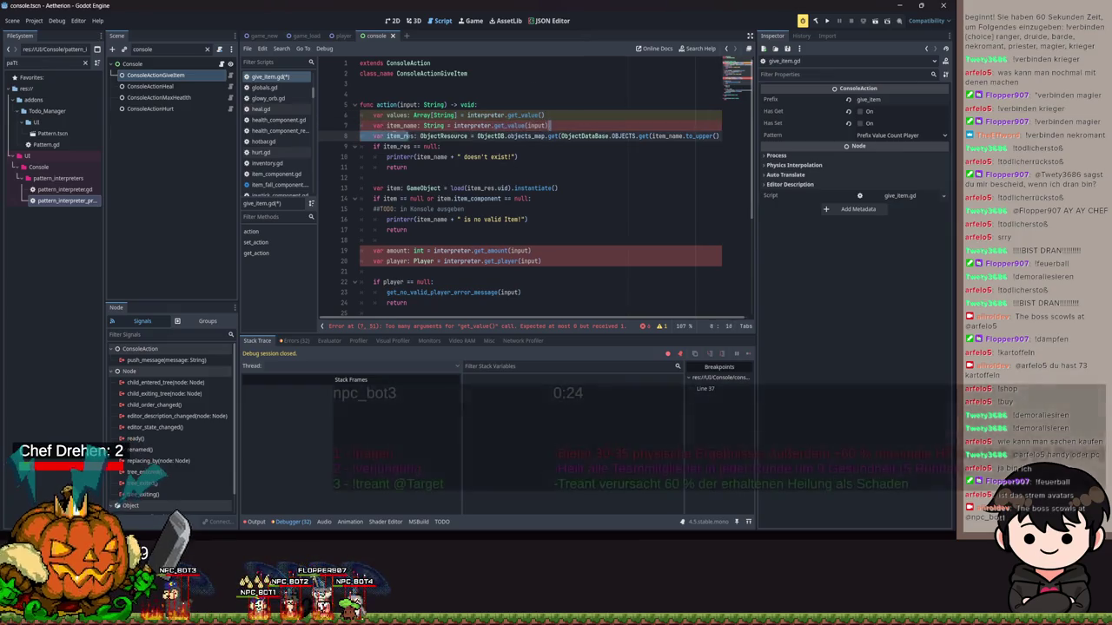
Add the loop header 'for value: String in values:' below the values declaration.
key("Return")
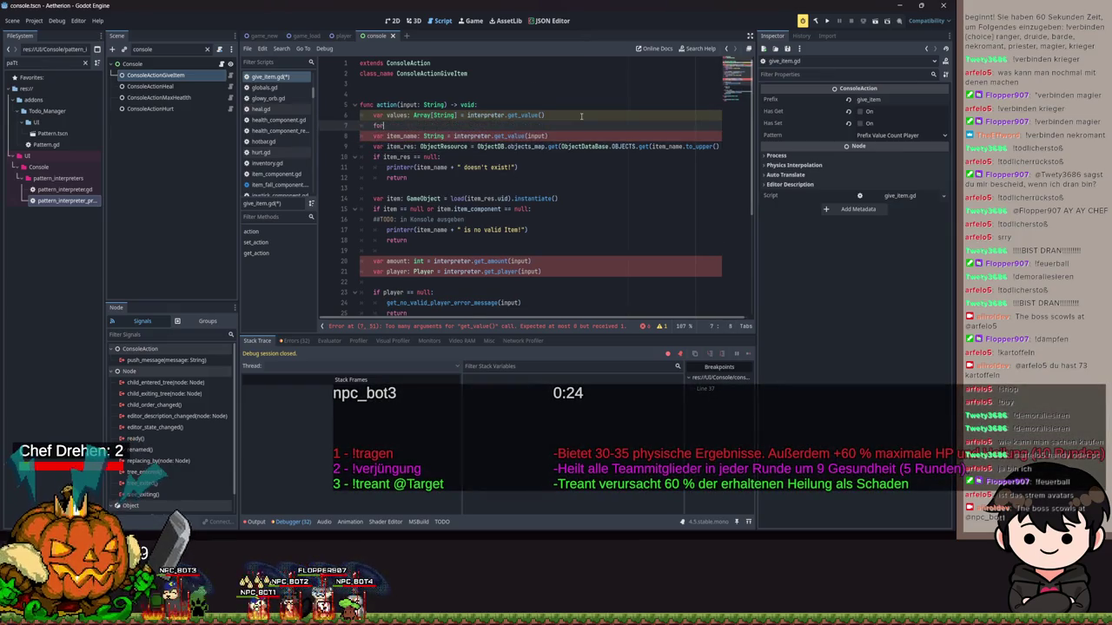
type(" value:")
type(" Str")
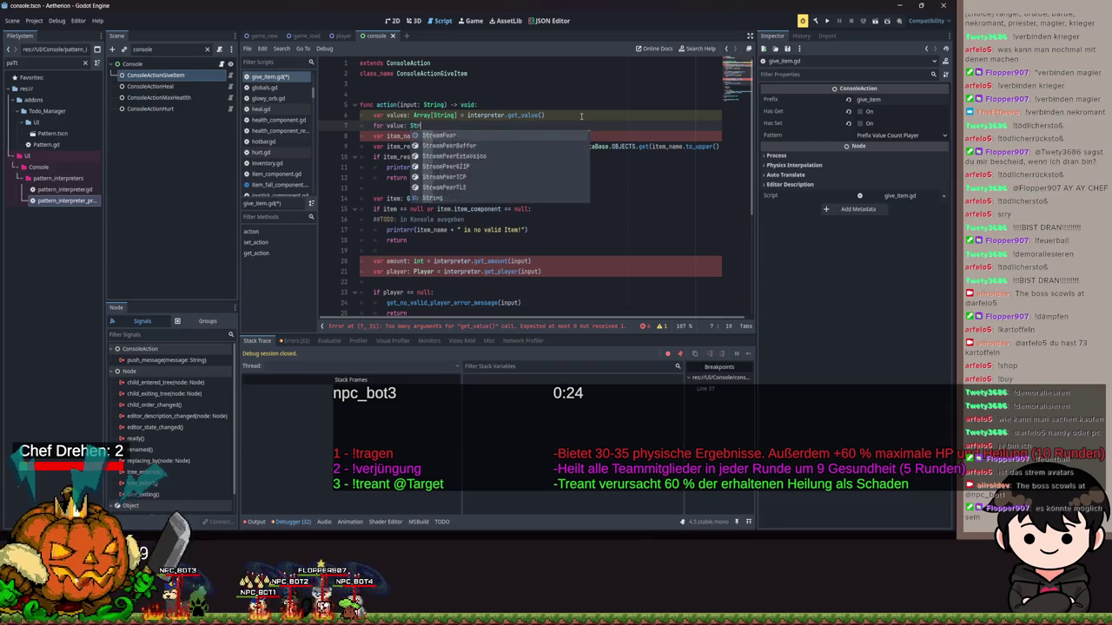
type("ing in values:")
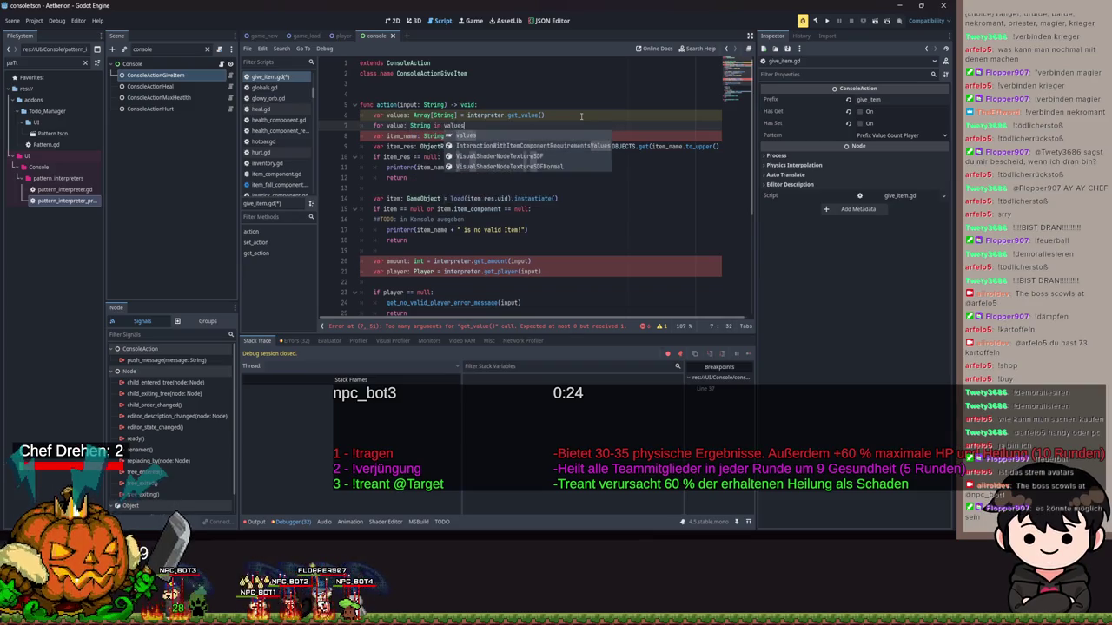
key("Return")
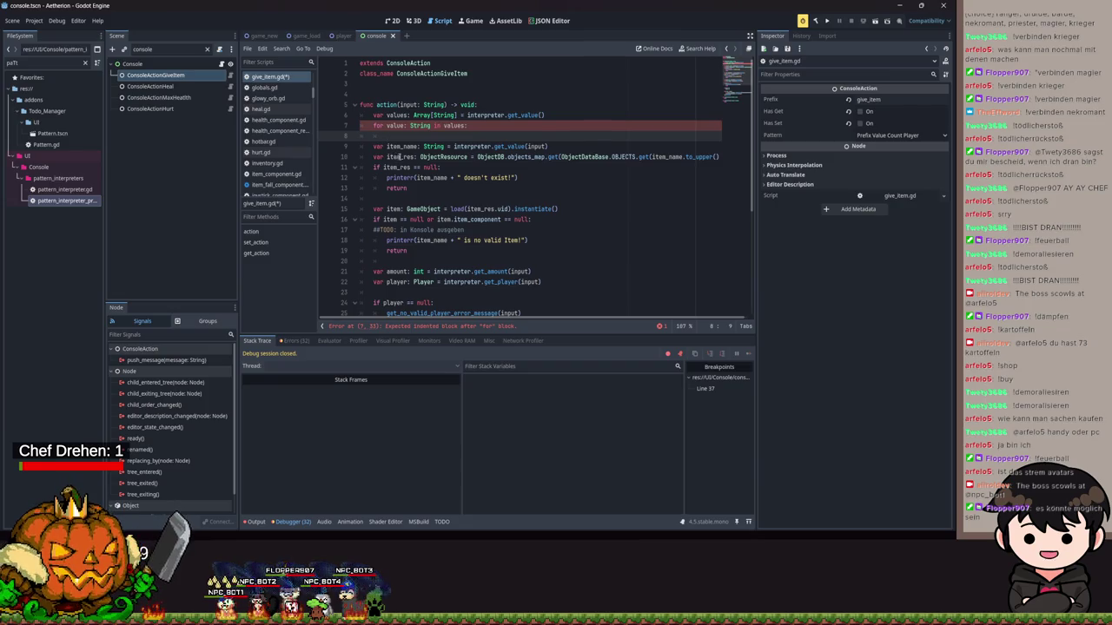
scroll(410, 156, "down", 1)
scroll(410, 156, "up", 1)
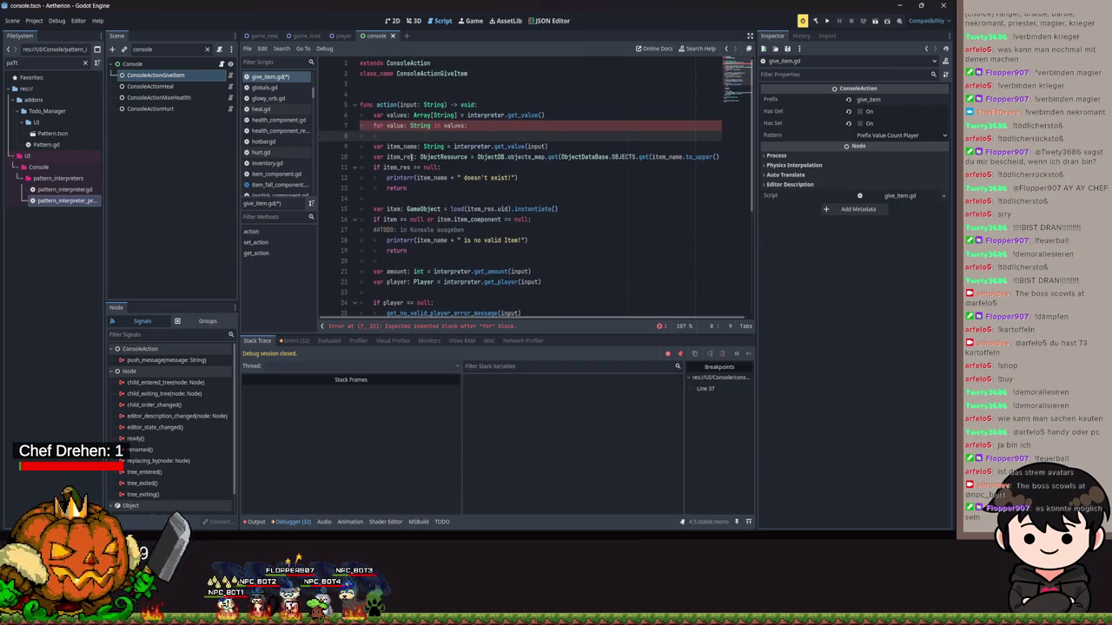
scroll(410, 156, "down", 1)
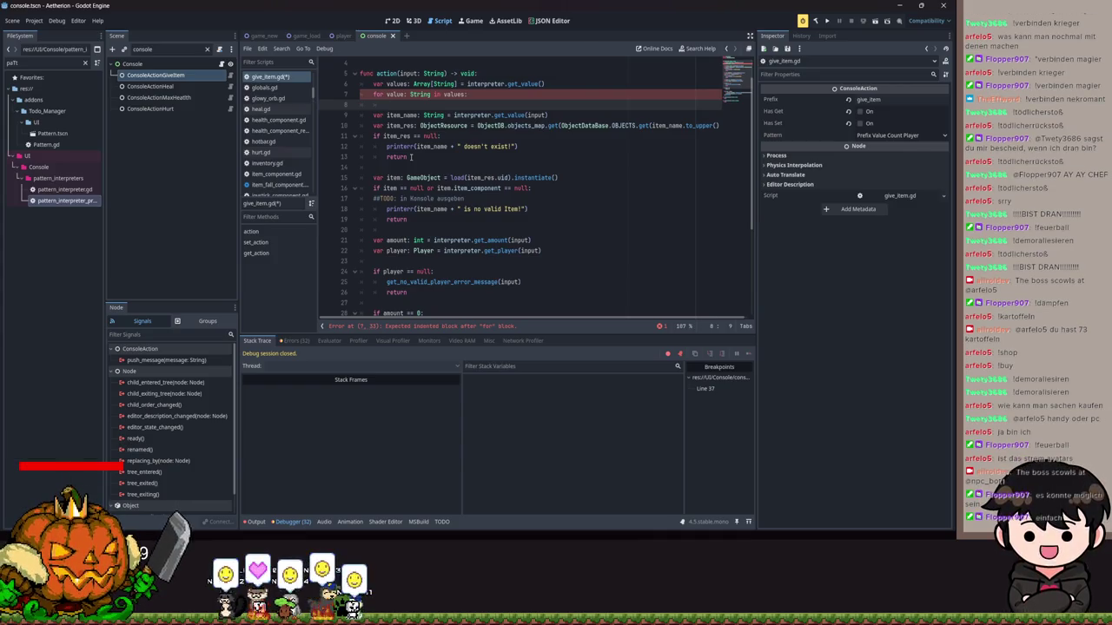
scroll(468, 148, "down", 1)
scroll(476, 166, "down", 3)
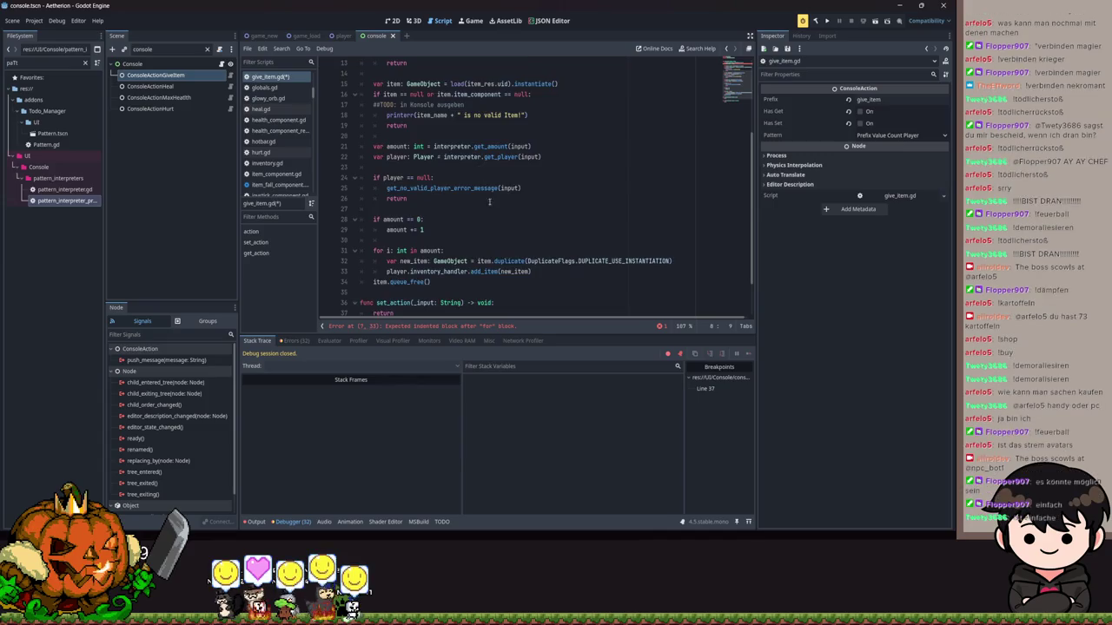
mouse_move(487, 224)
left_mouse_down()
mouse_move(374, 202)
mouse_move(363, 140)
left_mouse_up()
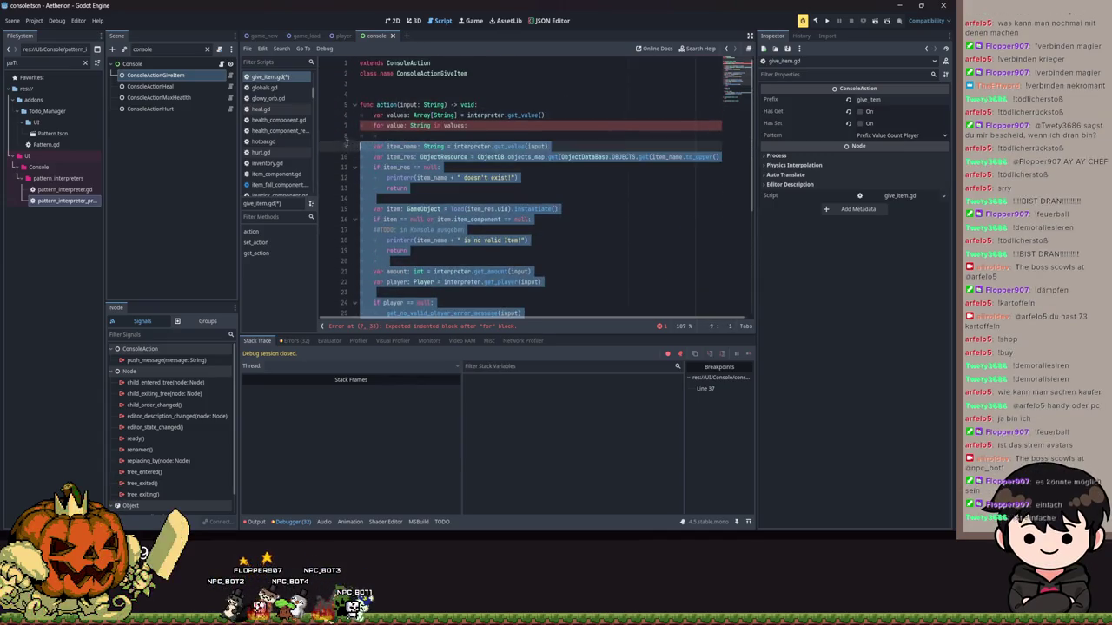
Indent the item code into the loop body and delete the item_name declaration line.
key("Tab")
left_click(509, 155)
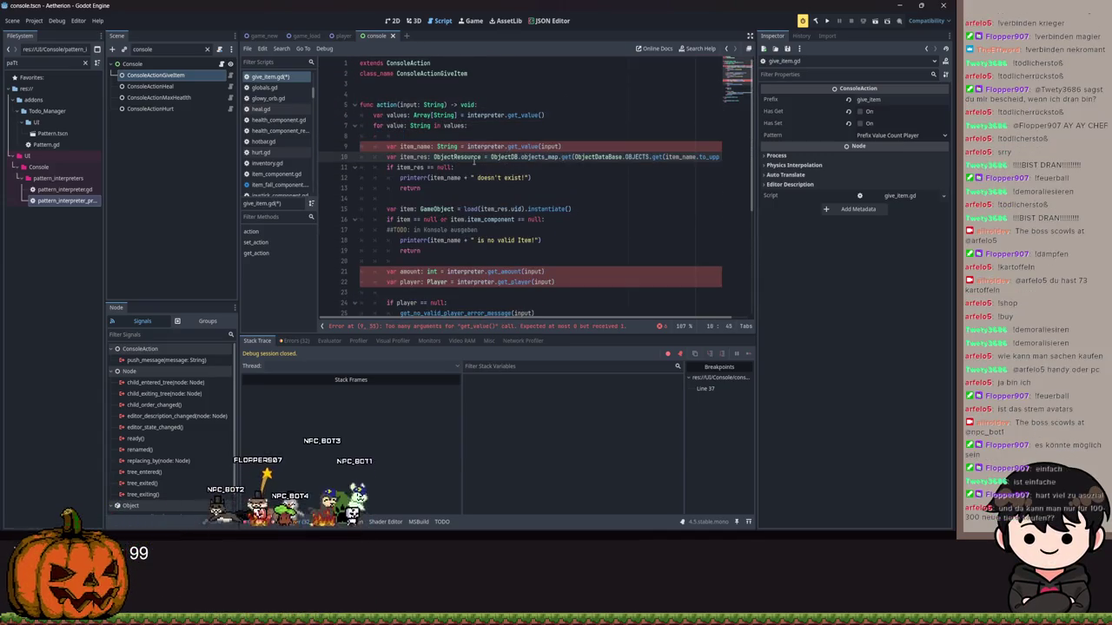
mouse_move(437, 147)
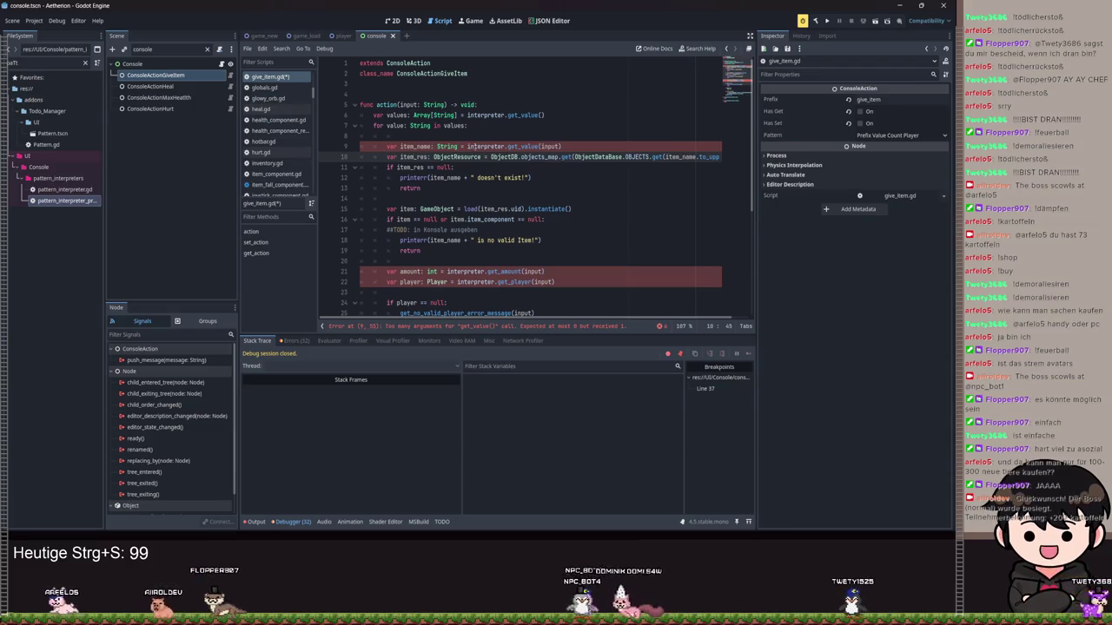
left_click(585, 147)
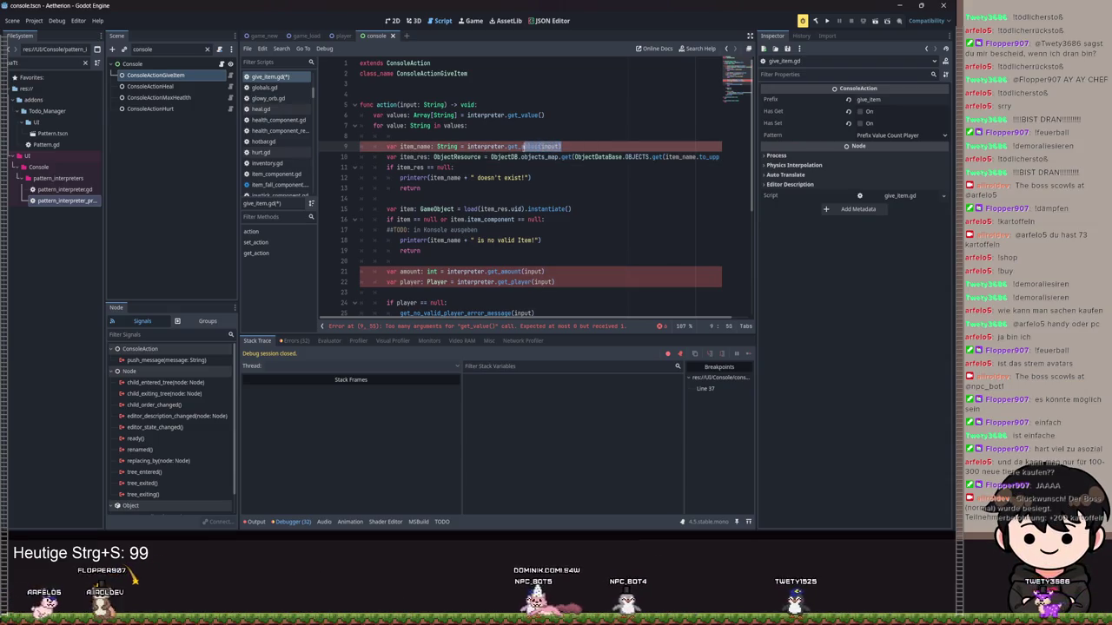
left_click_drag(584, 147, 466, 147)
left_click(597, 147)
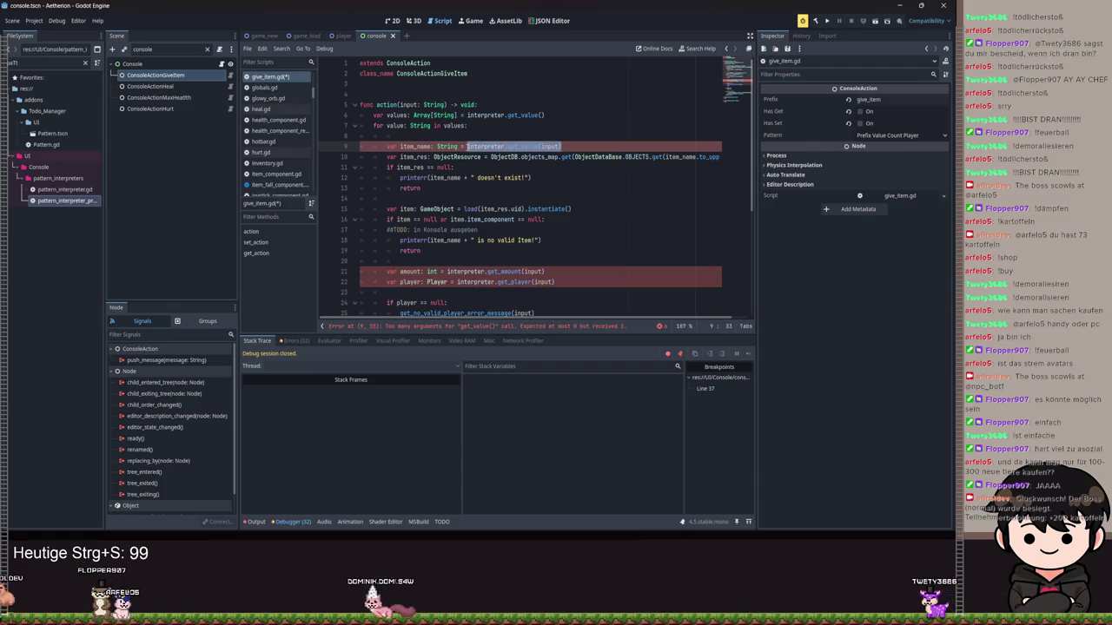
double_click(417, 147)
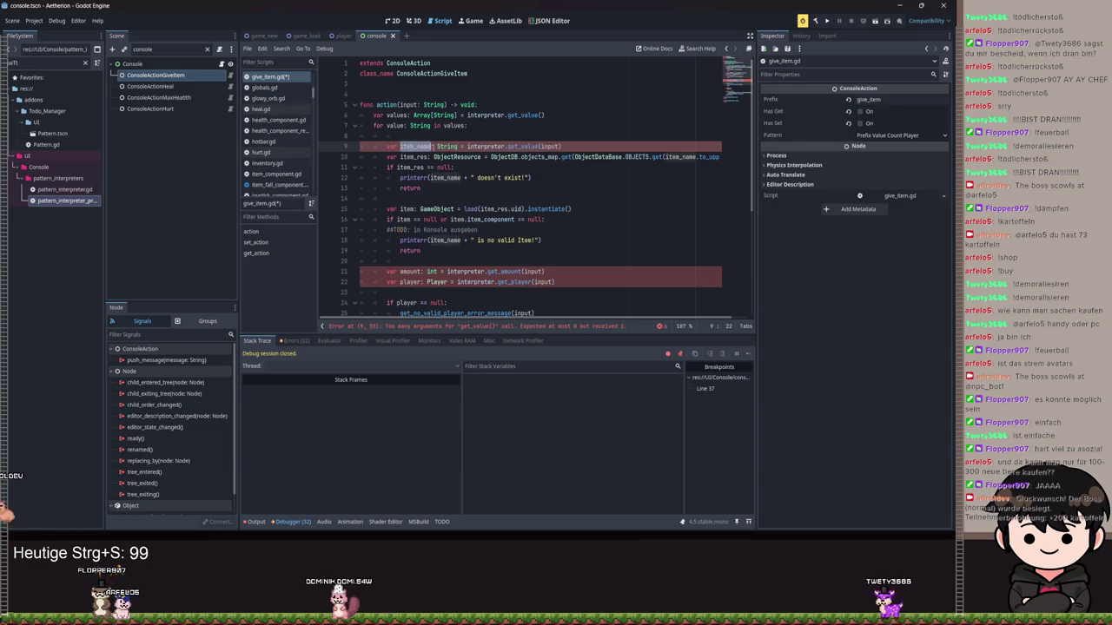
left_click(565, 147)
key("shift+Home")
key("BackSpace")
key("BackSpace")
key("BackSpace")
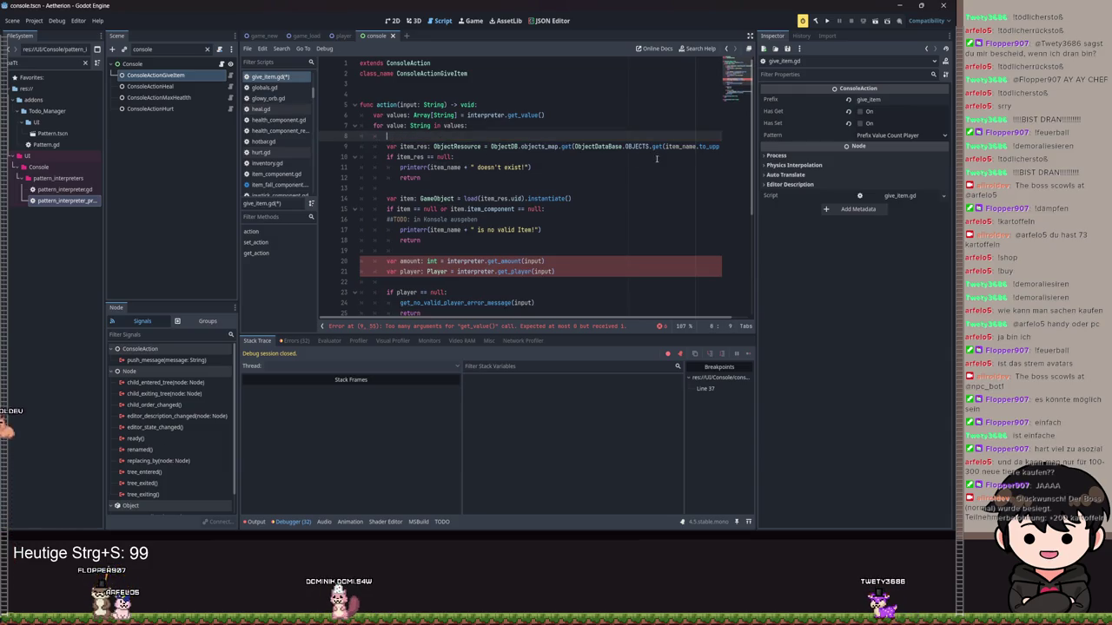
Replace item_name with value in the OBJECTS lookup and the not-found printerr, then save.
double_click(679, 136)
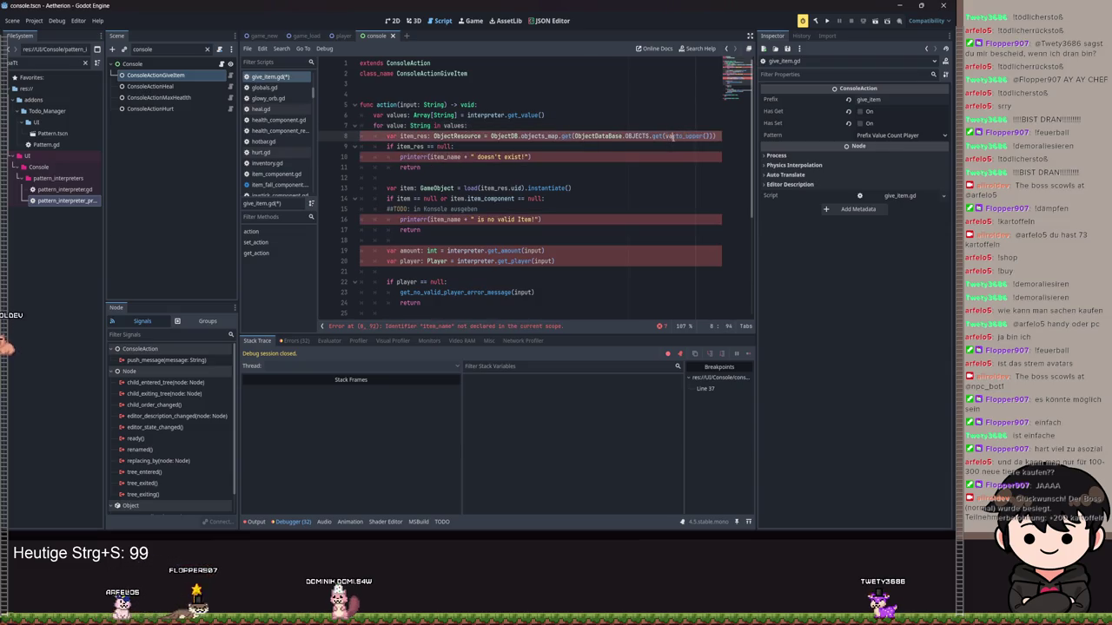
type("value")
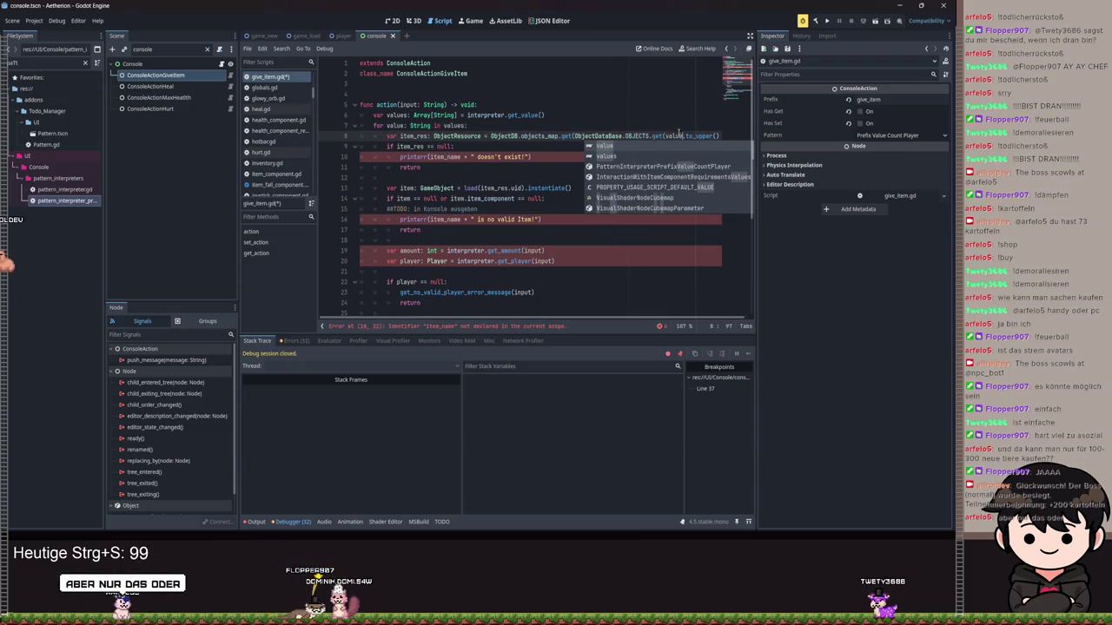
double_click(676, 137)
key("ctrl+c")
double_click(445, 156)
key("ctrl+v")
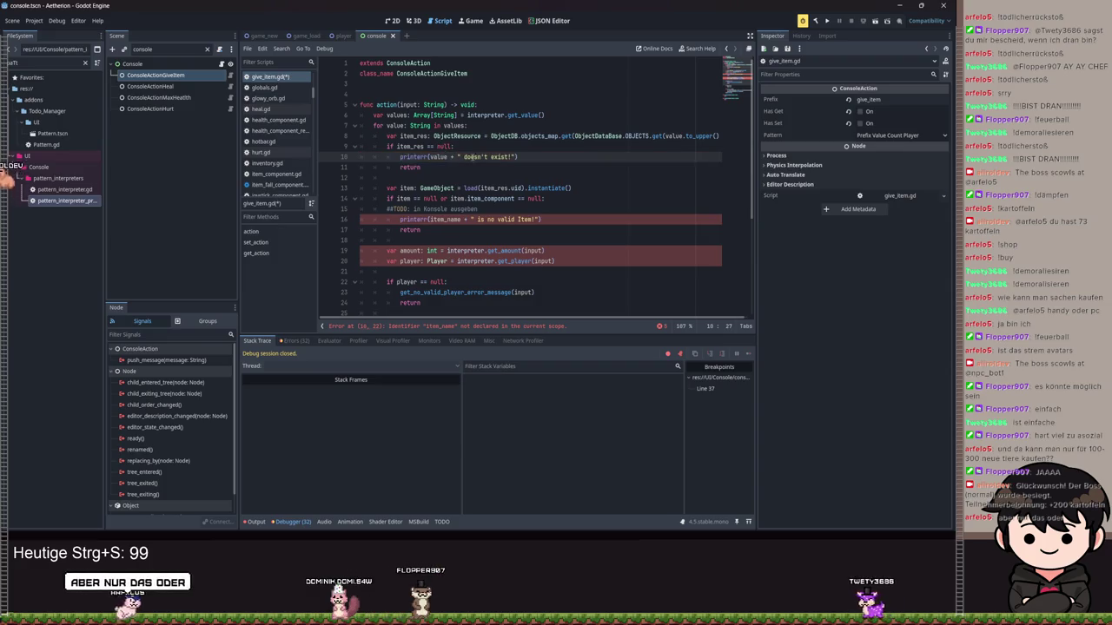
key("ctrl+s")
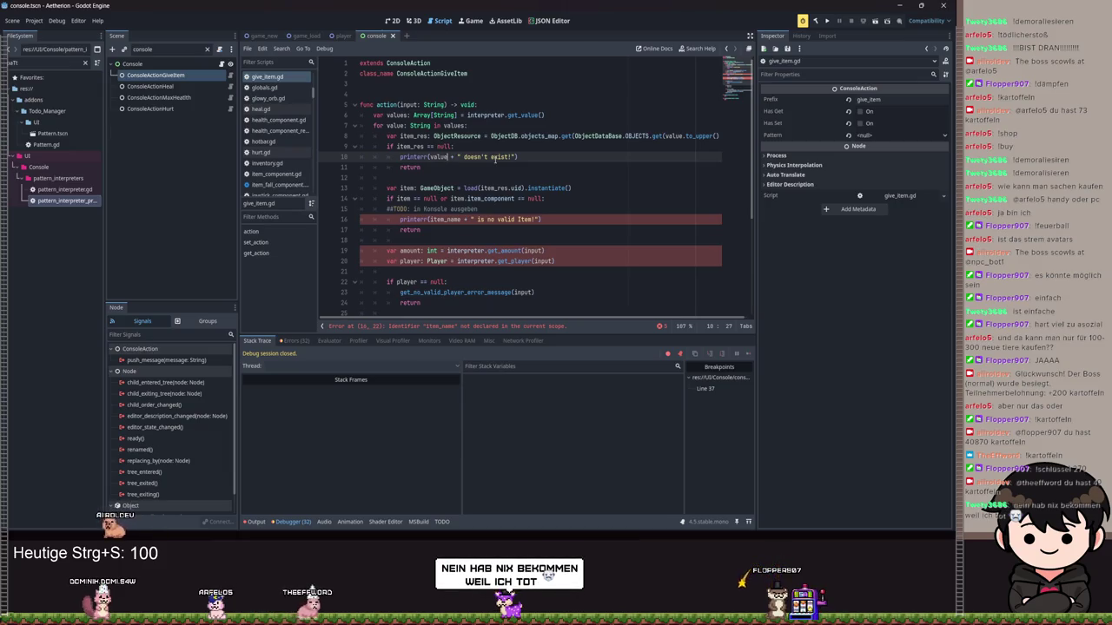
Change the three early 'return' statements inside the loop to 'break'.
double_click(407, 167)
type("break")
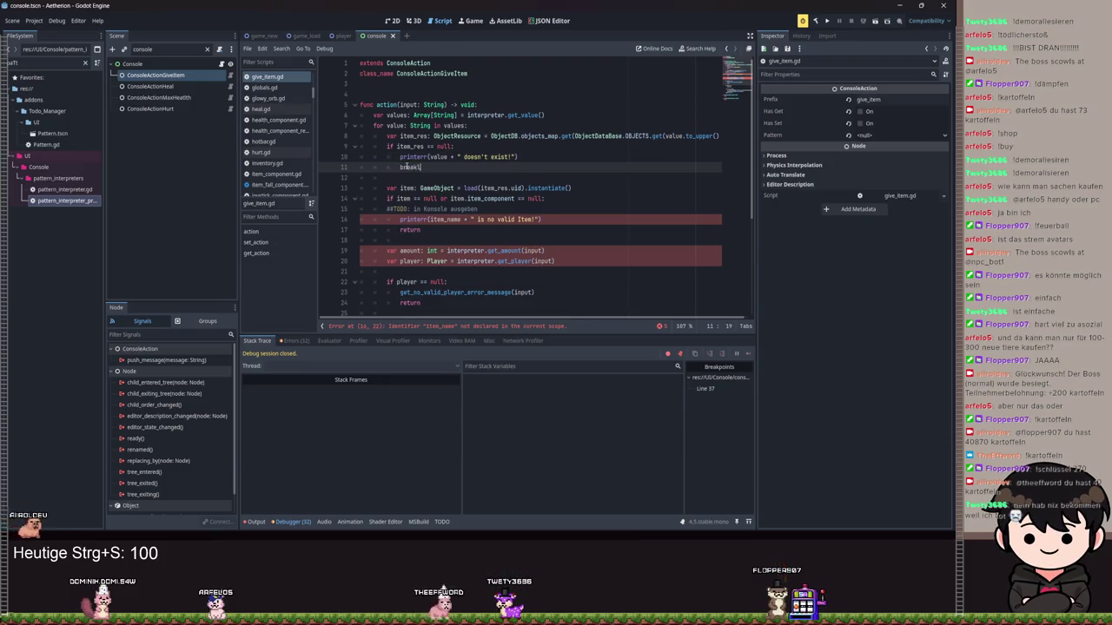
key("BackSpace")
double_click(410, 229)
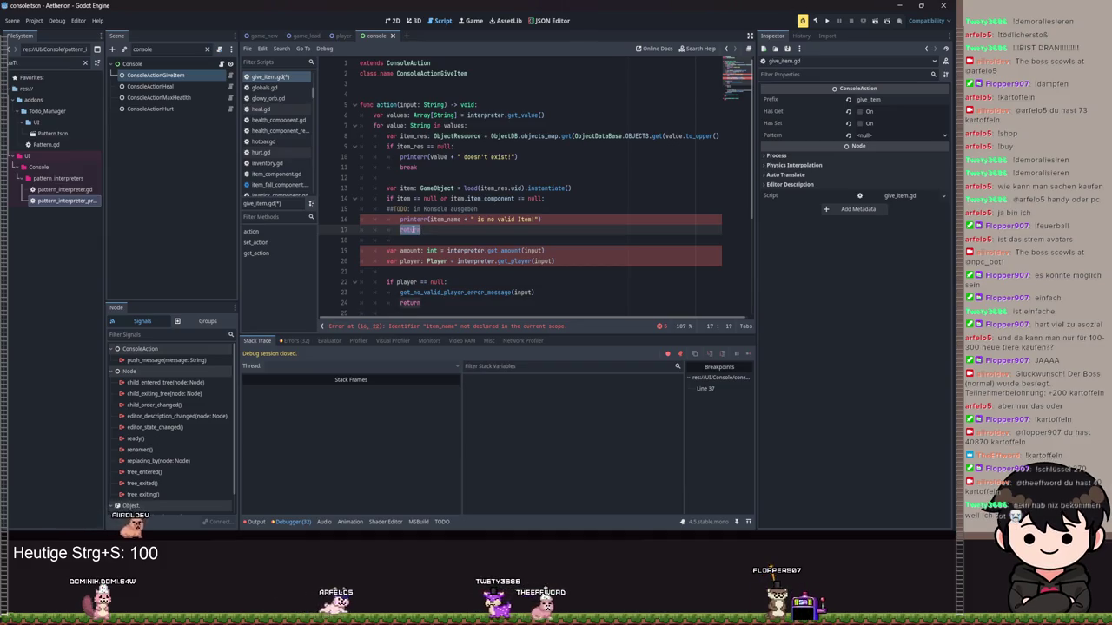
type("break")
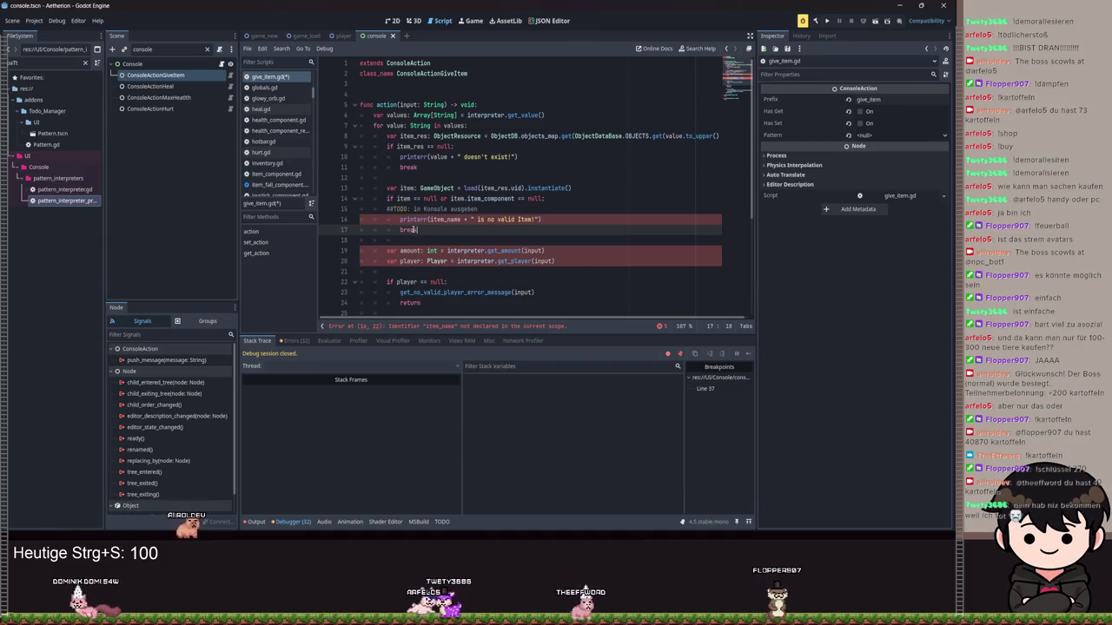
scroll(439, 245, "down", 1)
left_click(410, 271)
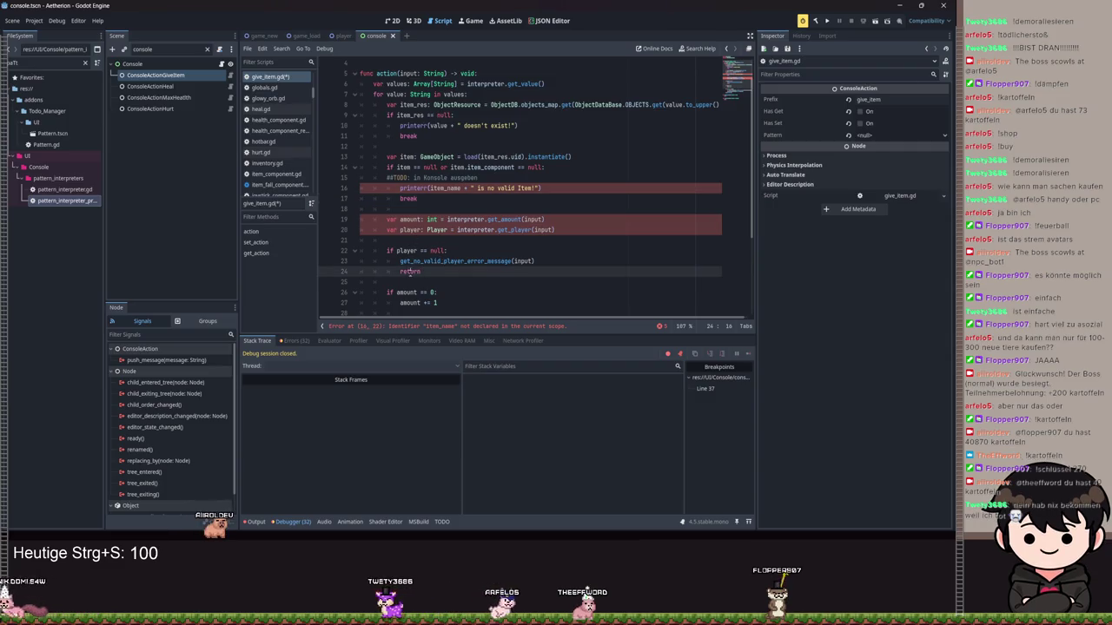
type("break")
key("Escape")
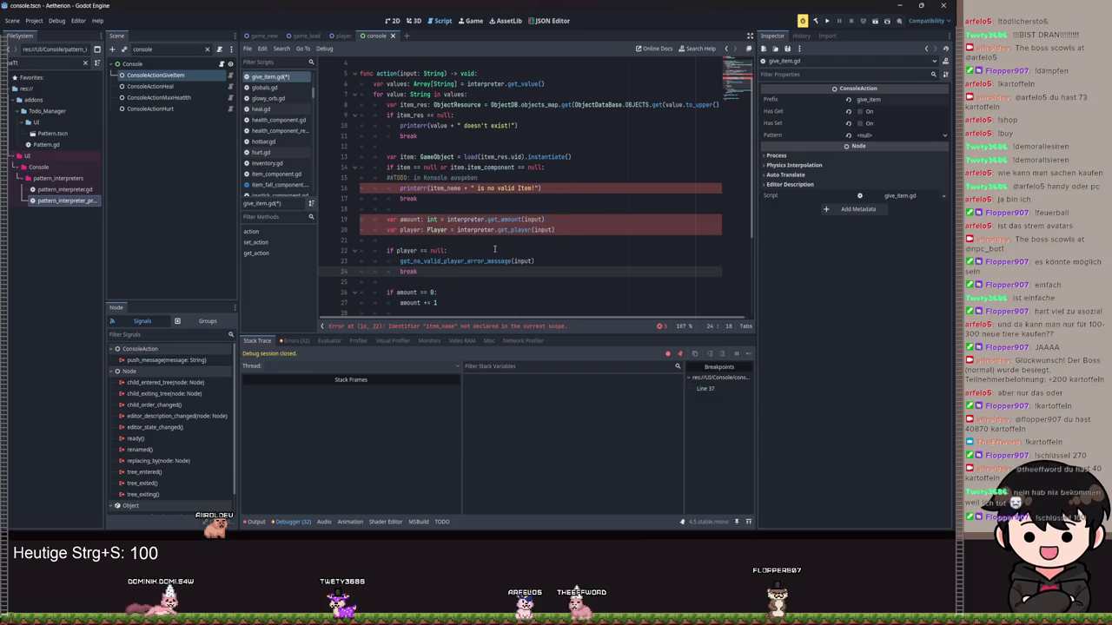
scroll(527, 219, "down", 1)
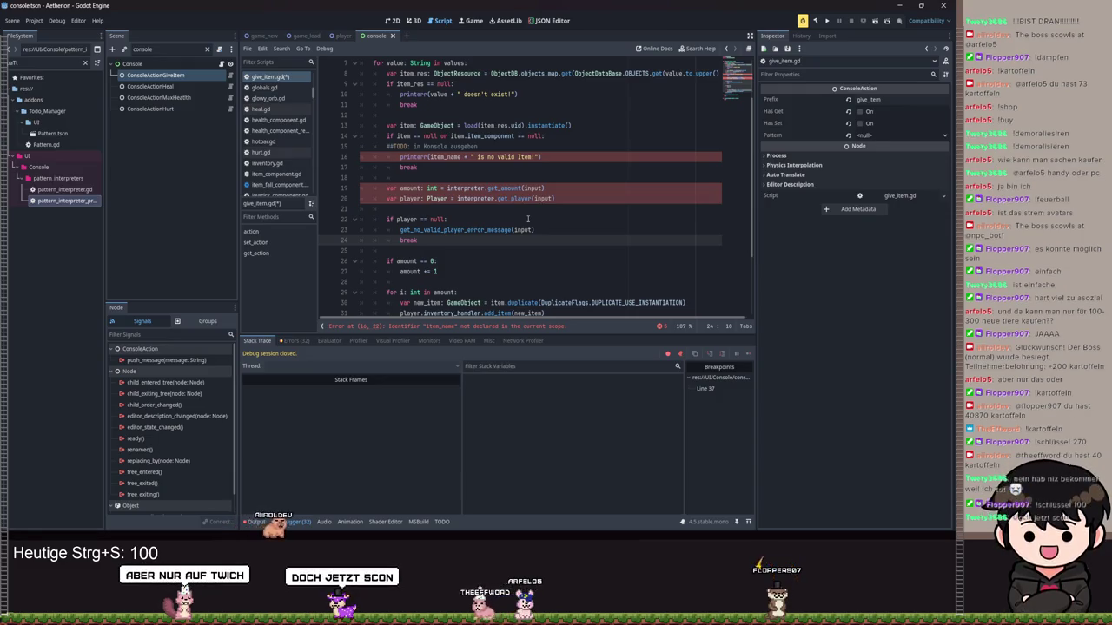
scroll(527, 219, "up", 2)
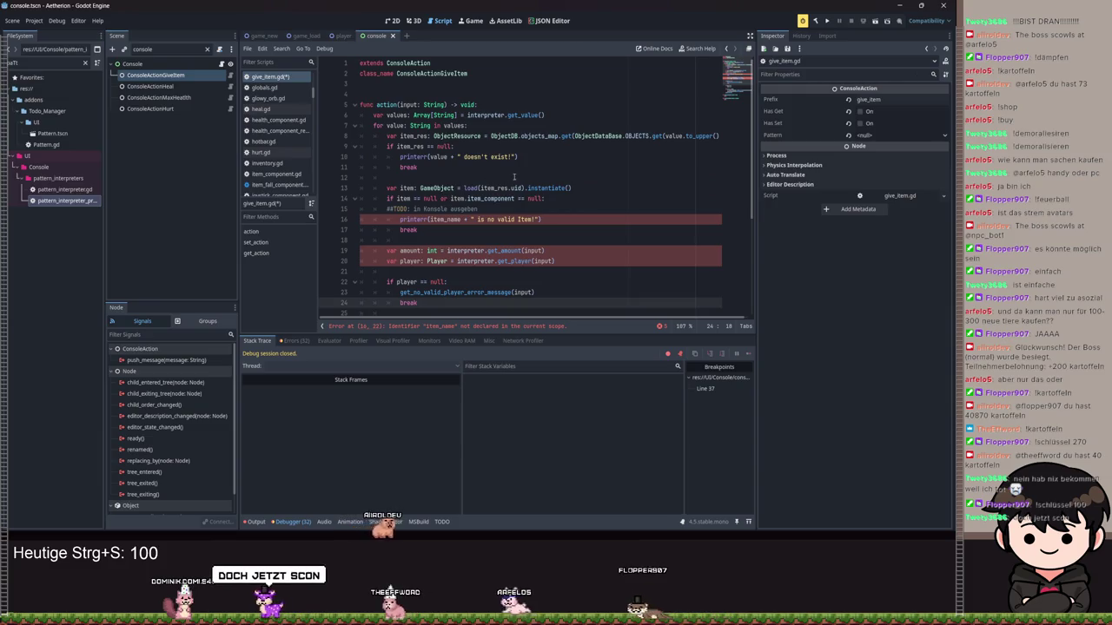
Replace item_name with value in the invalid-item printerr message.
left_click(511, 185)
double_click(410, 146)
left_click(405, 188)
double_click(446, 219)
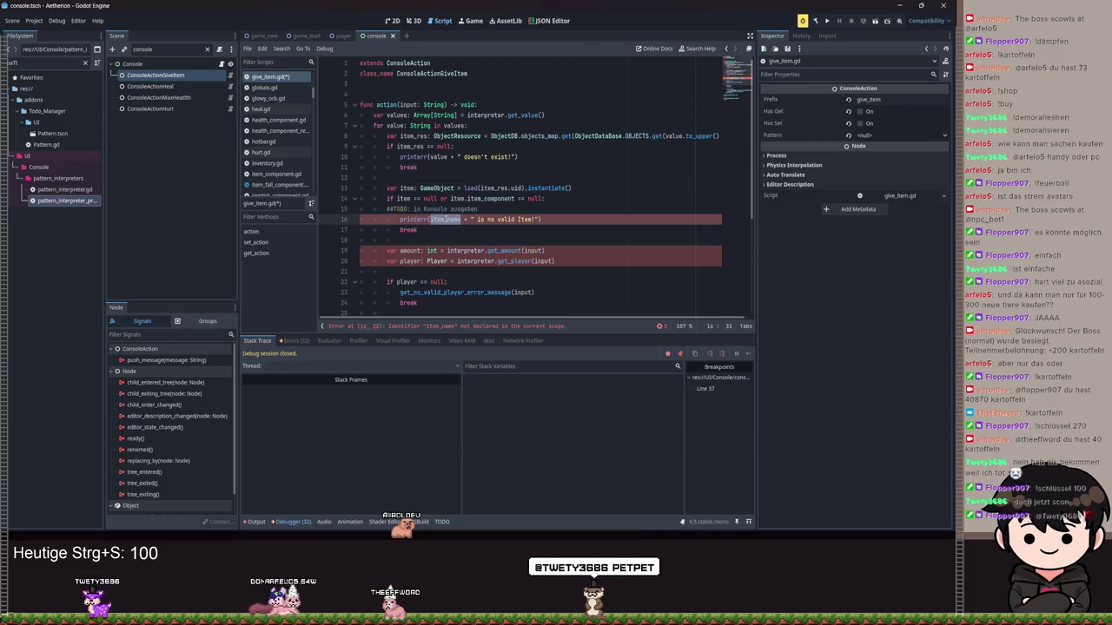
type("value")
scroll(437, 228, "down", 1)
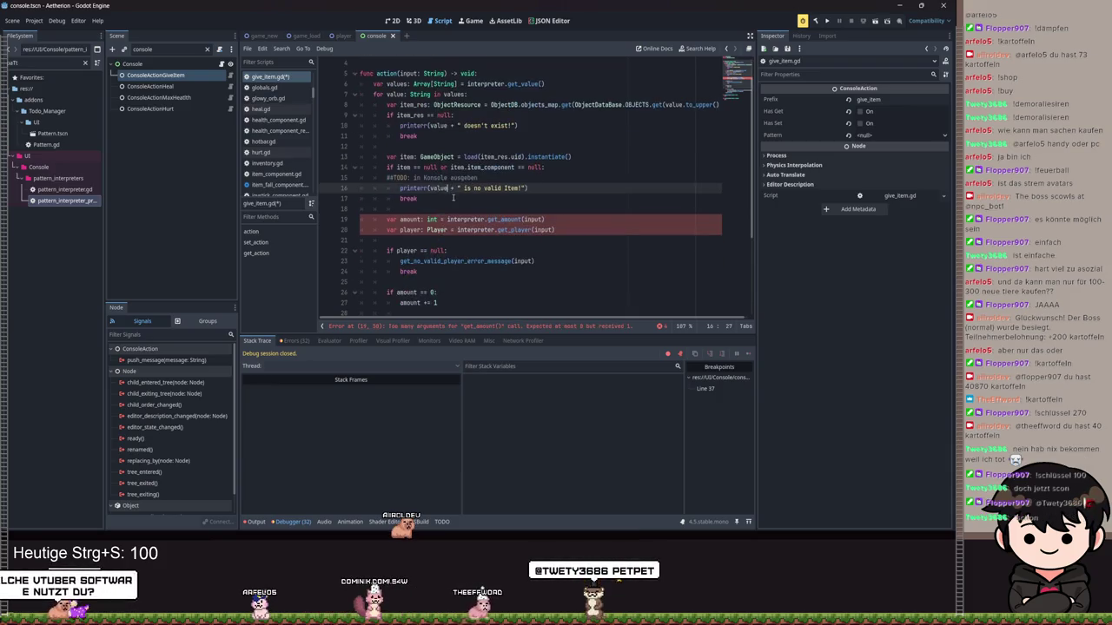
left_click(408, 208)
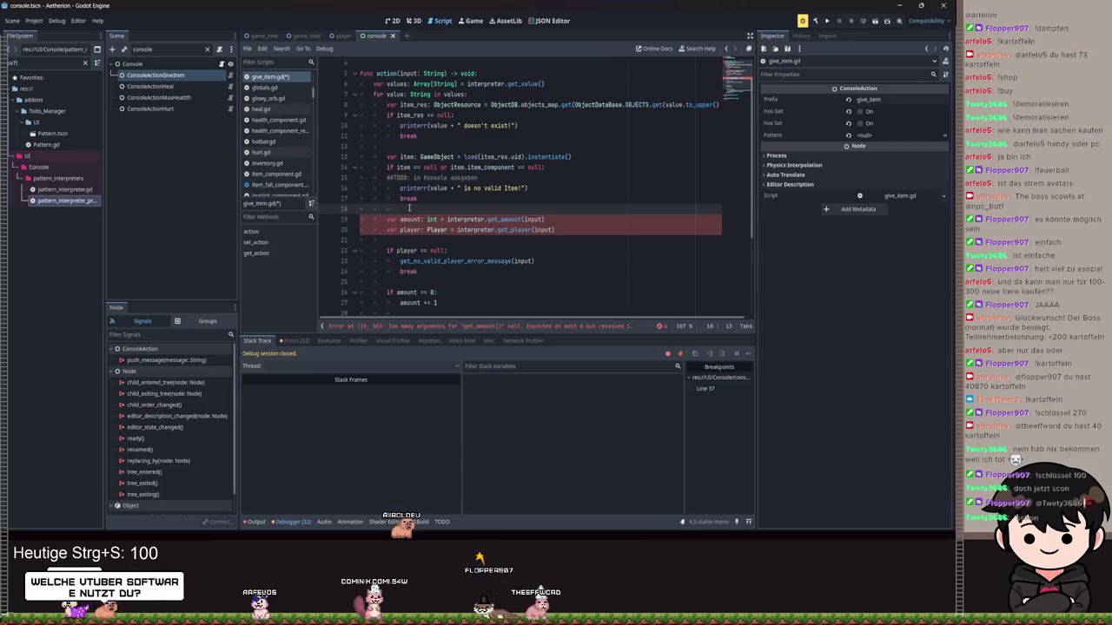
scroll(415, 189, "down", 1)
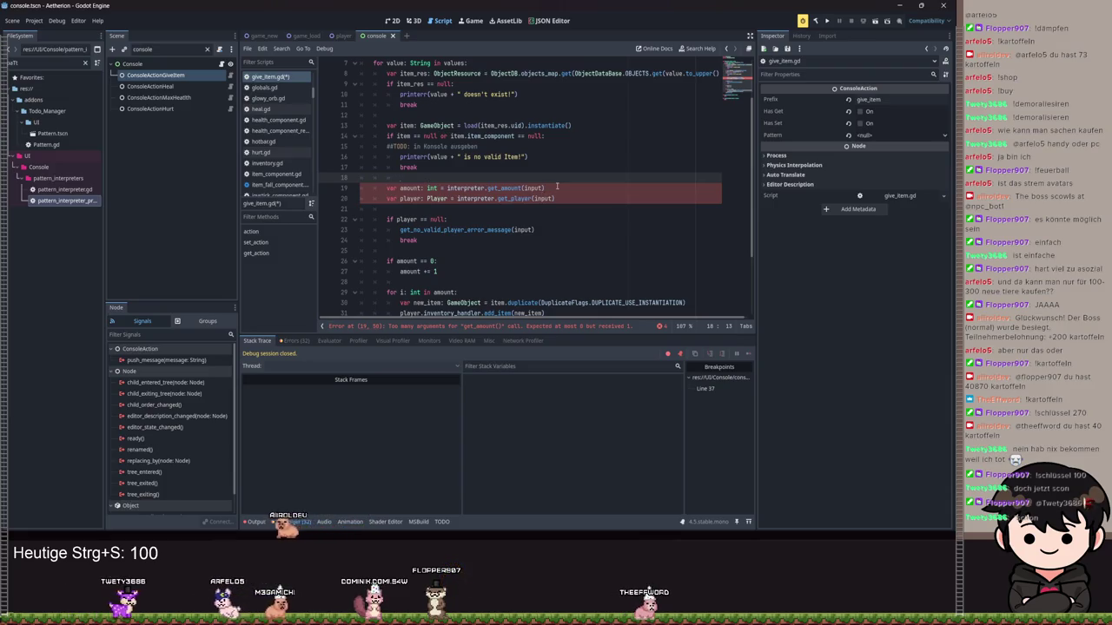
scroll(557, 187, "up", 2)
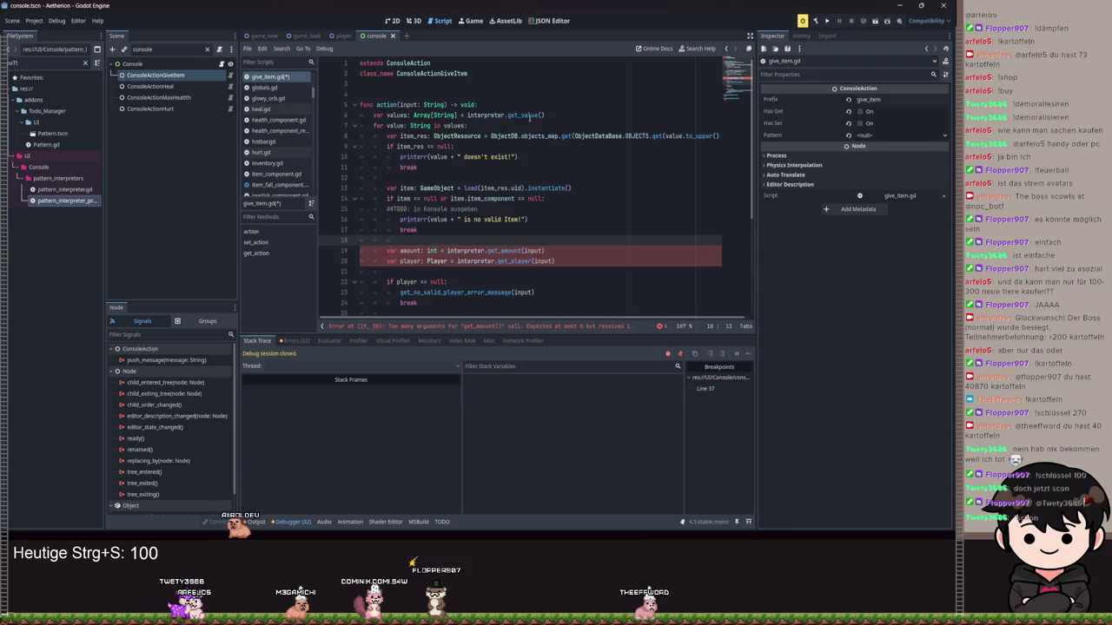
mouse_move(450, 127)
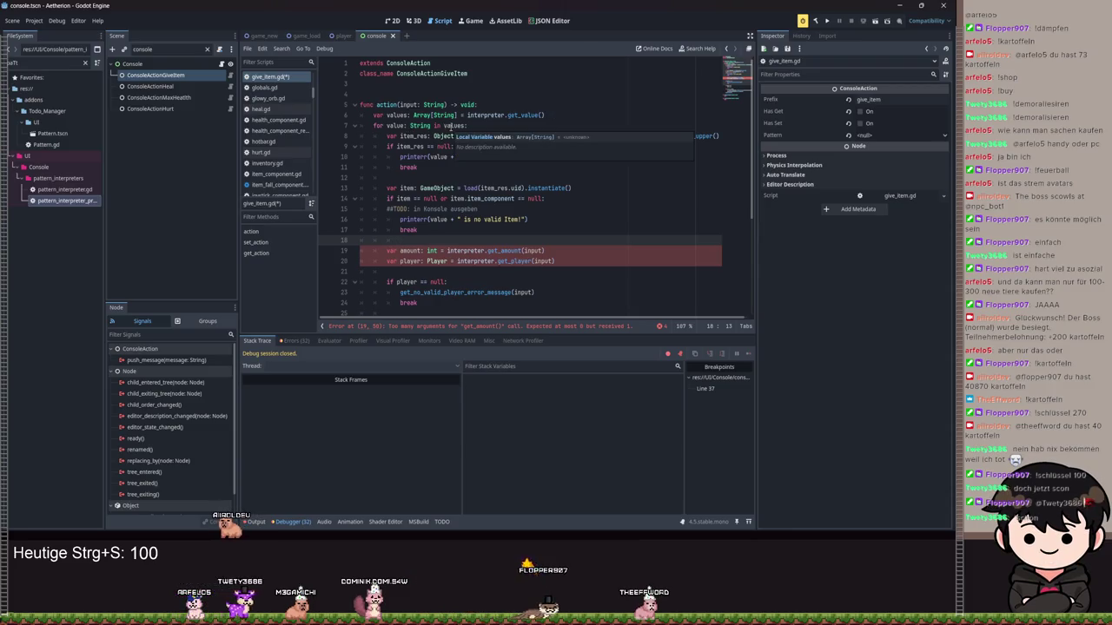
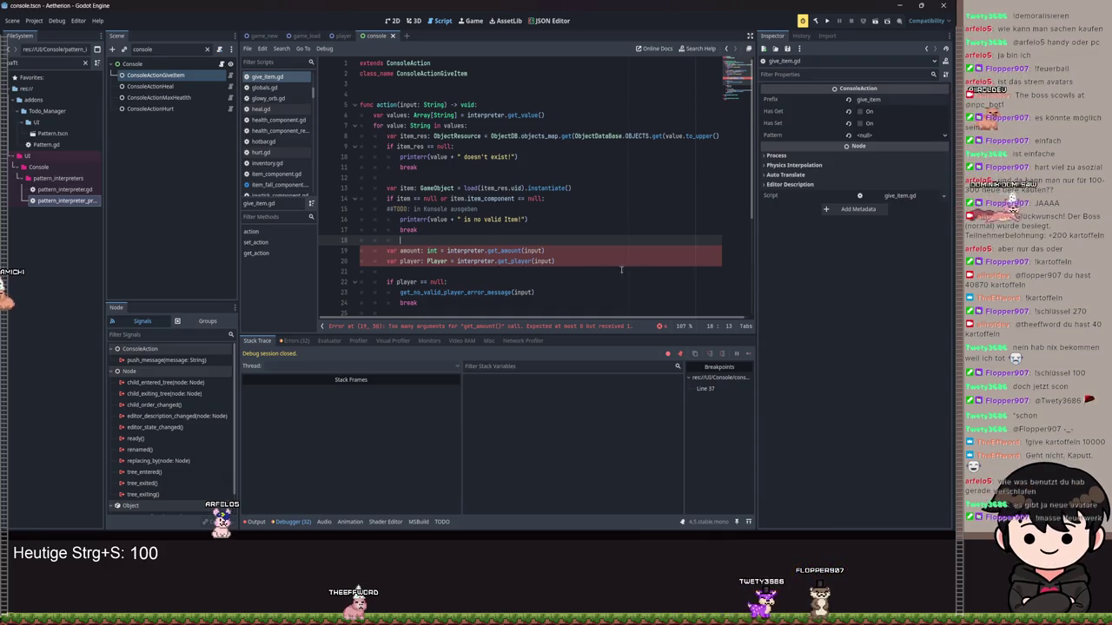
Remove the input arguments from the get_amount() and get_player() calls.
mouse_move(508, 264)
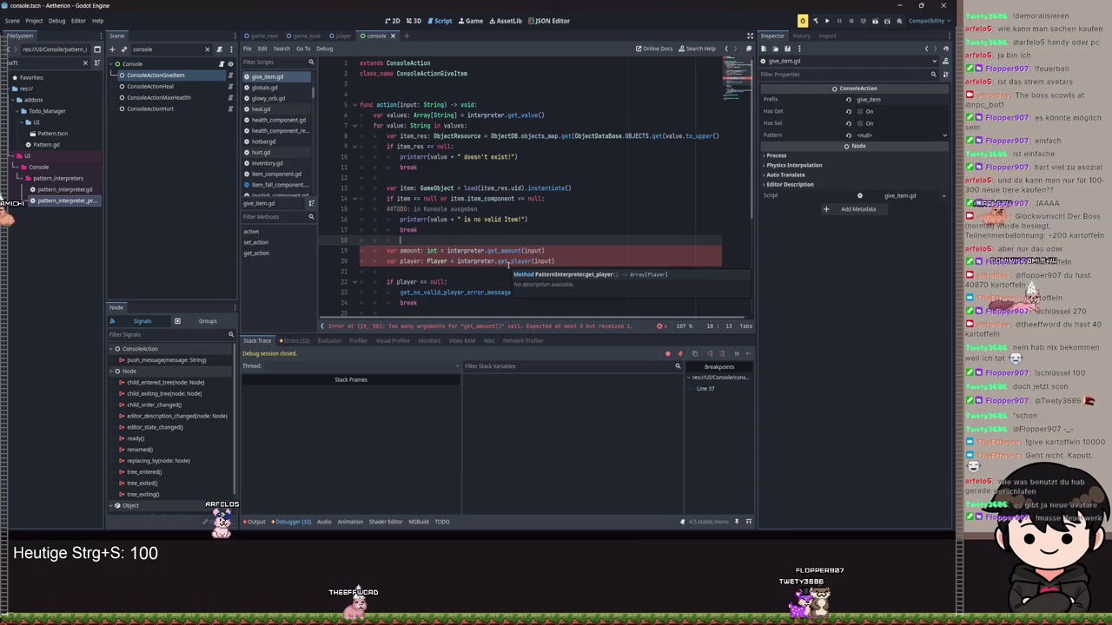
scroll(576, 242, "down", 2)
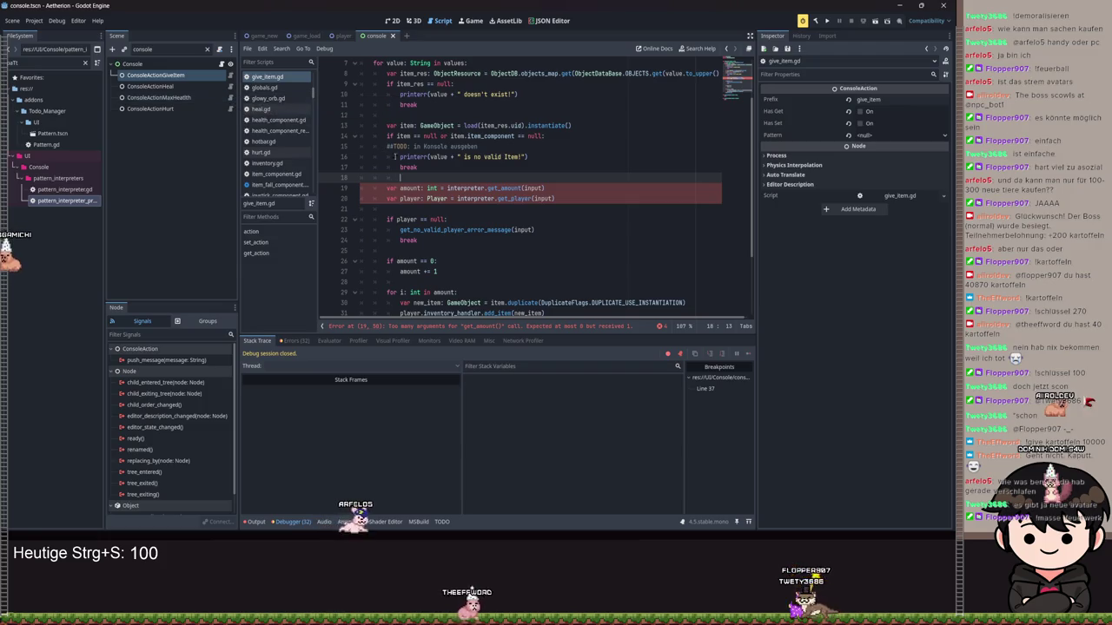
scroll(533, 219, "up", 1)
left_click(533, 220)
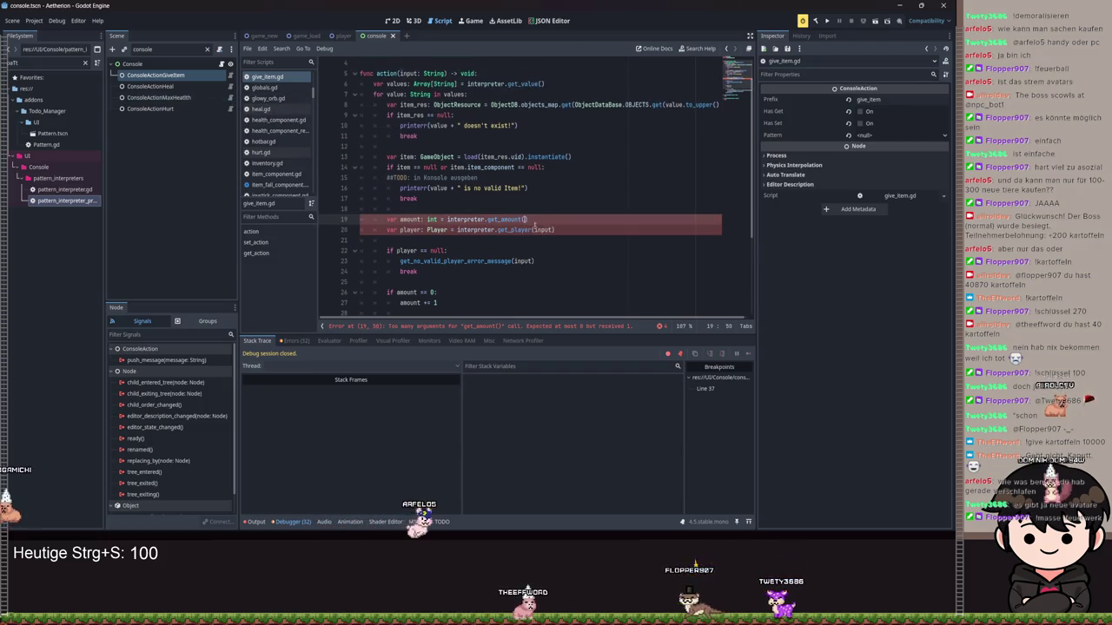
double_click(533, 220)
key("BackSpace")
double_click(544, 229)
key("BackSpace")
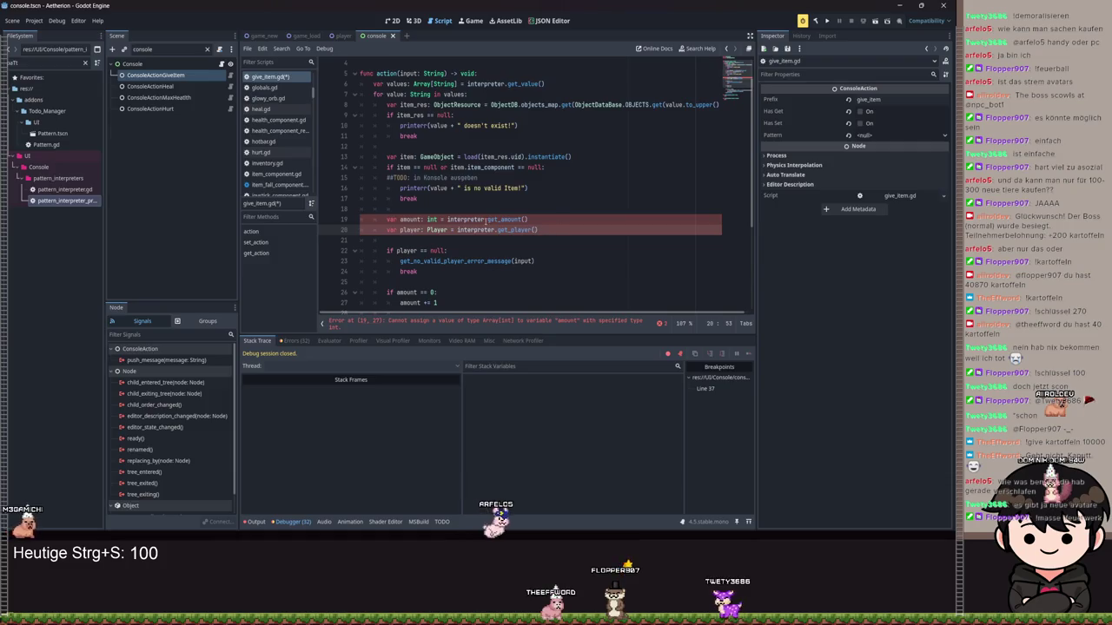
Change amount's declared type from int to Array[int].
left_click(428, 220)
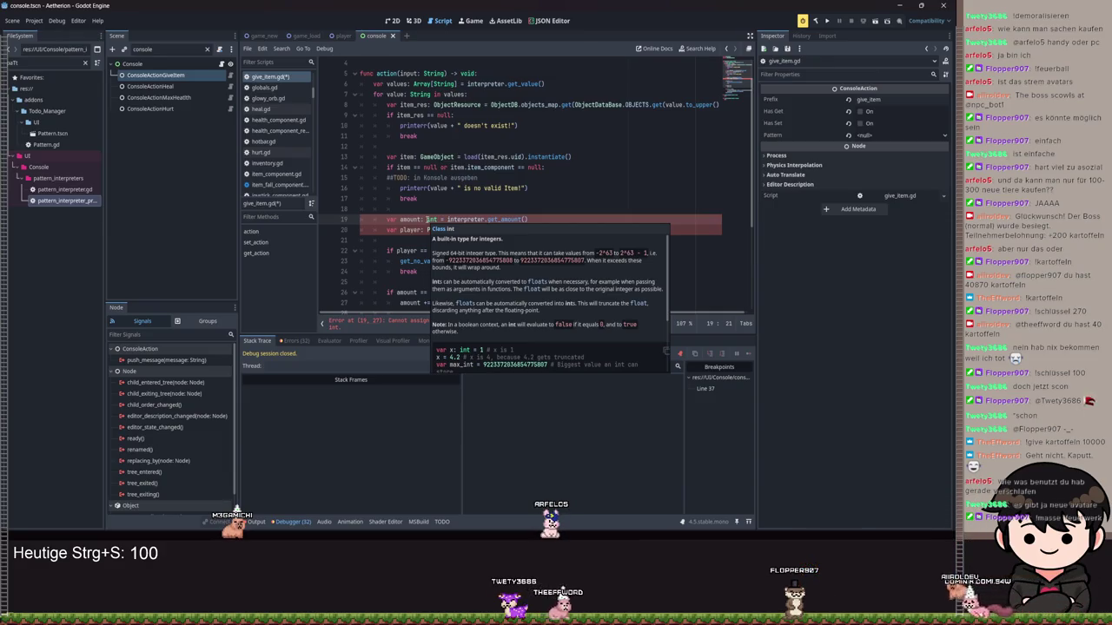
key("Delete")
key("Delete")
key("Delete")
type("Array")
type("[")
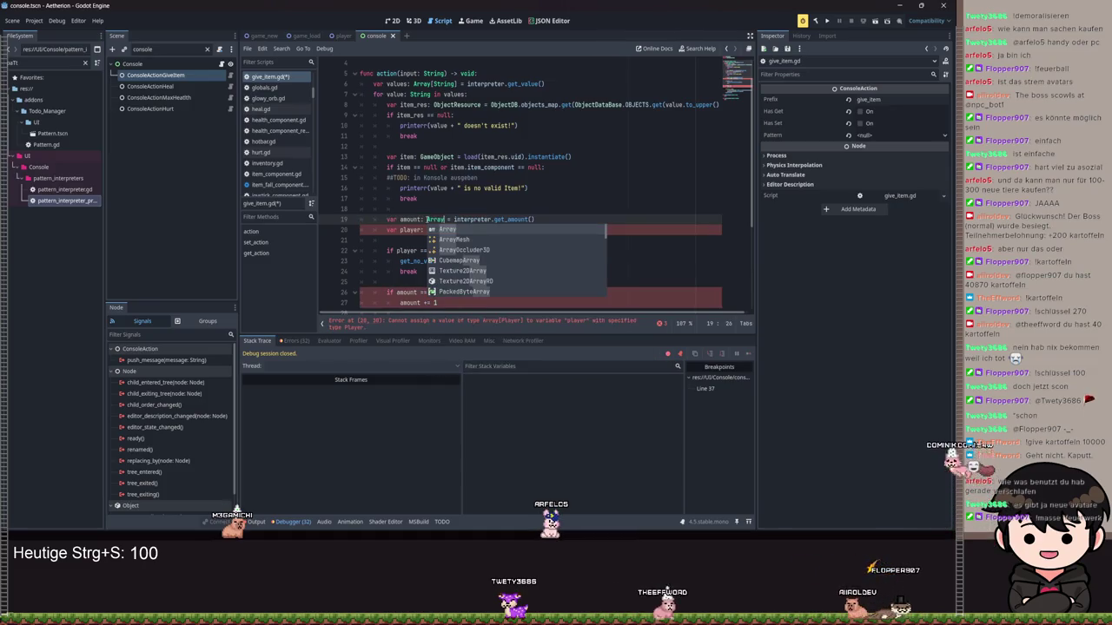
type("int")
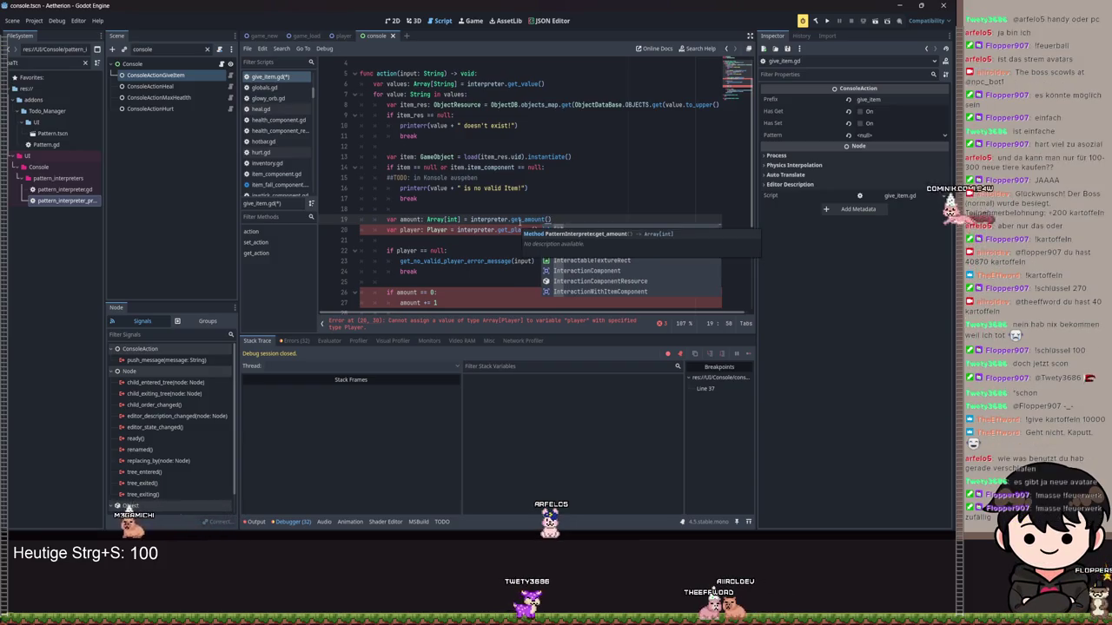
Open the get_amount() definition in pattern_interpreter.gd.
left_click(520, 222)
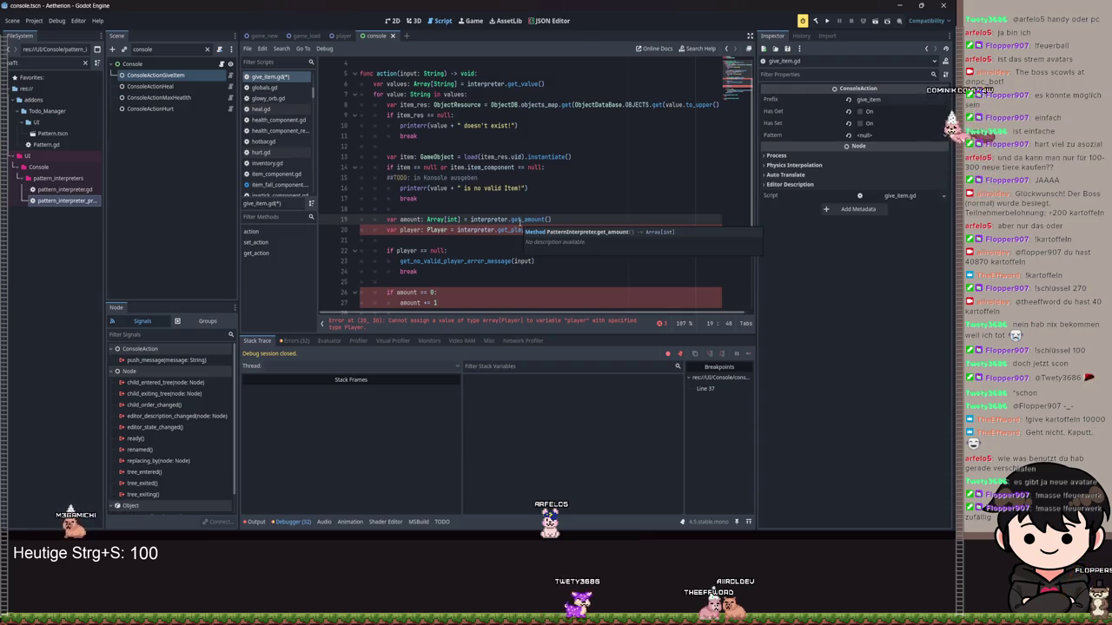
left_click(521, 219, "ctrl")
left_click(495, 191)
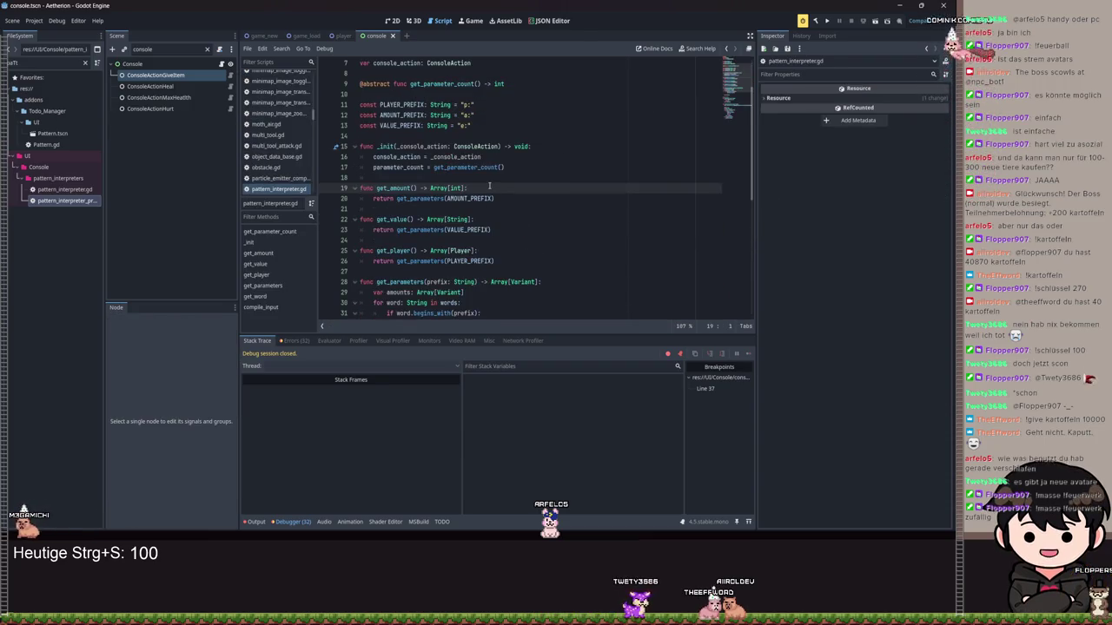
Add a get_parameters(AMOUNT_PREFIX) line inside get_amount.
double_click(383, 199)
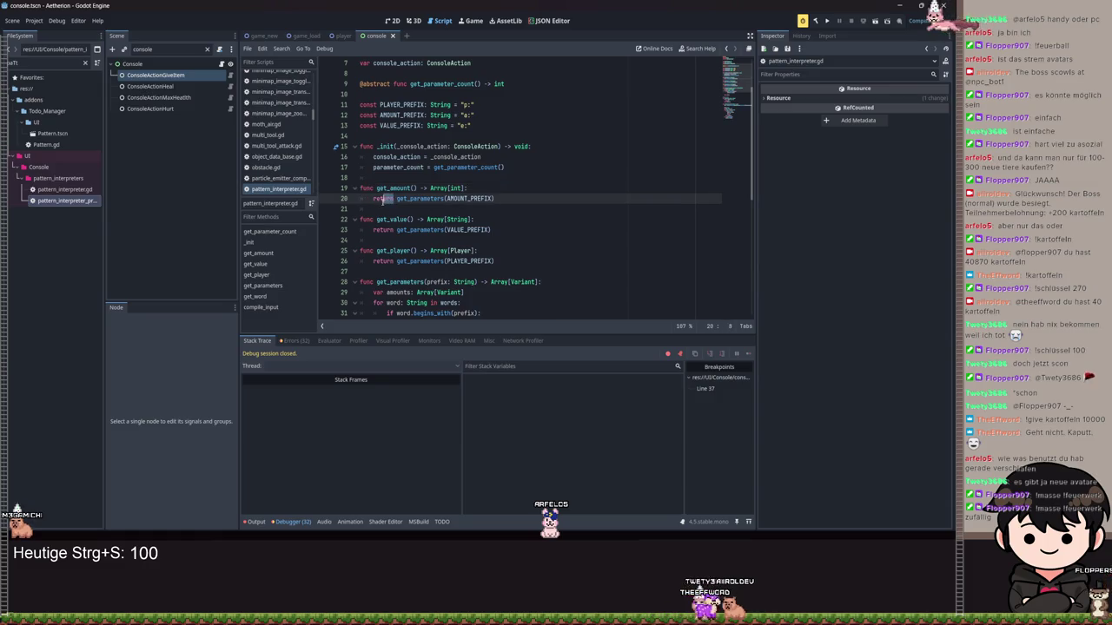
left_click(470, 188)
key("Return")
type("var parameters: Array")
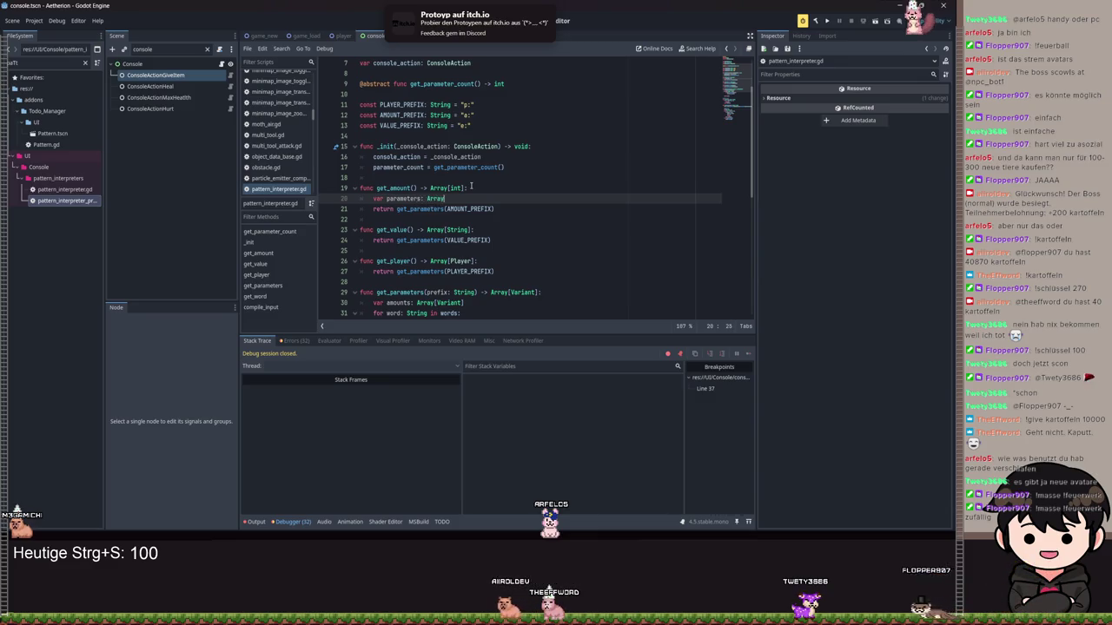
type("[]")
type("] = g")
type("et_pa")
key("Return")
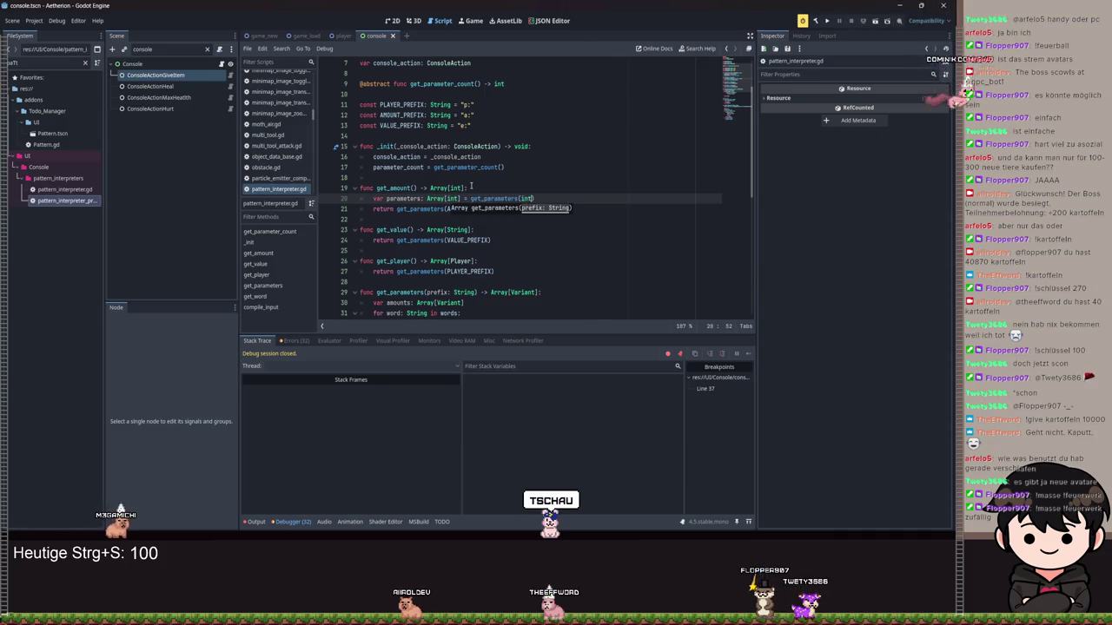
key("BackSpace")
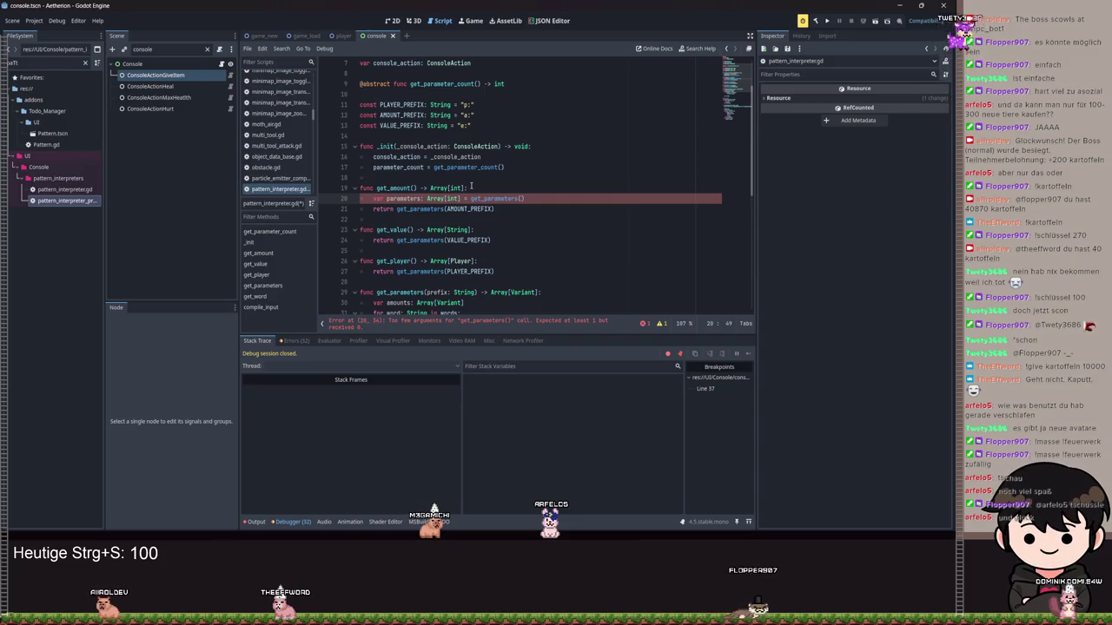
type("AMO")
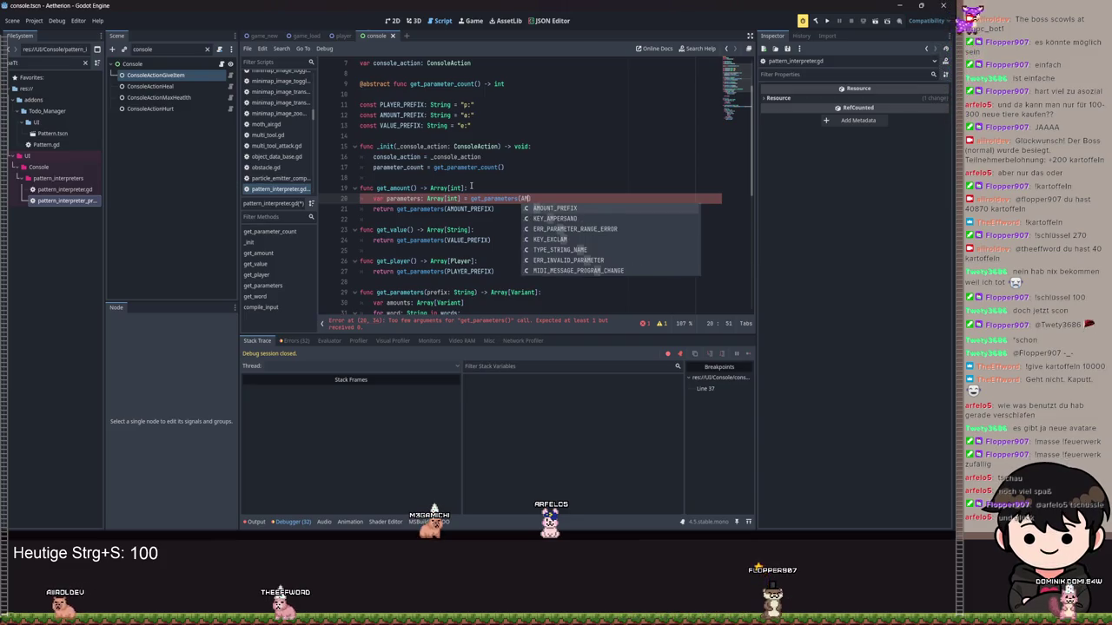
key("Return")
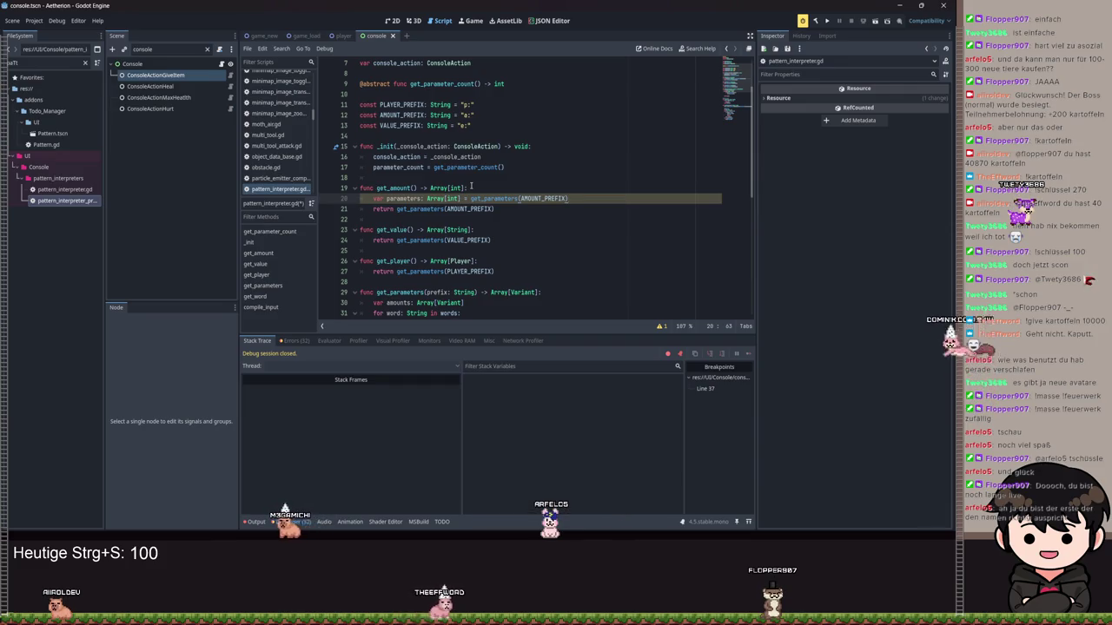
Delete that line again, save pattern_interpreter.gd and return to give_item.gd.
key("Left")
key("ctrl+BackSpace")
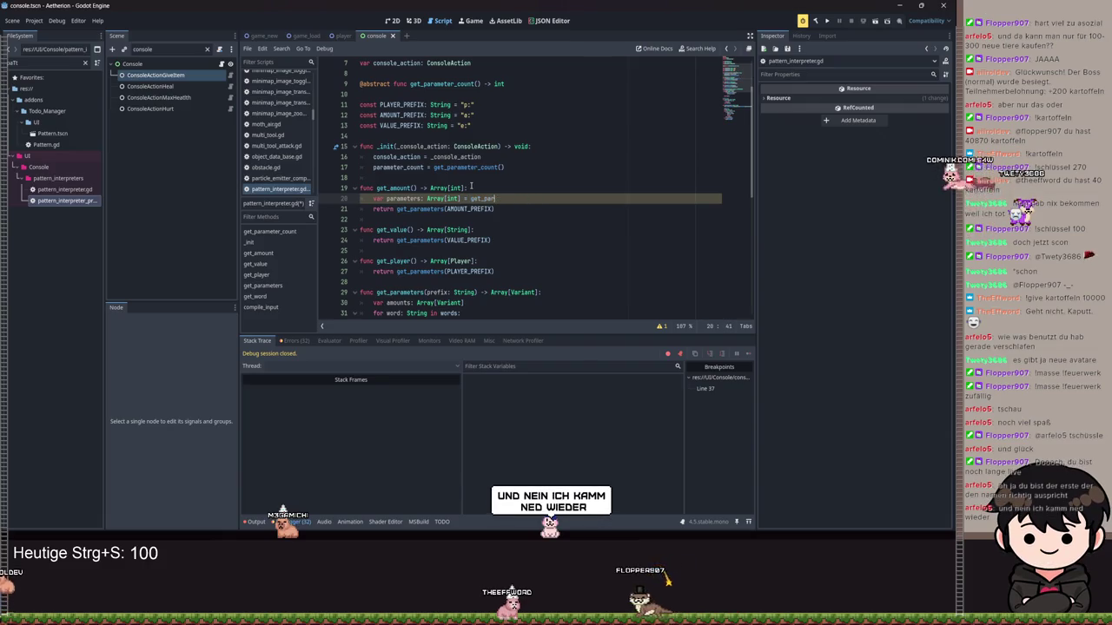
key("shift+Home")
key("BackSpace")
key("BackSpace")
key("BackSpace")
key("ctrl+s")
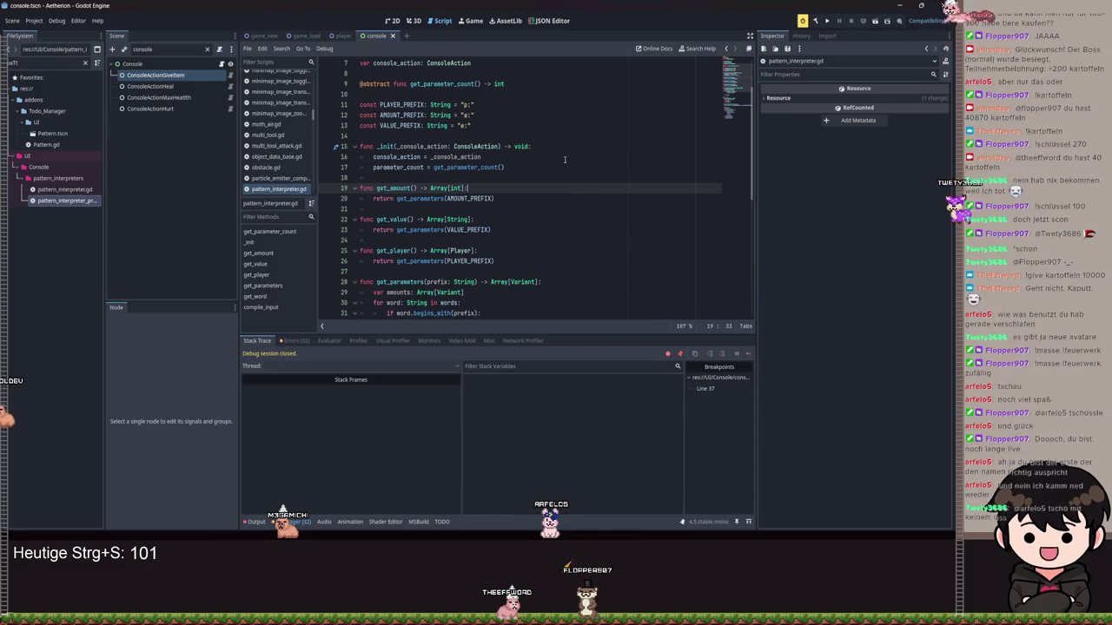
key("alt+Left")
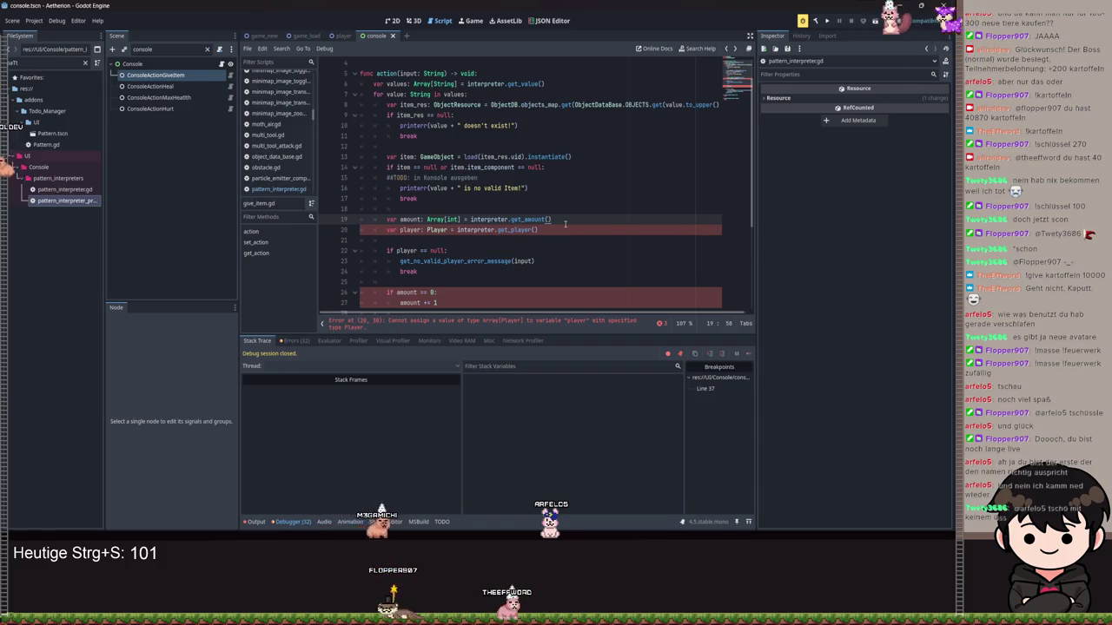
Add an if guard comparing amount.size() with values.size() that returns.
key("Return")
type("if amount.size() < ")
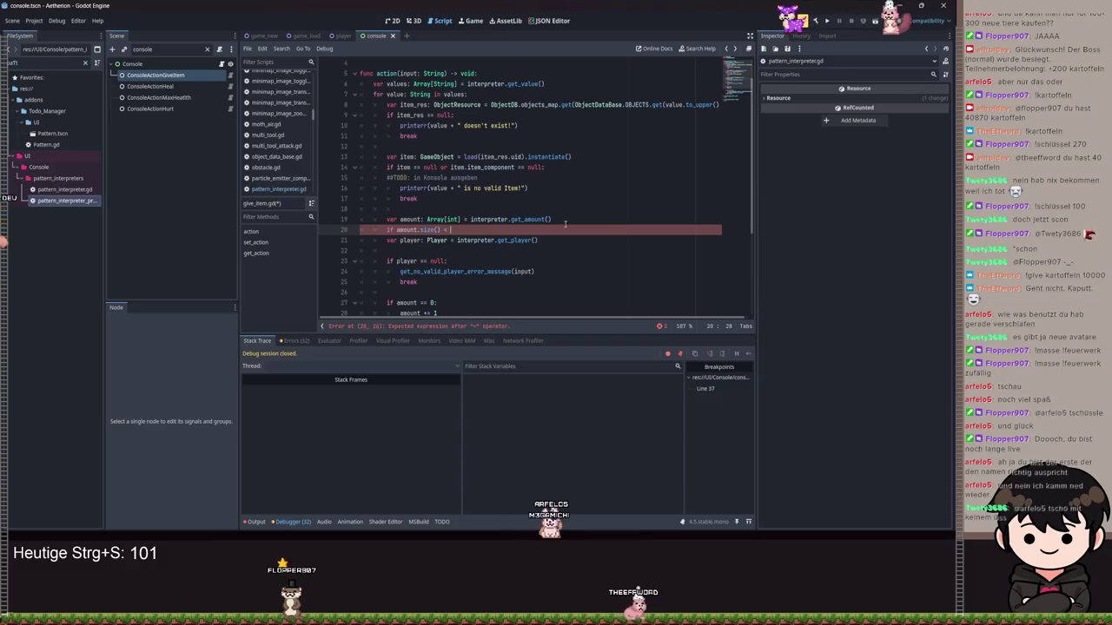
type("value")
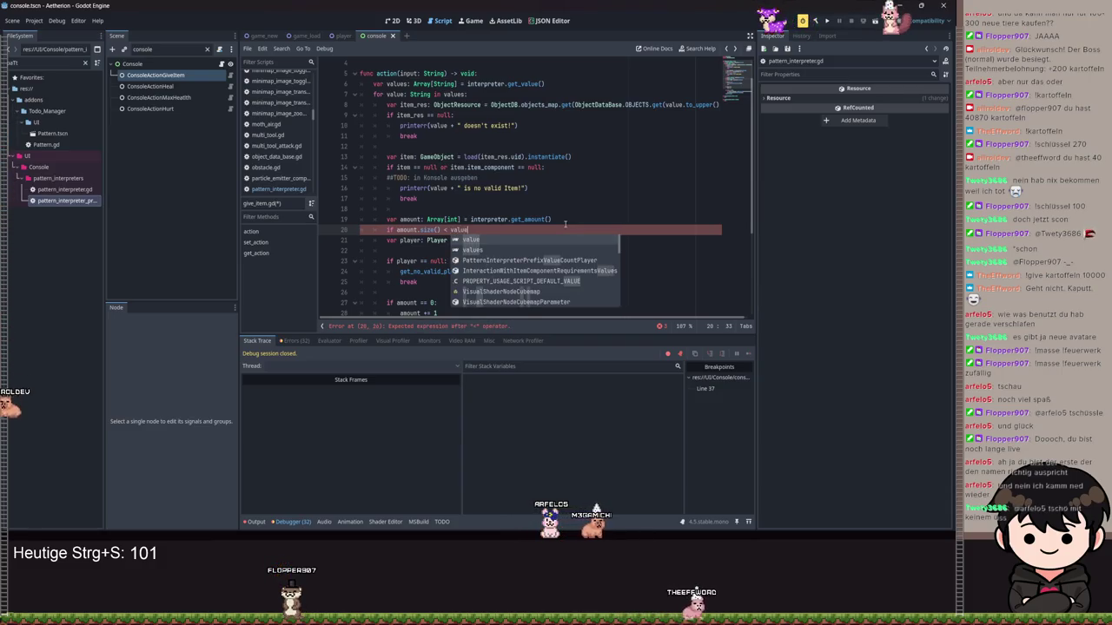
type("s.si")
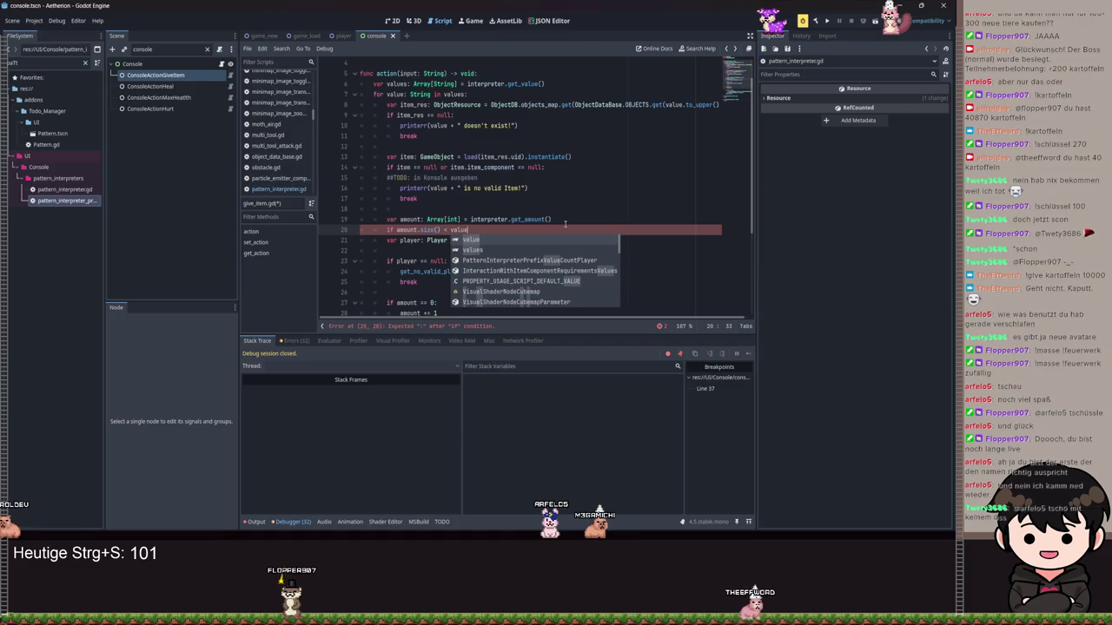
key("Return")
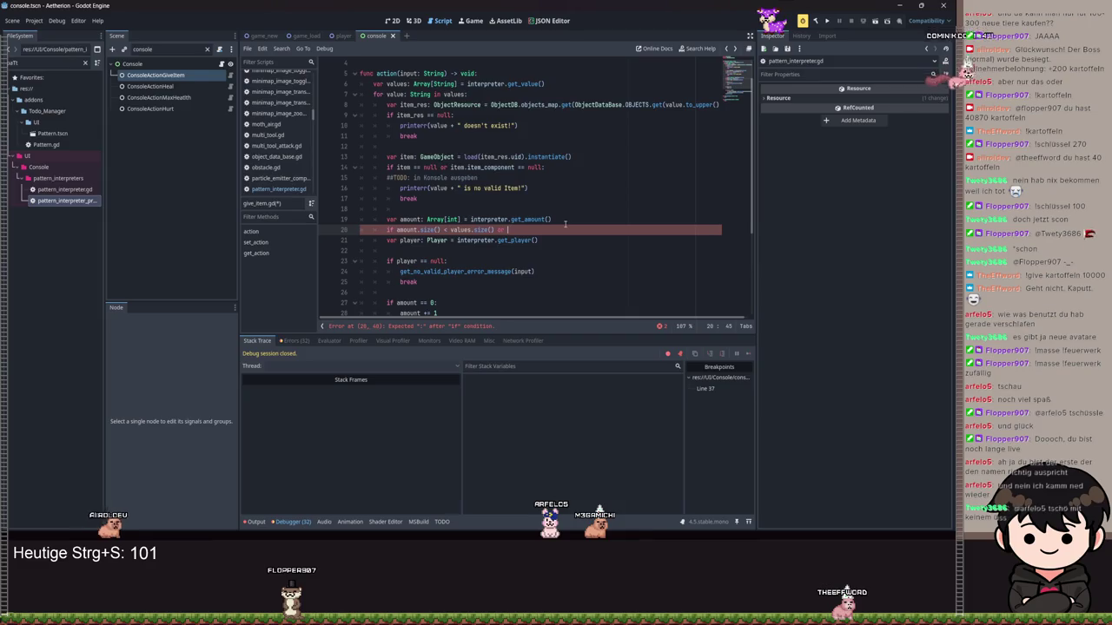
type("amou")
key("Return")
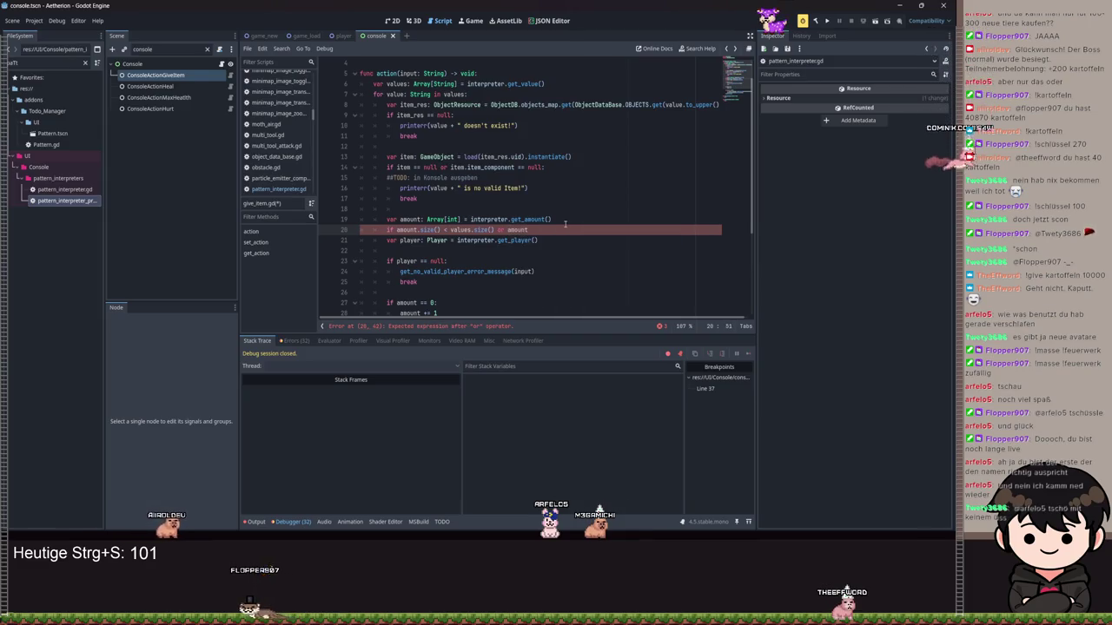
type("> v")
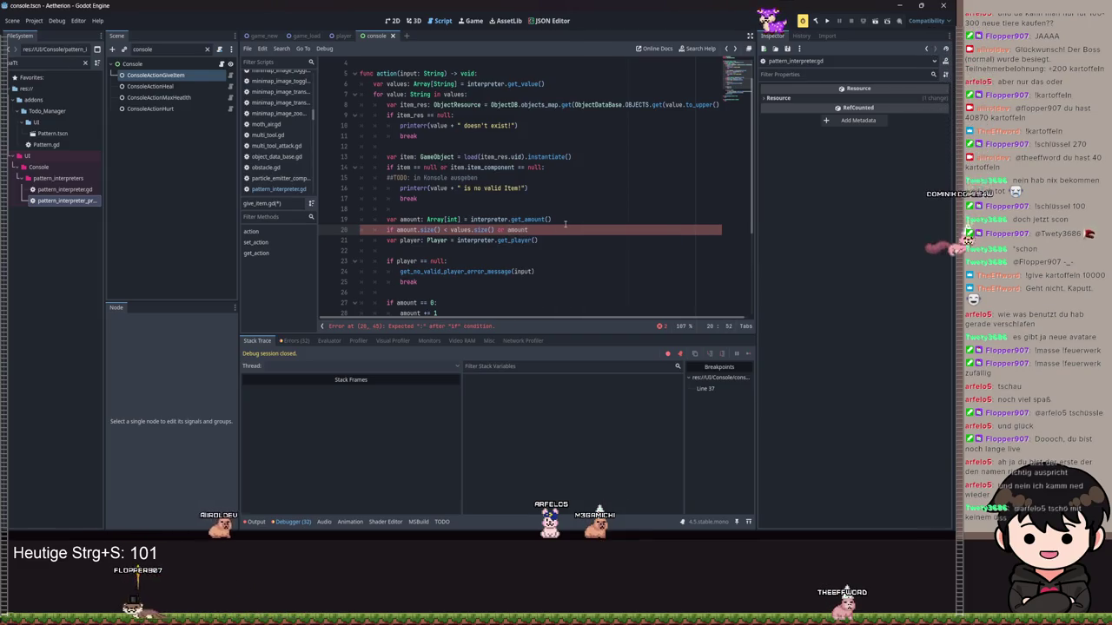
type("alu")
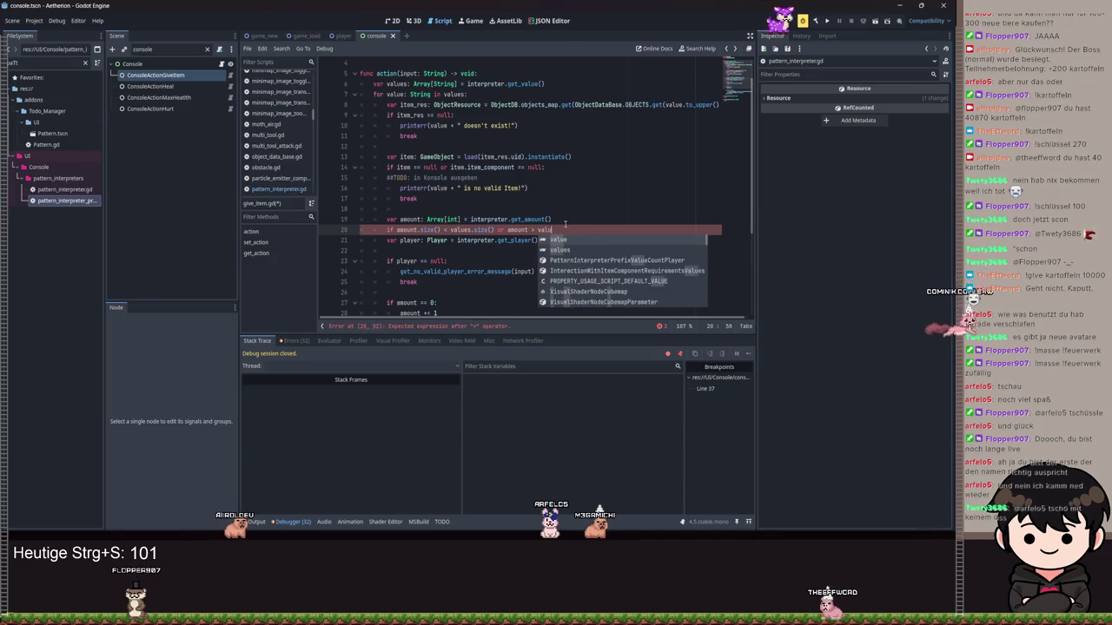
key("Return")
key("Return")
type(":")
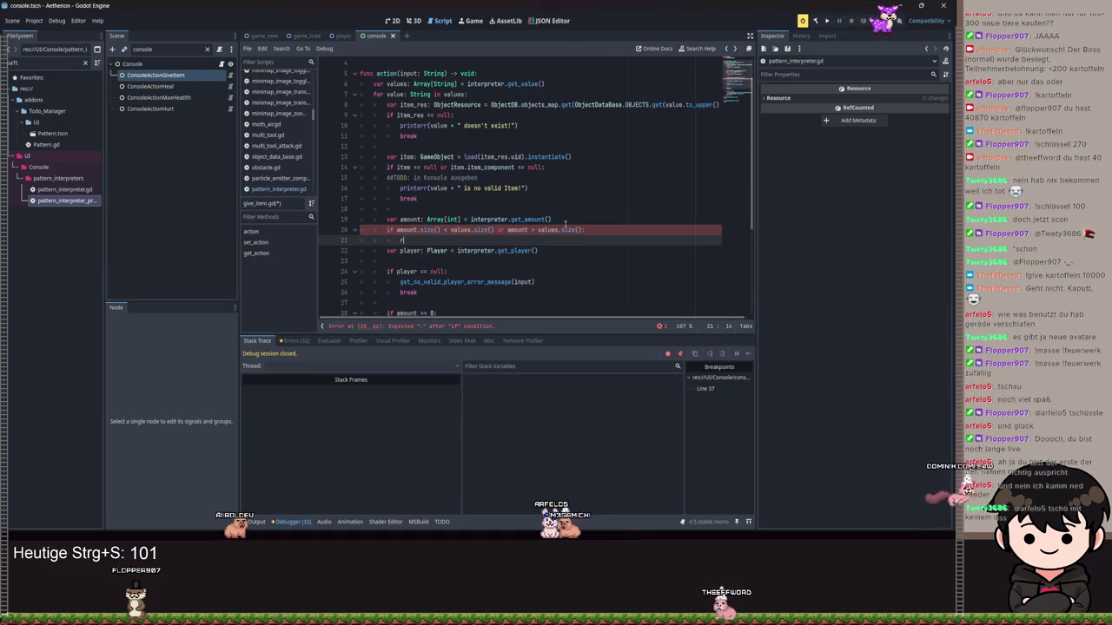
type(":")
key("Return")
type("return")
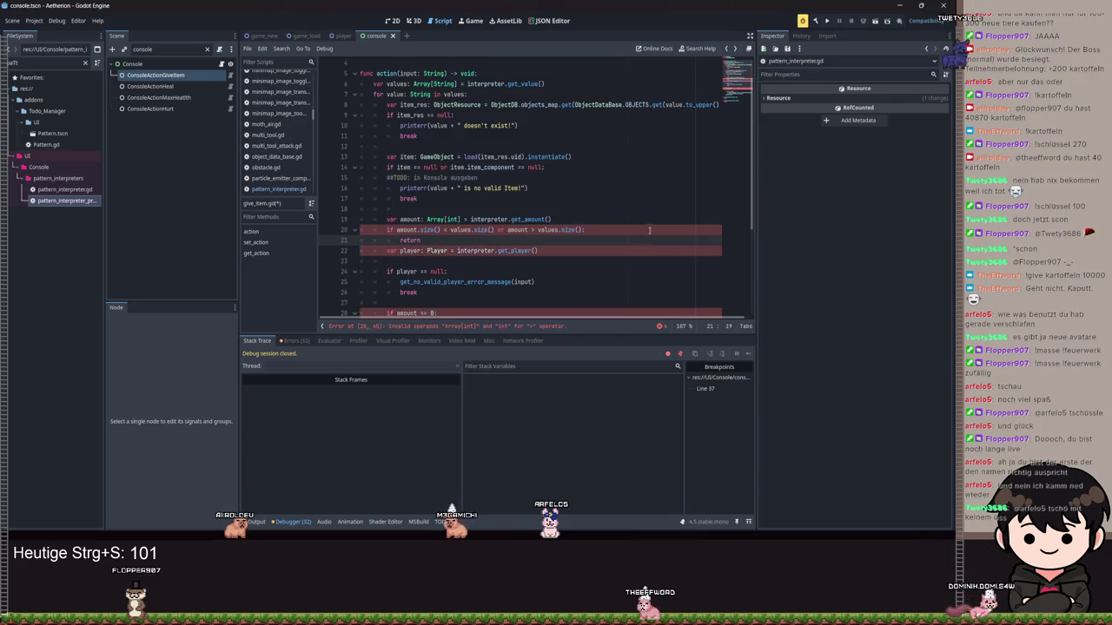
Emit the message "Falsche Anzahl an Amount Argumenten" before the return.
key("ctrl+shift+Return")
type("push_message.em")
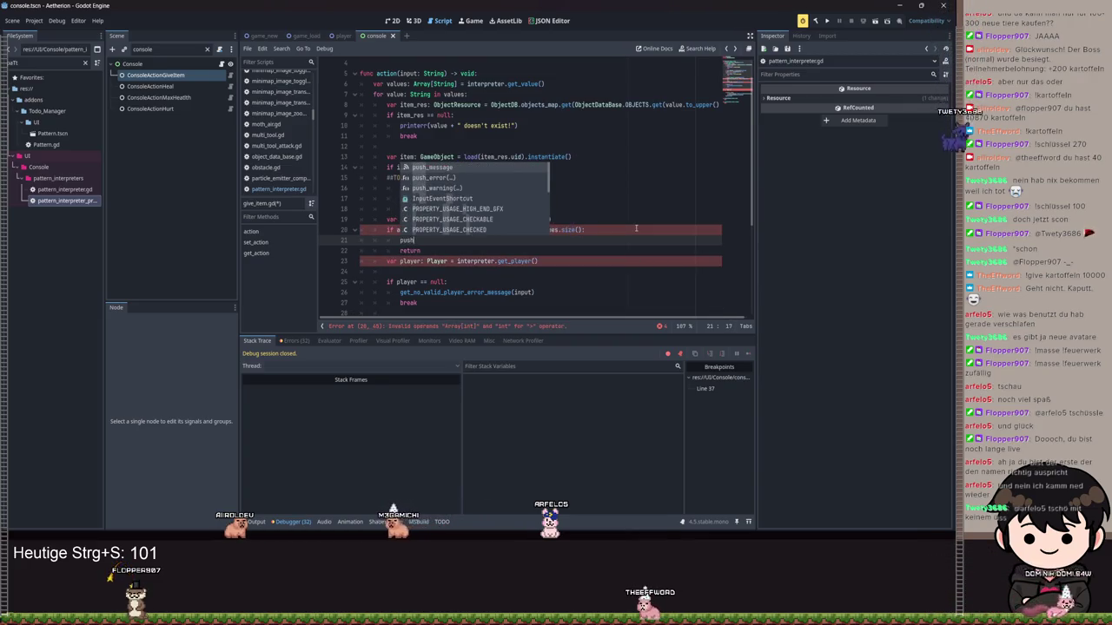
key("Return")
type("\"Zu")
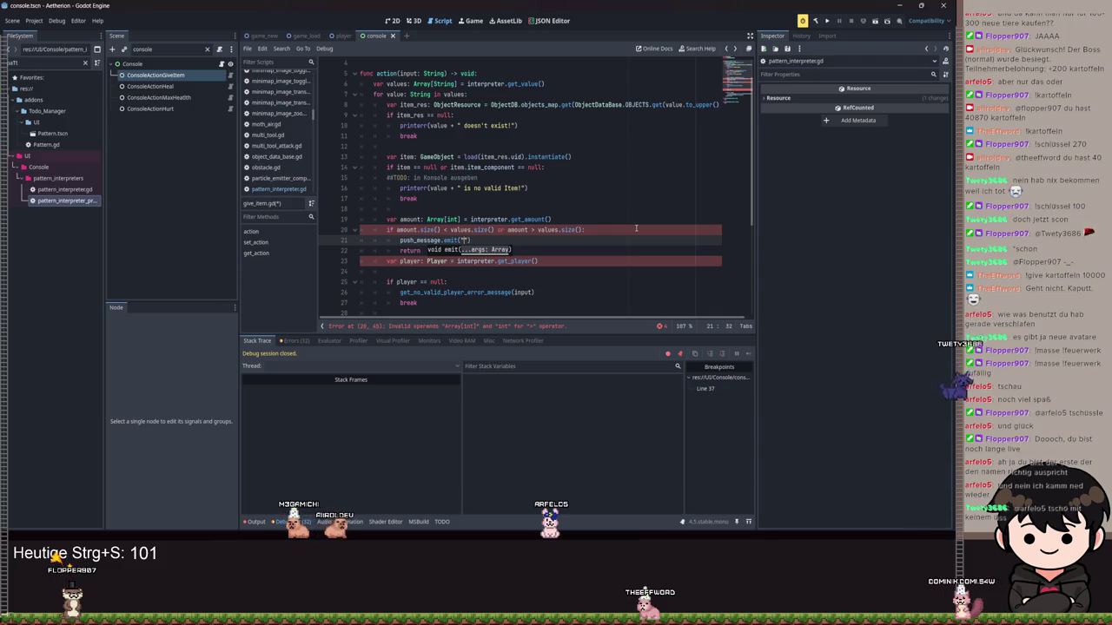
type(" viele amount argumente")
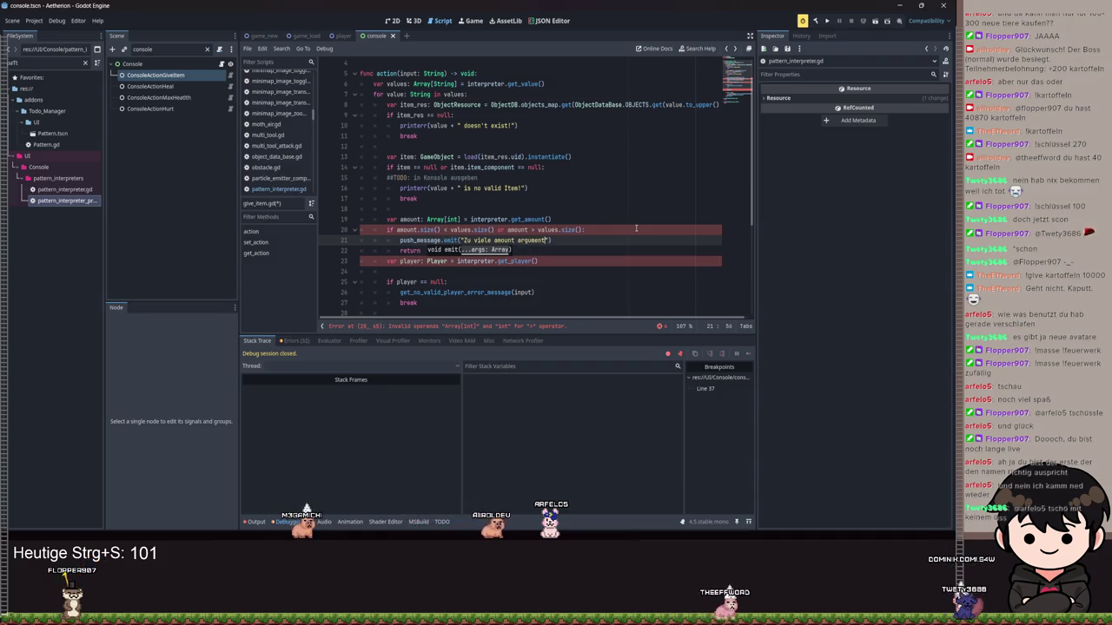
left_click(560, 250)
left_click_drag(550, 240, 468, 241)
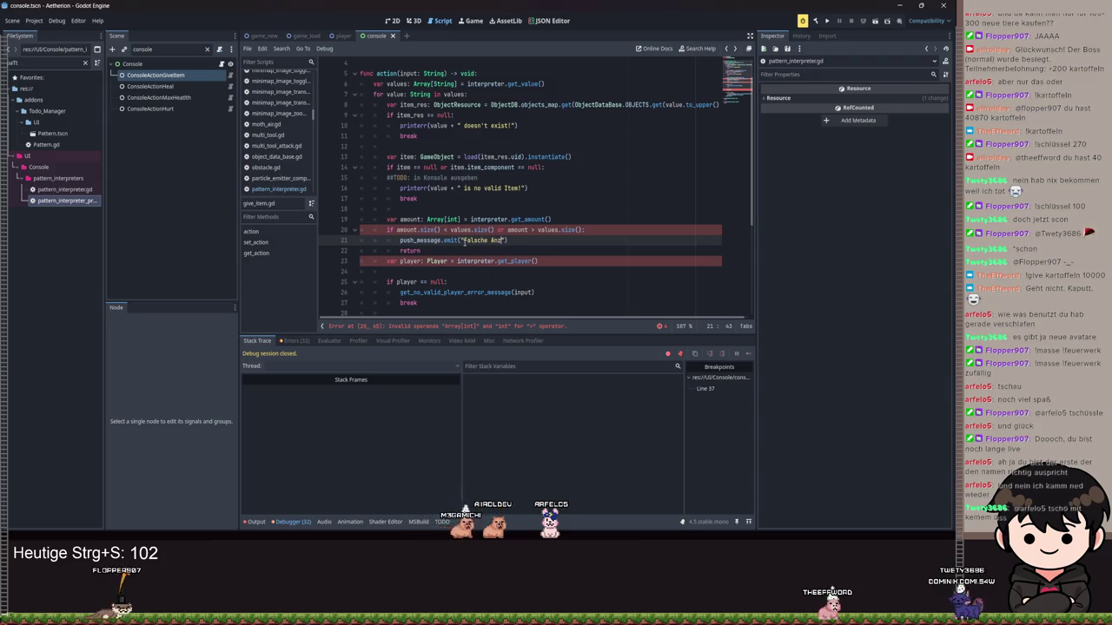
type("Amoun")
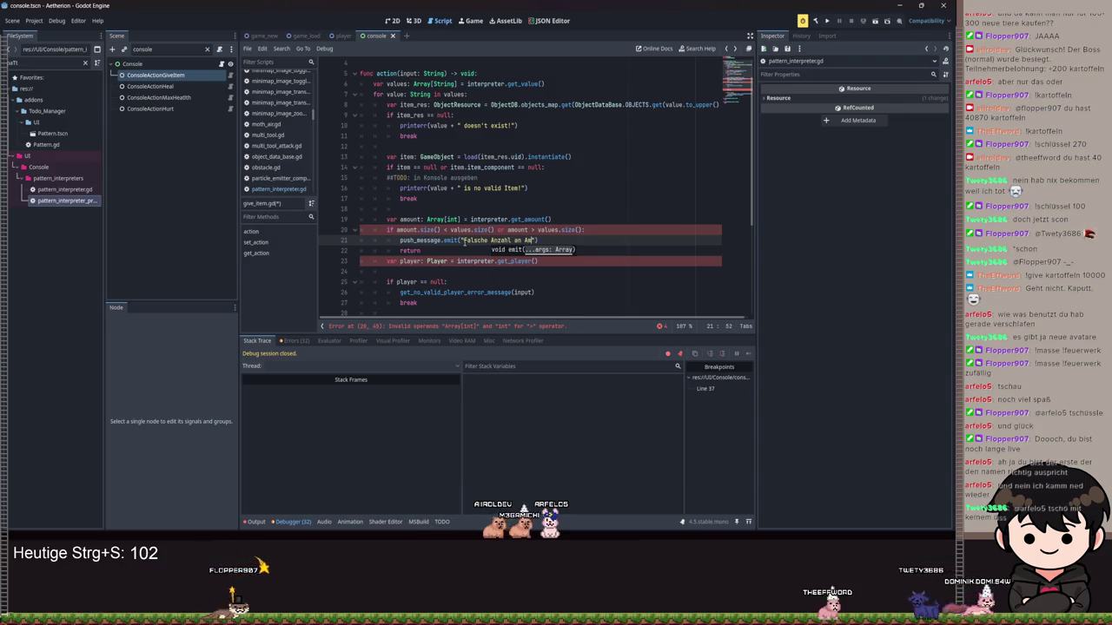
type("t Argumenten")
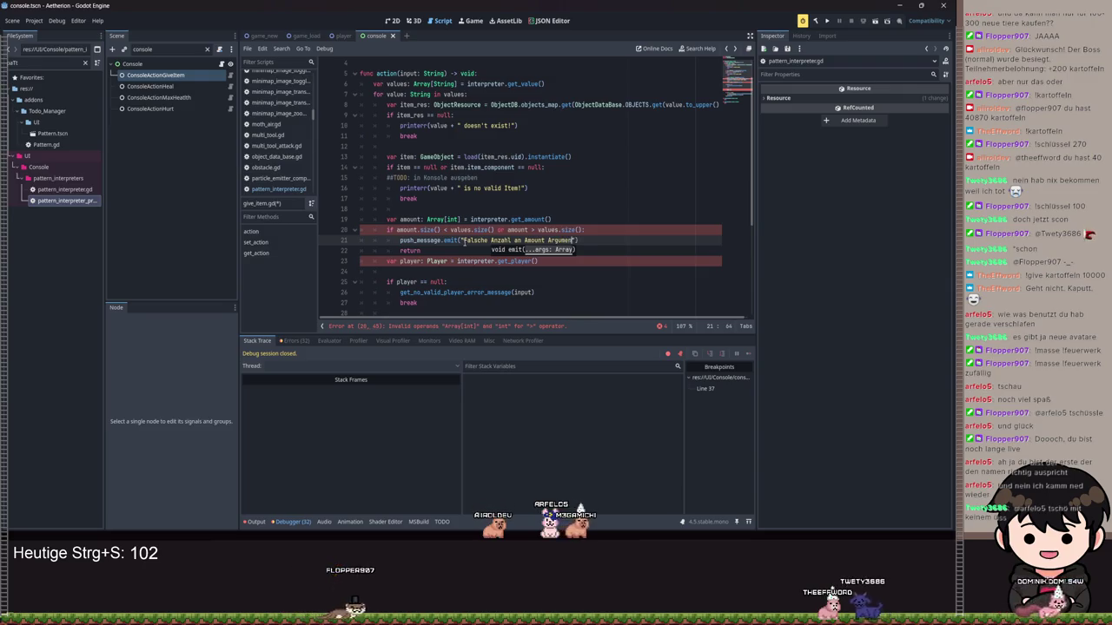
Insert two blank lines between the return and the player lookup.
left_click(441, 252)
key("Return")
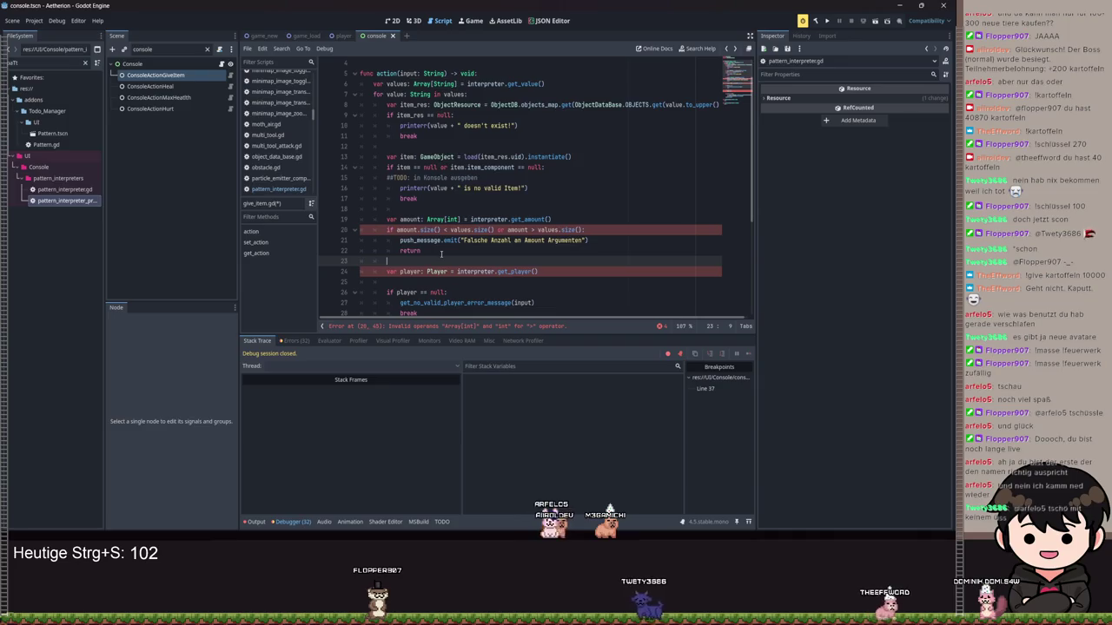
key("Return")
type("for")
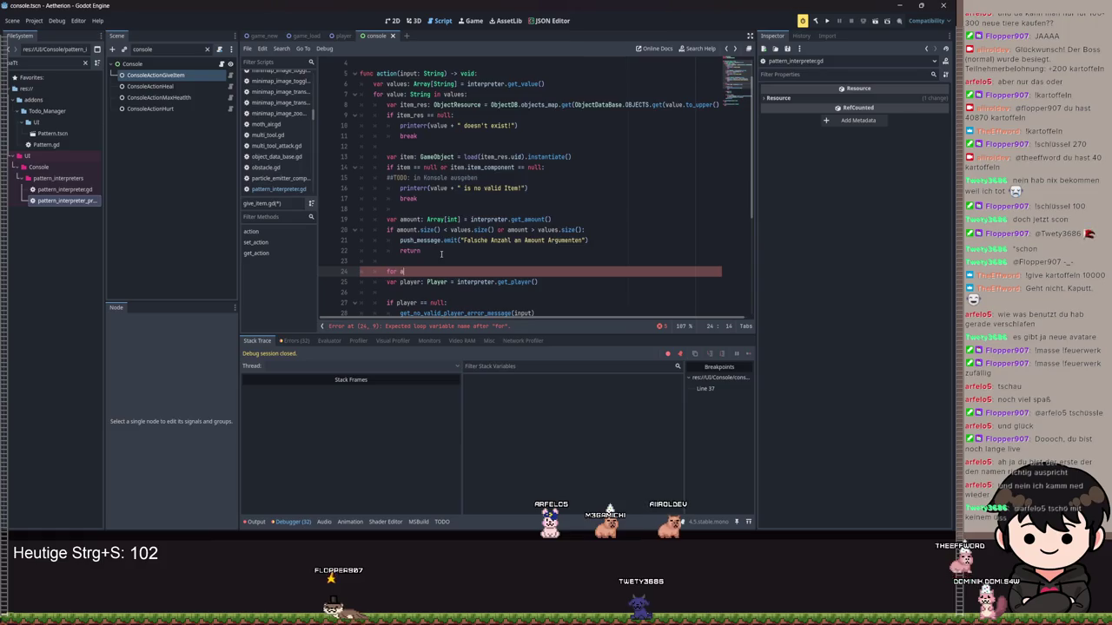
Add the loop 'for amount: int in amounts:' above the player lookup.
type("a: int in amount")
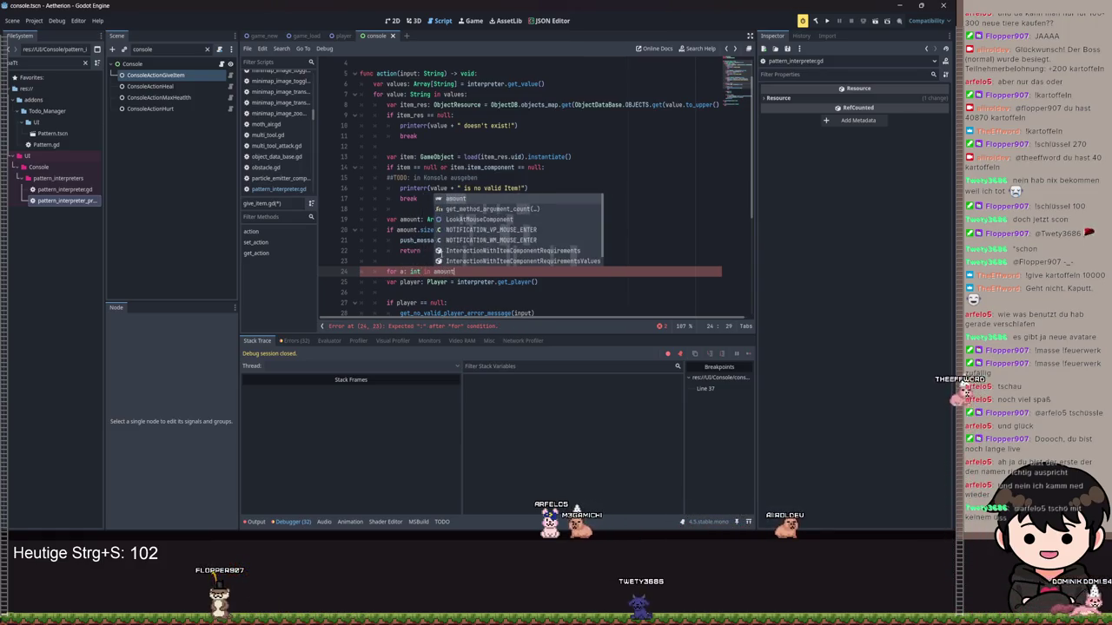
key("Tab")
type(":")
key("Return")
scroll(451, 259, "down", 1)
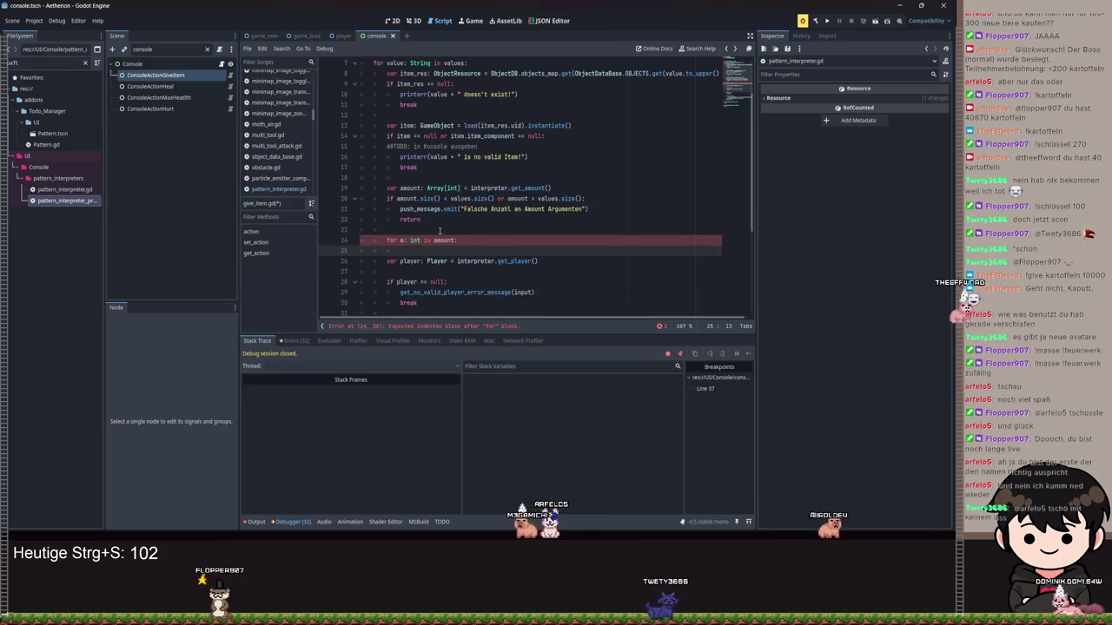
left_click(422, 187)
left_click(404, 243)
type("unt")
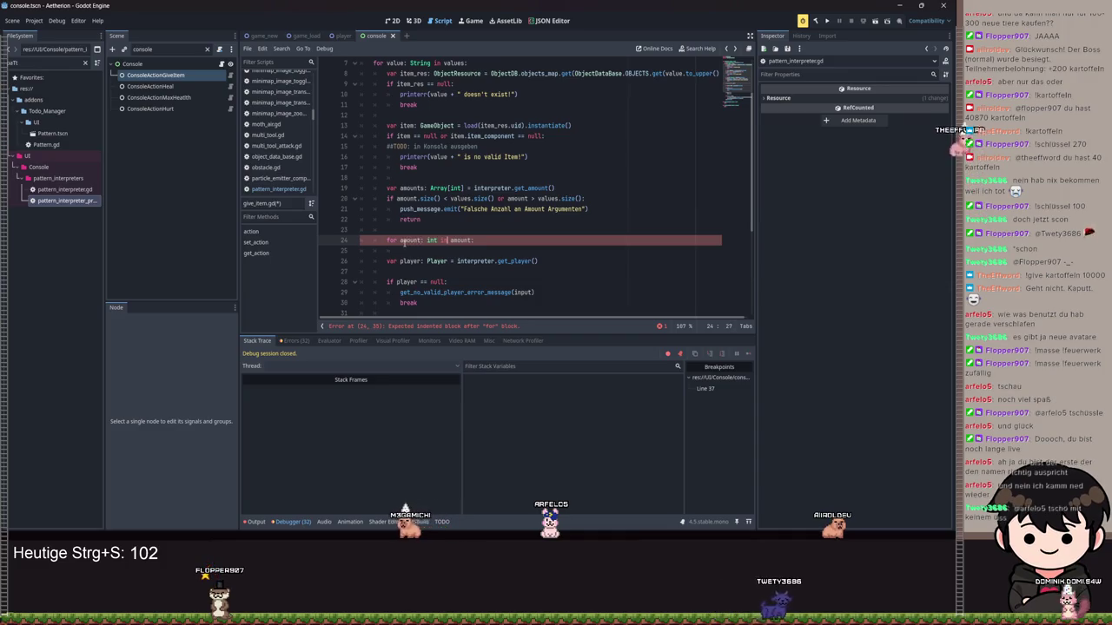
Indent the player lookup and item-giving code into the new loop.
scroll(432, 261, "down", 4)
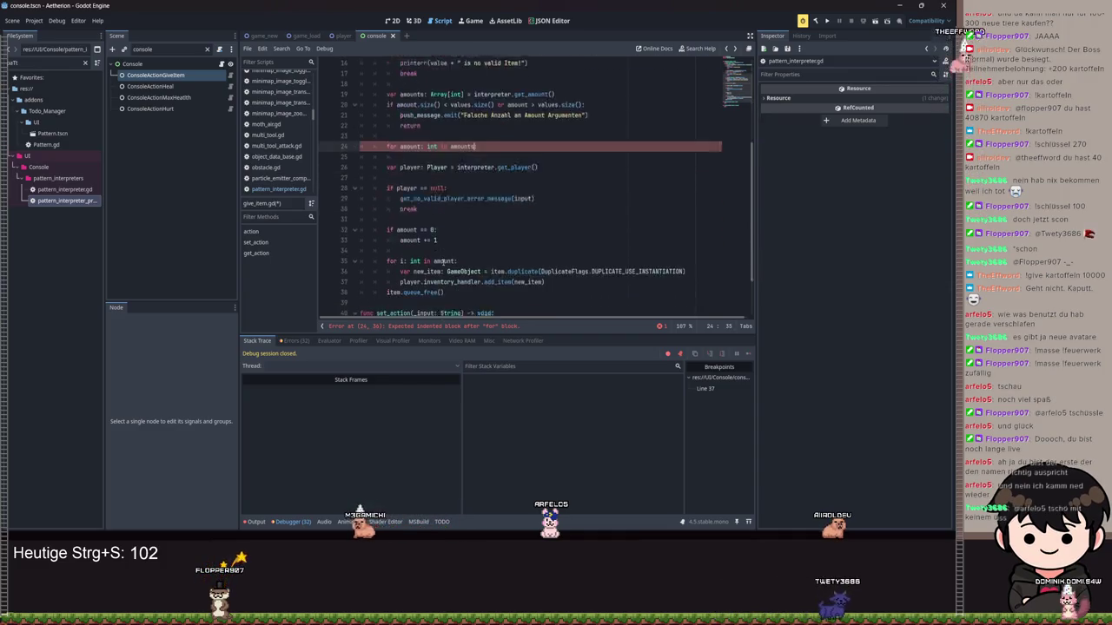
type(":")
mouse_move(444, 261)
left_mouse_down()
mouse_move(373, 200)
mouse_move(359, 119)
left_mouse_up()
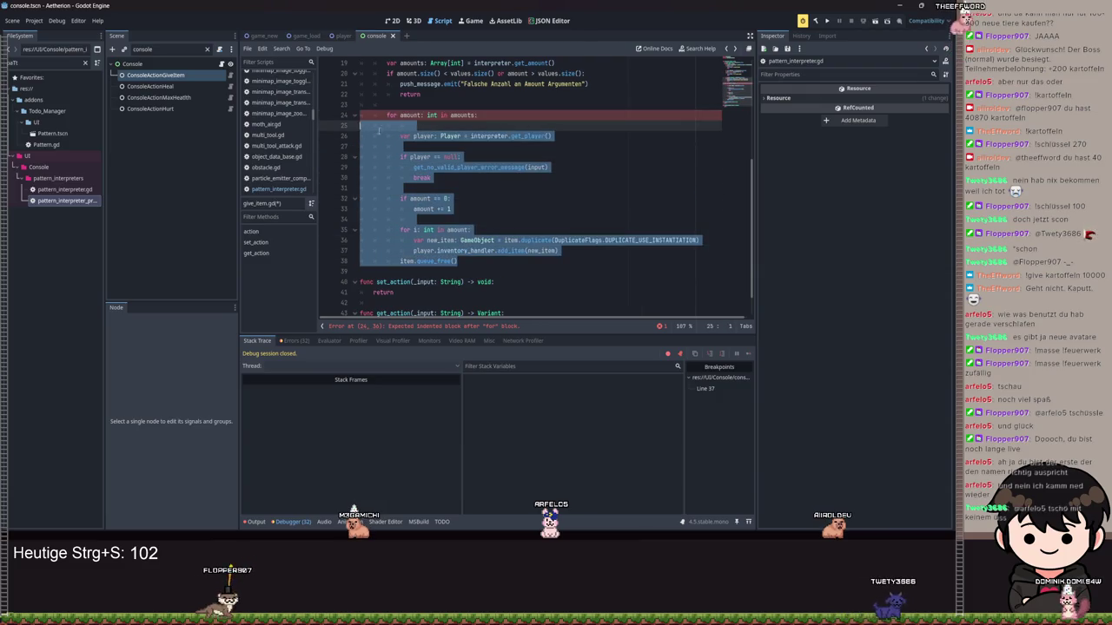
key("Tab")
left_click(422, 126)
key("BackSpace")
key("BackSpace")
key("BackSpace")
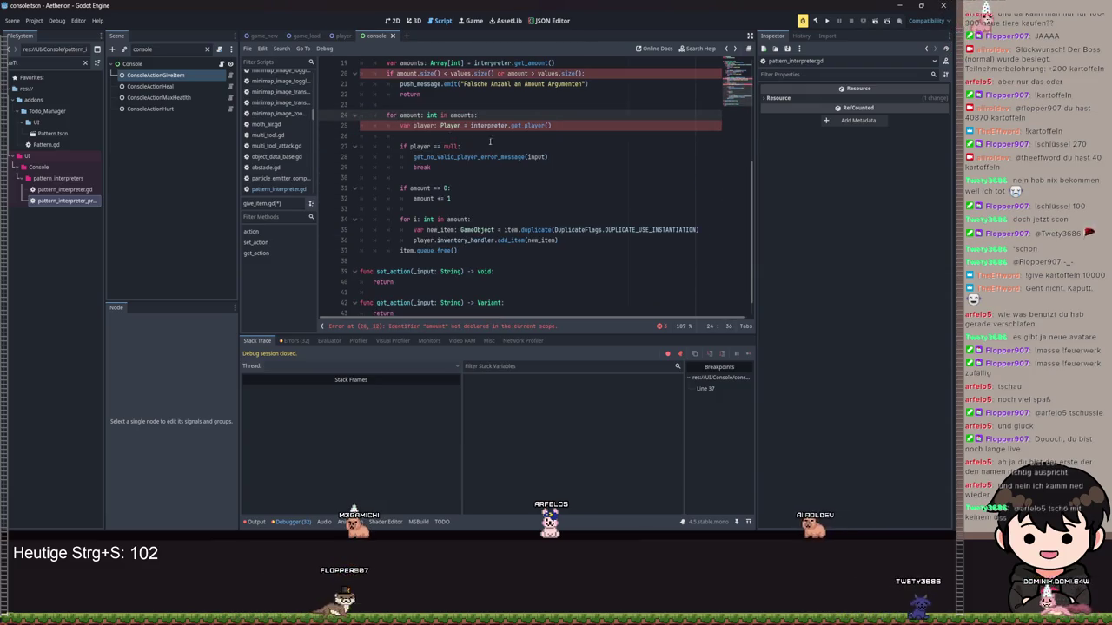
left_click_drag(564, 126, 508, 126)
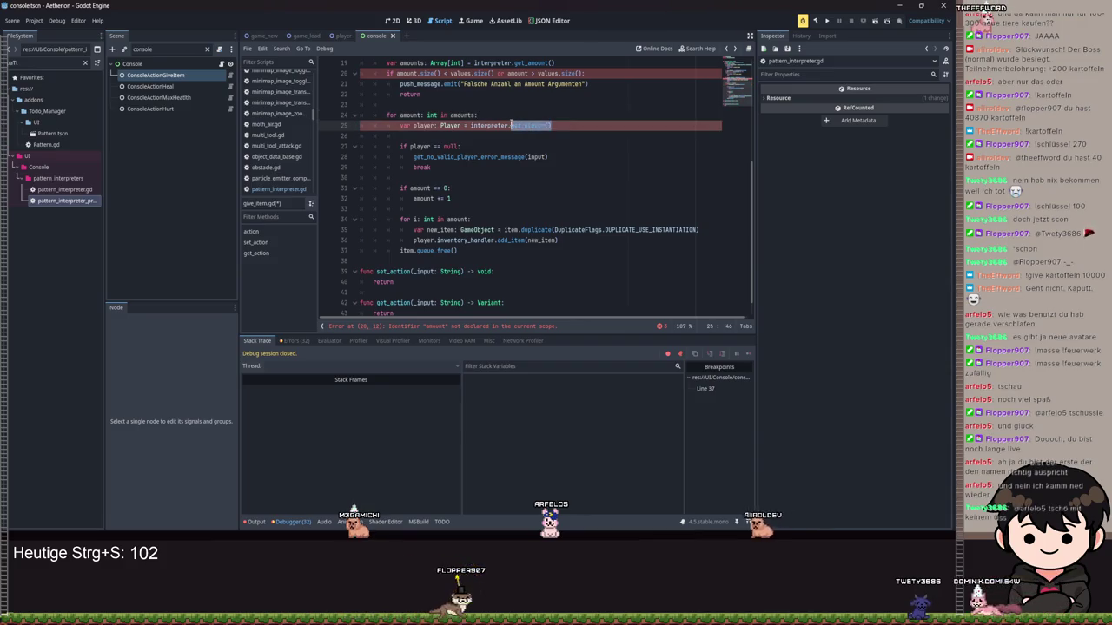
Update the size check to use amounts and amounts.size(), then save.
scroll(487, 129, "up", 2)
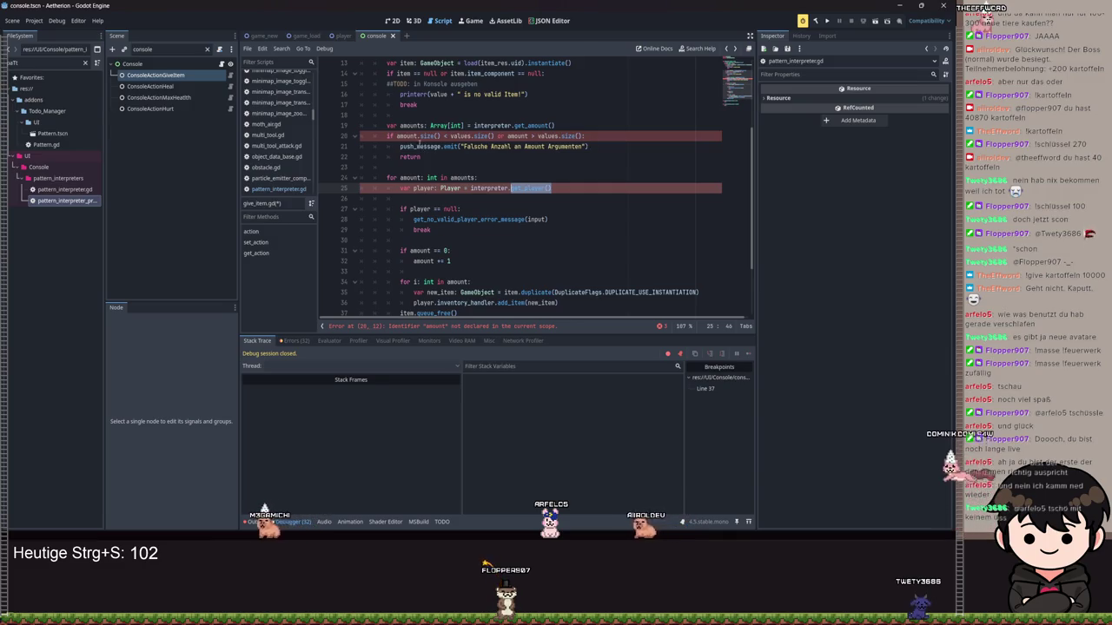
left_click(421, 136)
type("s")
left_click(531, 137)
type("s.siz")
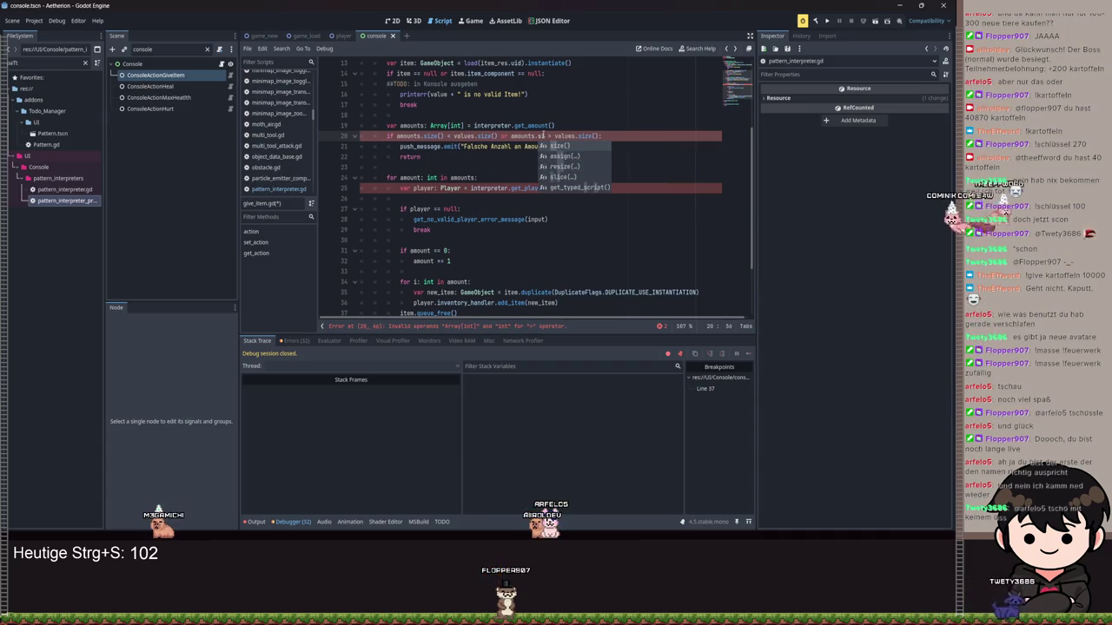
type("e()")
key("ctrl+s")
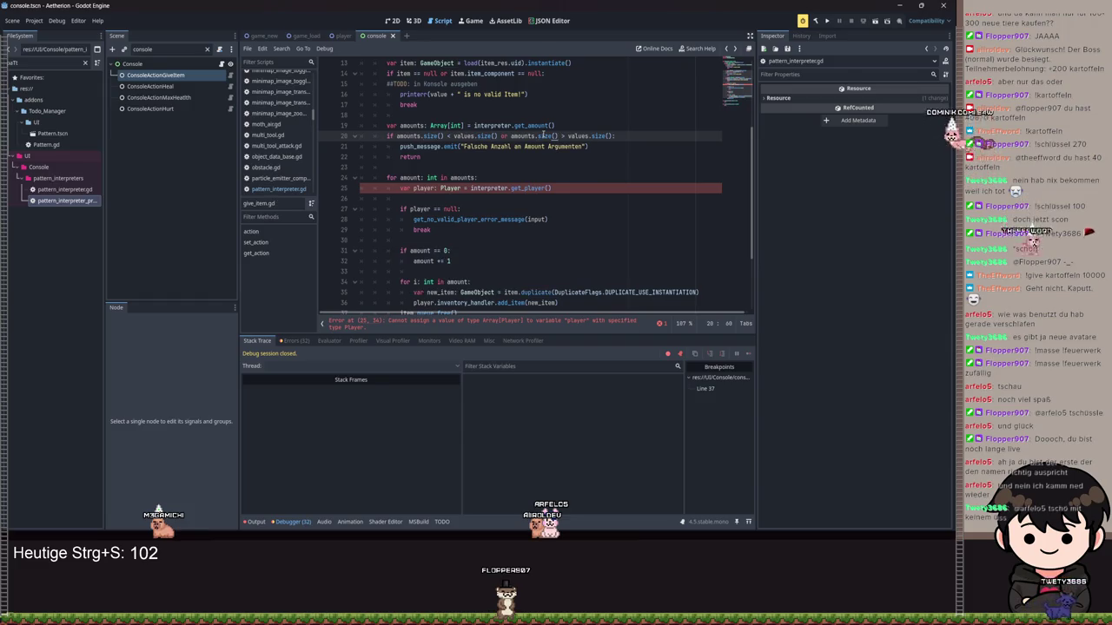
Retype the player variable as Array[Player] and save give_item.gd.
left_click(441, 189)
type("Array[Player")
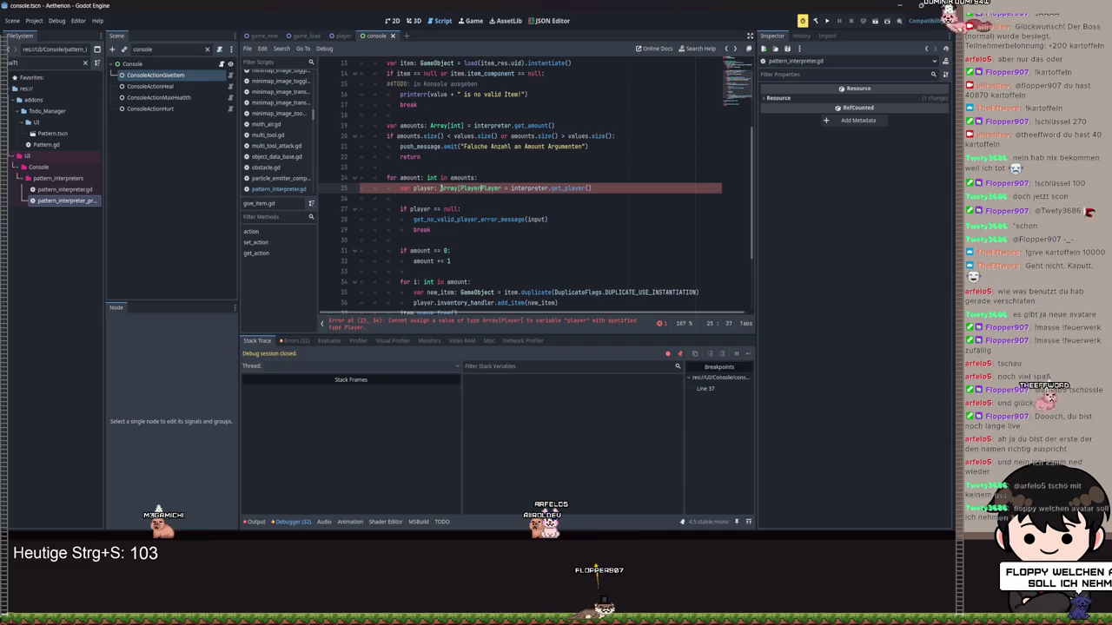
key("ctrl+Delete")
type("yer]")
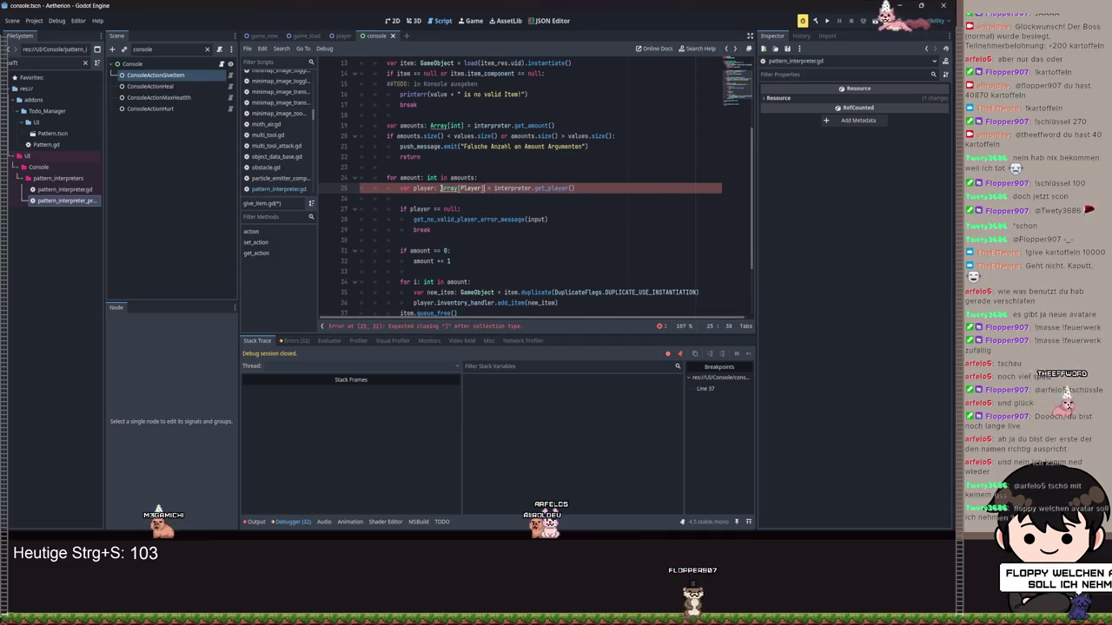
scroll(608, 221, "down", 1)
key("ctrl+s")
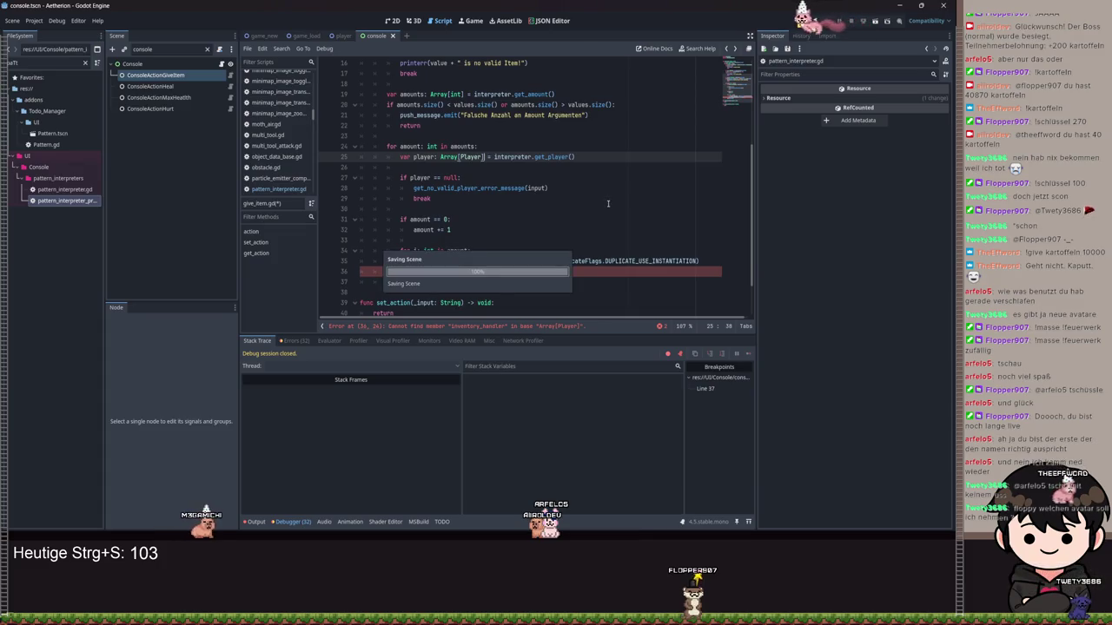
key("ctrl+s")
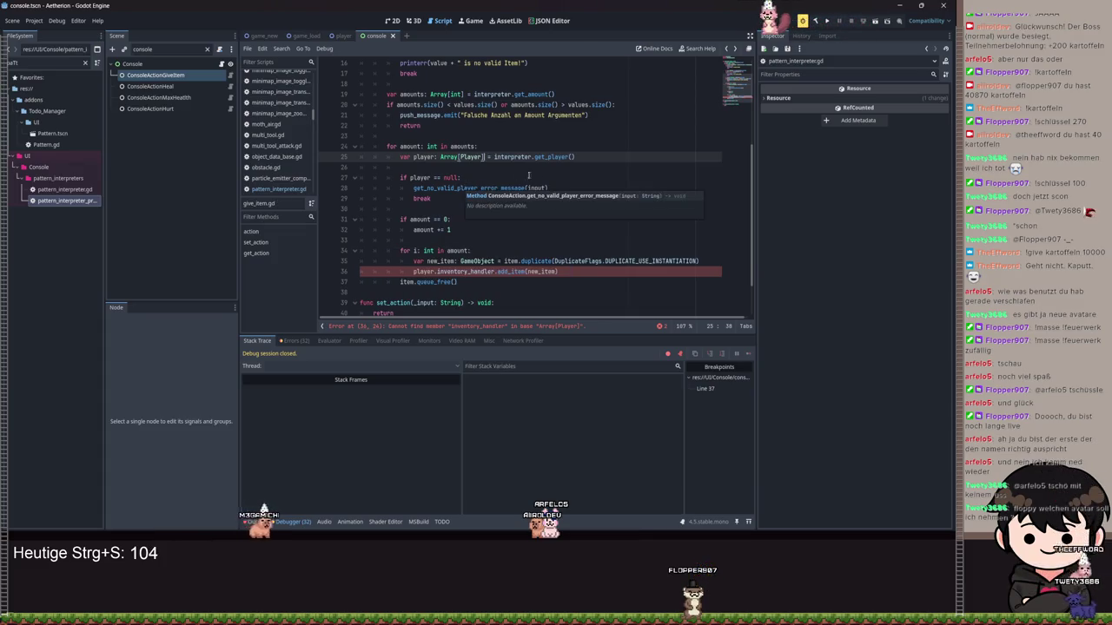
Add 'var parameters: Array[String]' at the top of get_player.
left_click(556, 157, "ctrl")
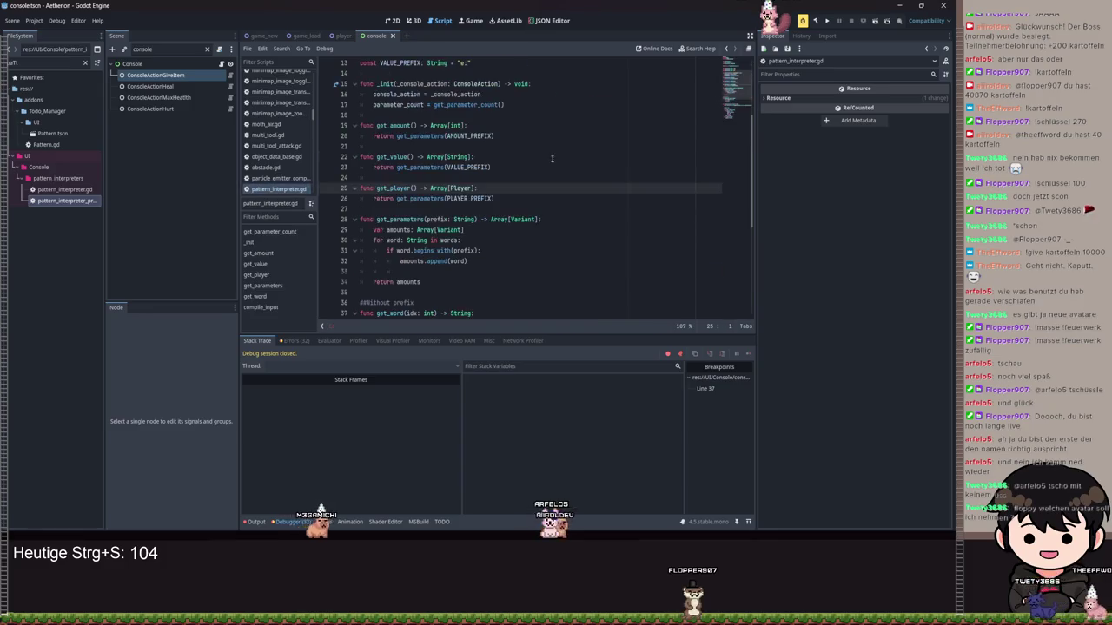
scroll(465, 211, "down", 4)
scroll(499, 168, "up", 3)
left_click(495, 157)
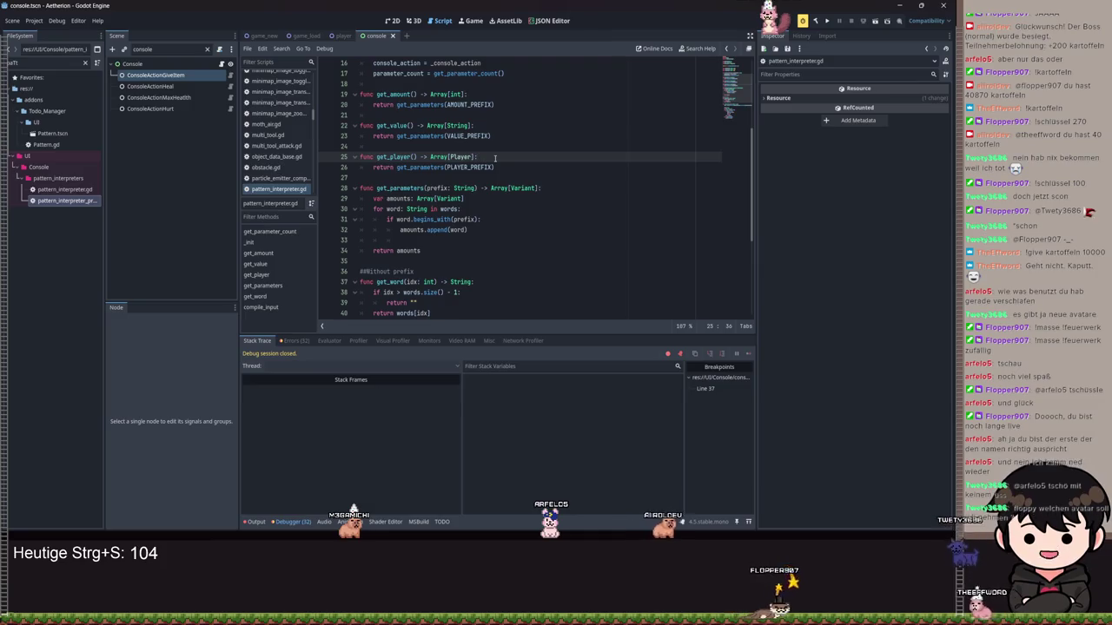
key("Return")
type("var pare")
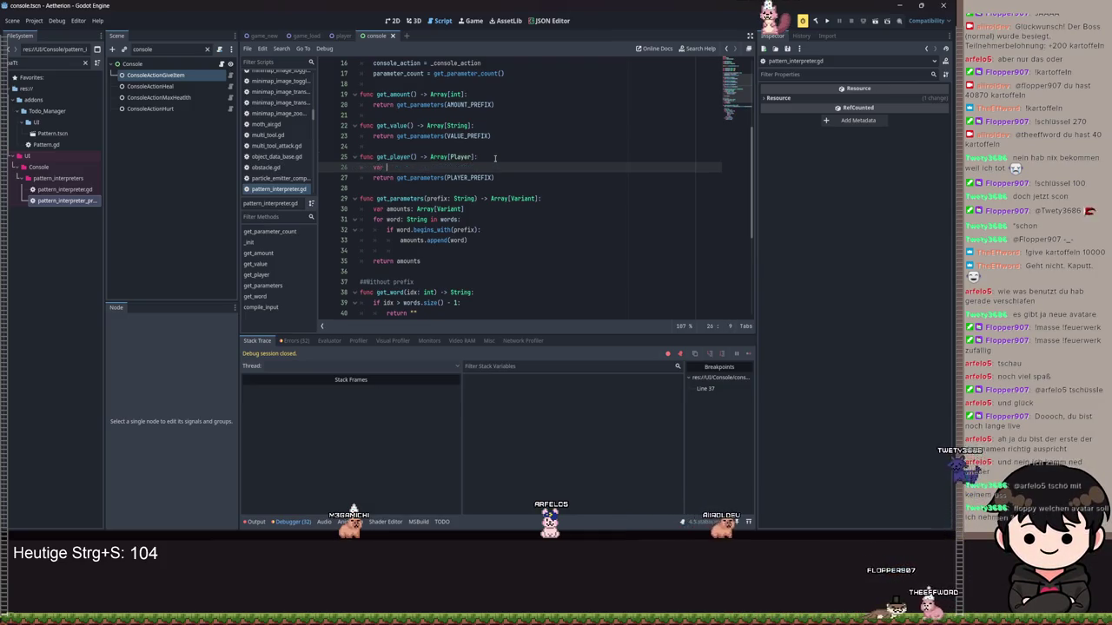
key("BackSpace")
type("am")
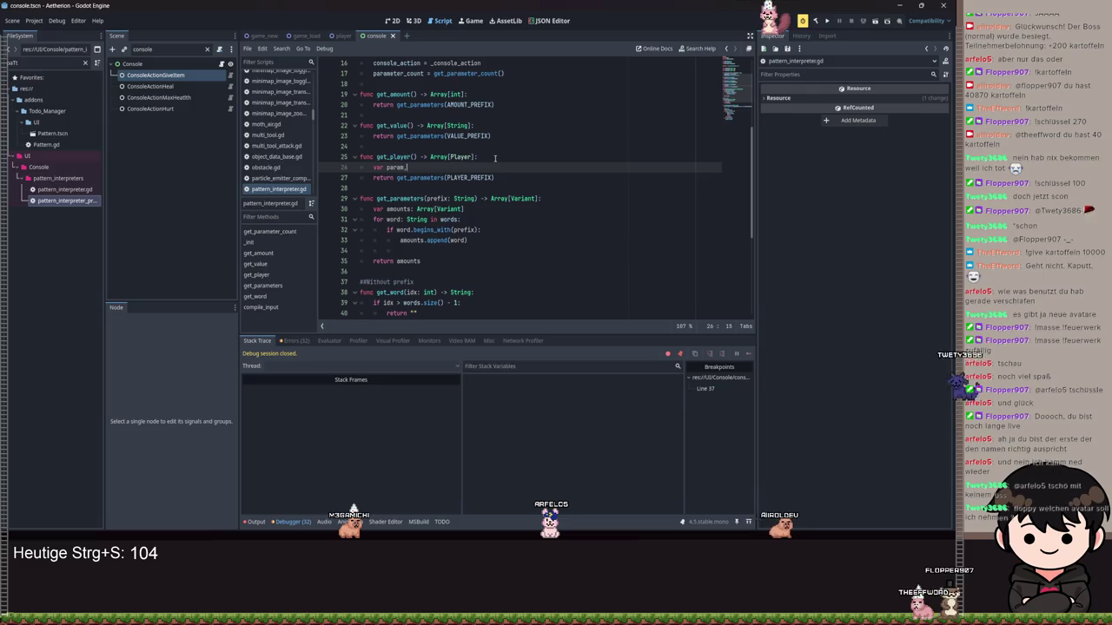
type("eters")
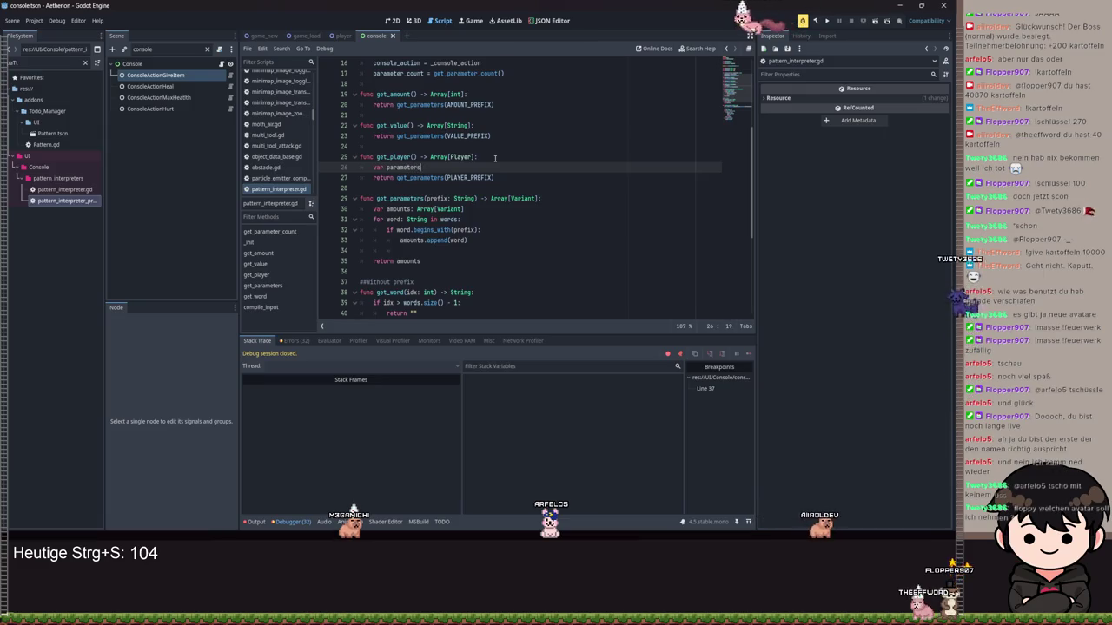
type(": Array[Strin")
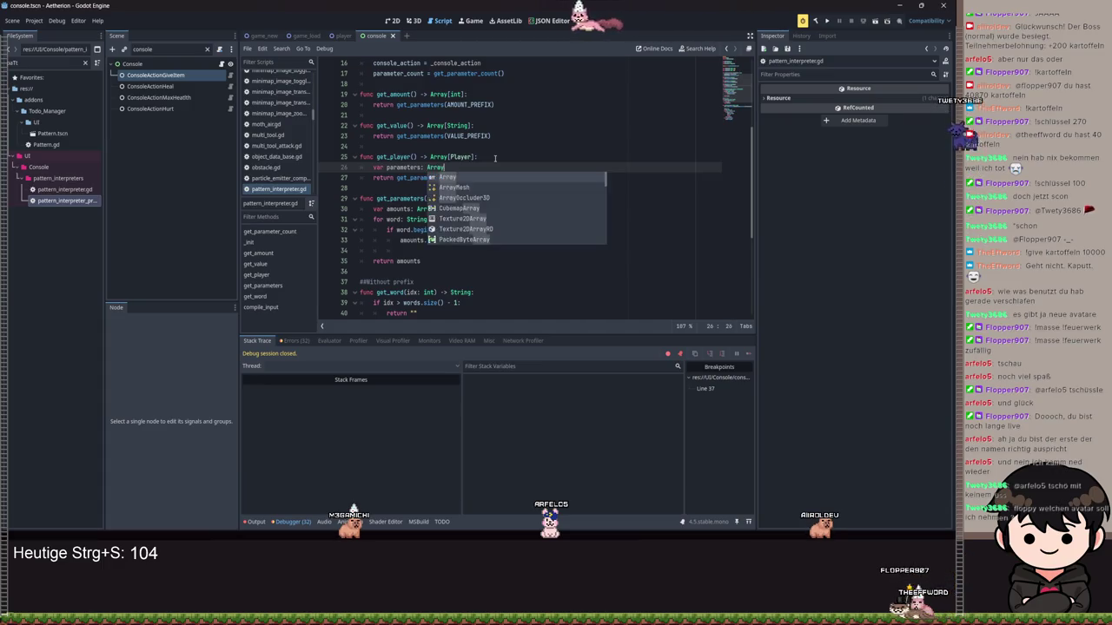
type("g")
Add the same 'var parameters: Array[String]' declaration in get_amount.
scroll(519, 149, "up", 2)
scroll(519, 148, "down", 2)
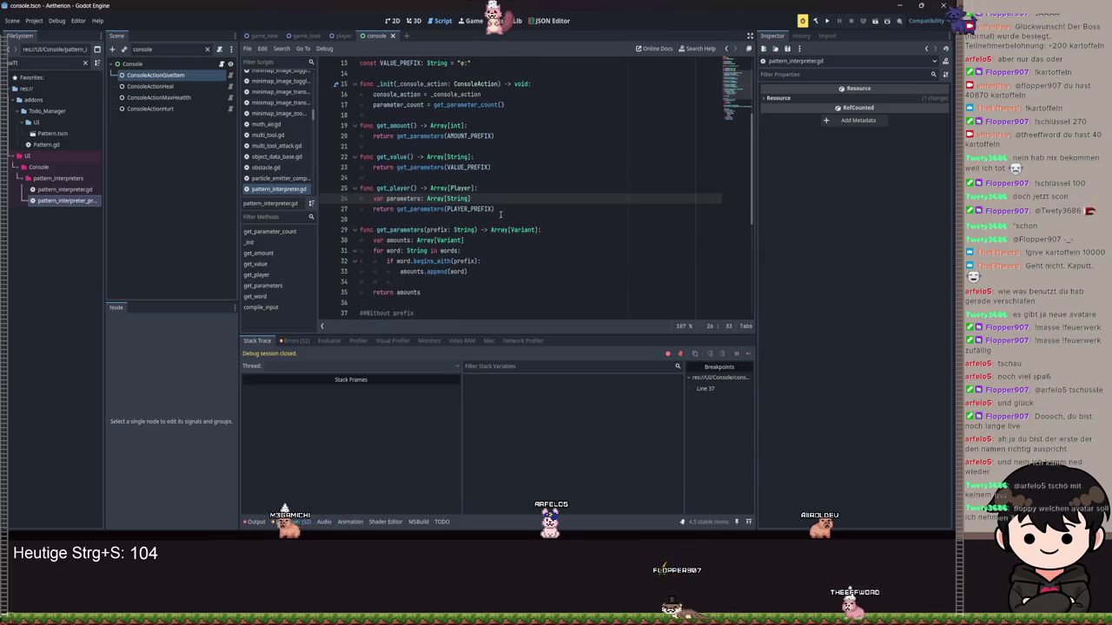
scroll(492, 195, "up", 3)
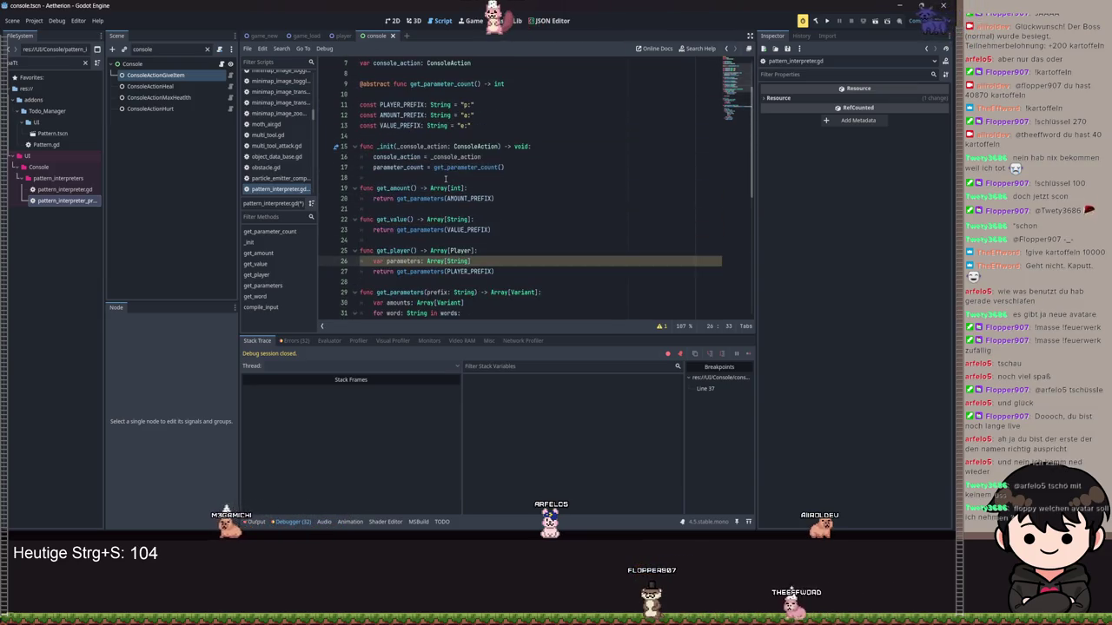
double_click(439, 187)
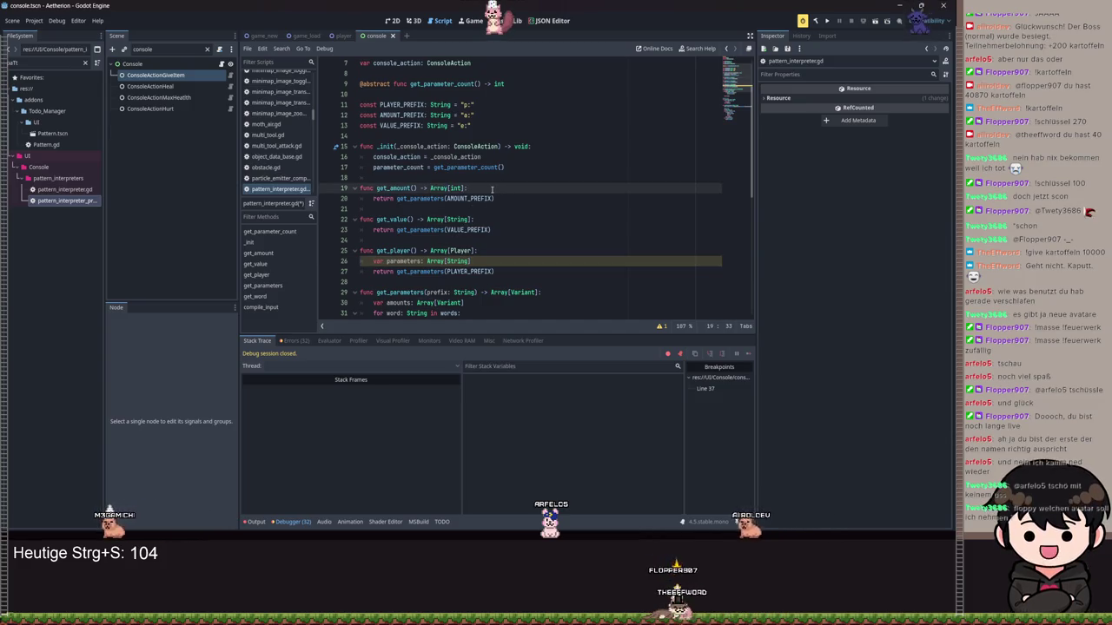
left_click(492, 189)
key("Return")
type("var parameters: ")
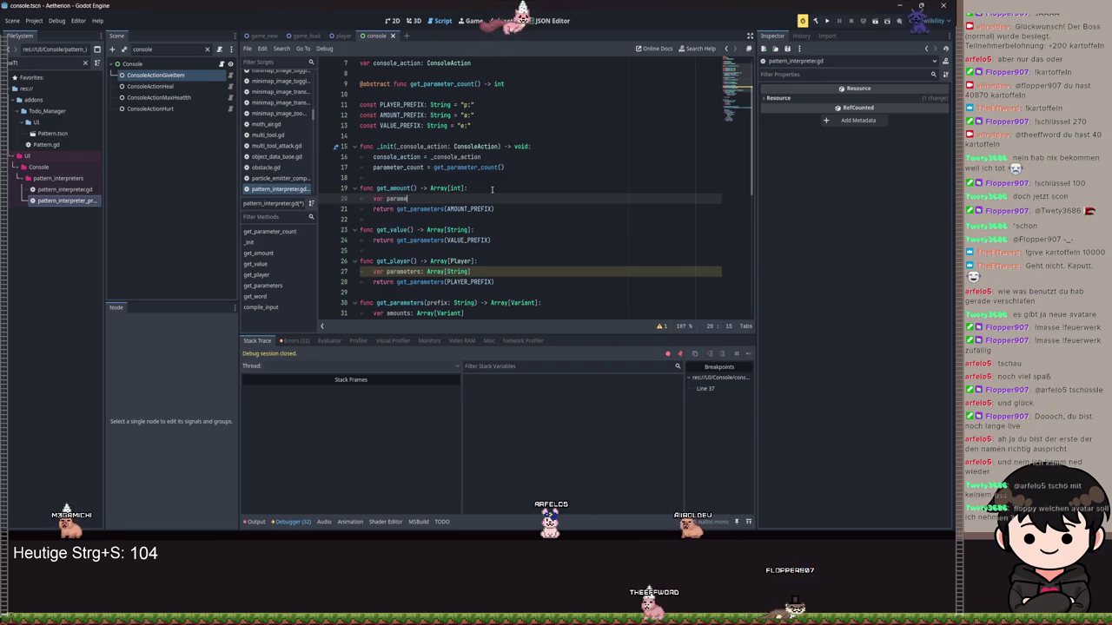
type("Array[String")
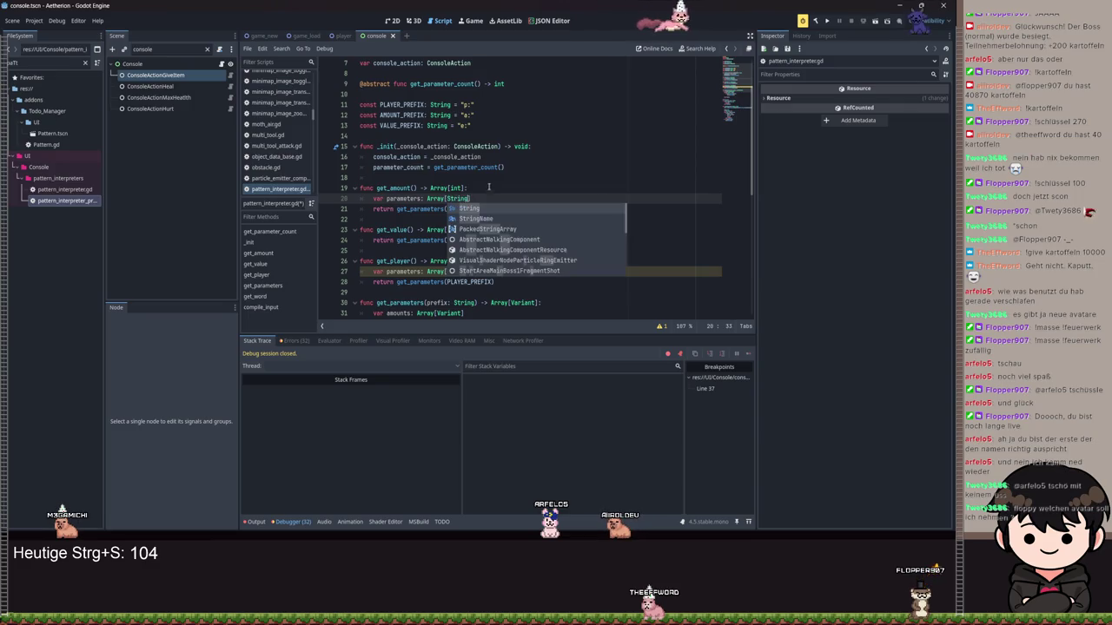
Change Variant to String in get_parameters' return type and its array declaration.
scroll(504, 217, "down", 2)
left_click(521, 241)
double_click(521, 240)
type("St")
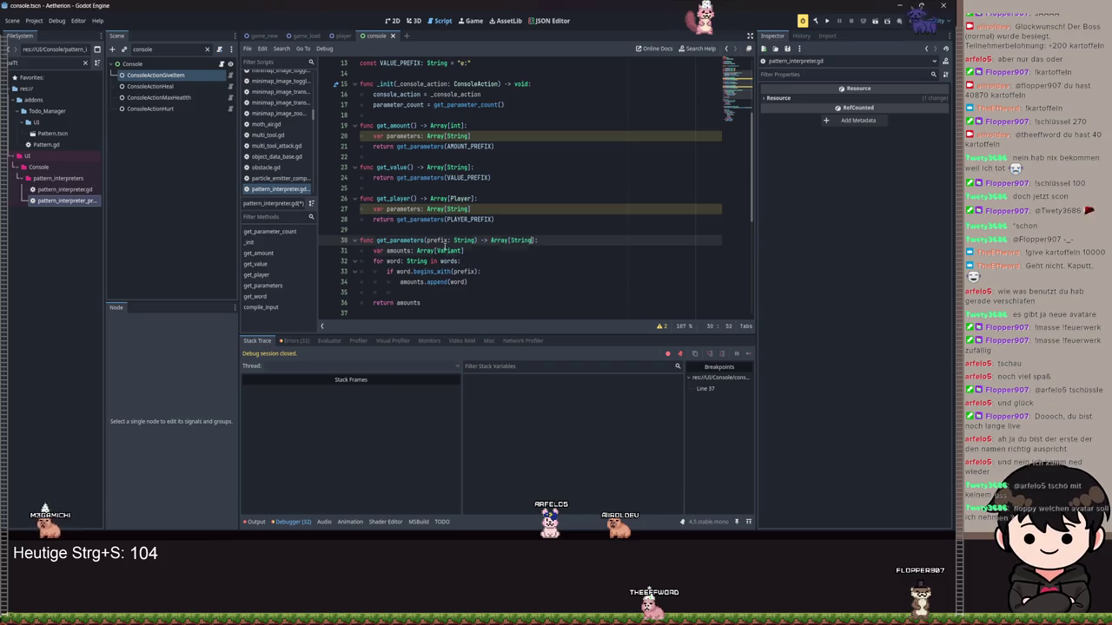
type("tring")
double_click(445, 250)
type("S")
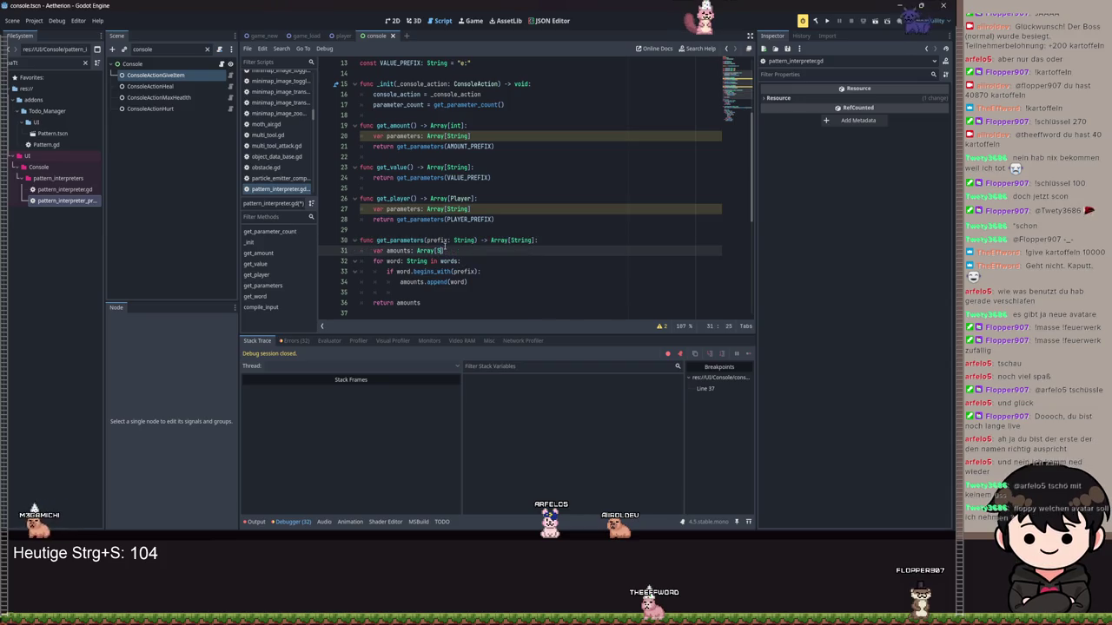
key("Return")
scroll(469, 218, "up", 1)
left_click(491, 166)
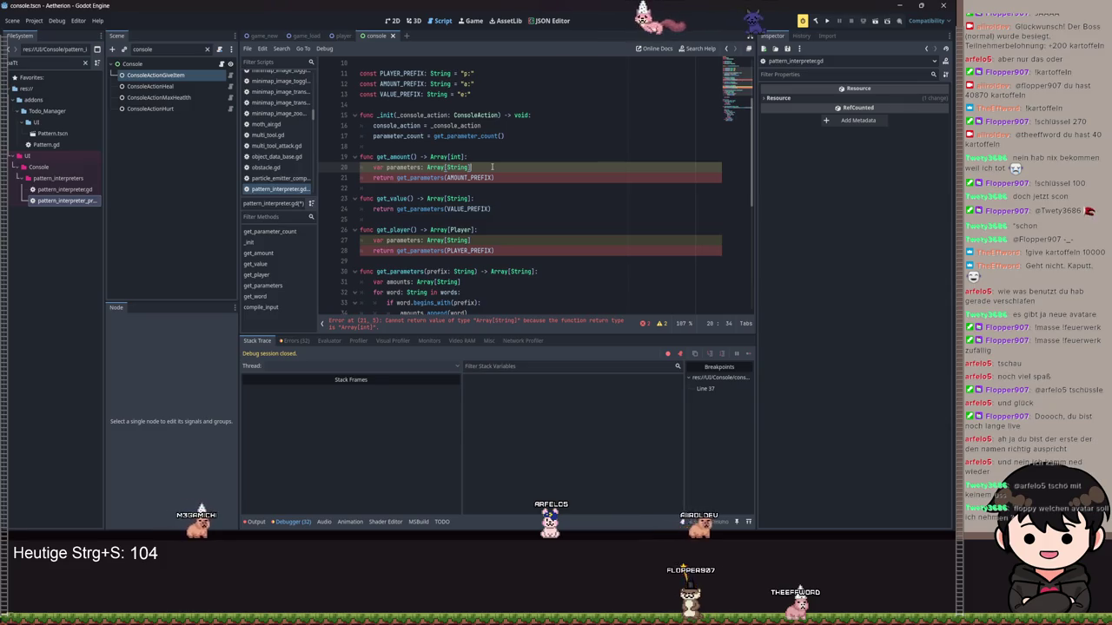
Declare new: Array[int] and loop over parameters appending int(param) to it.
key("Return")
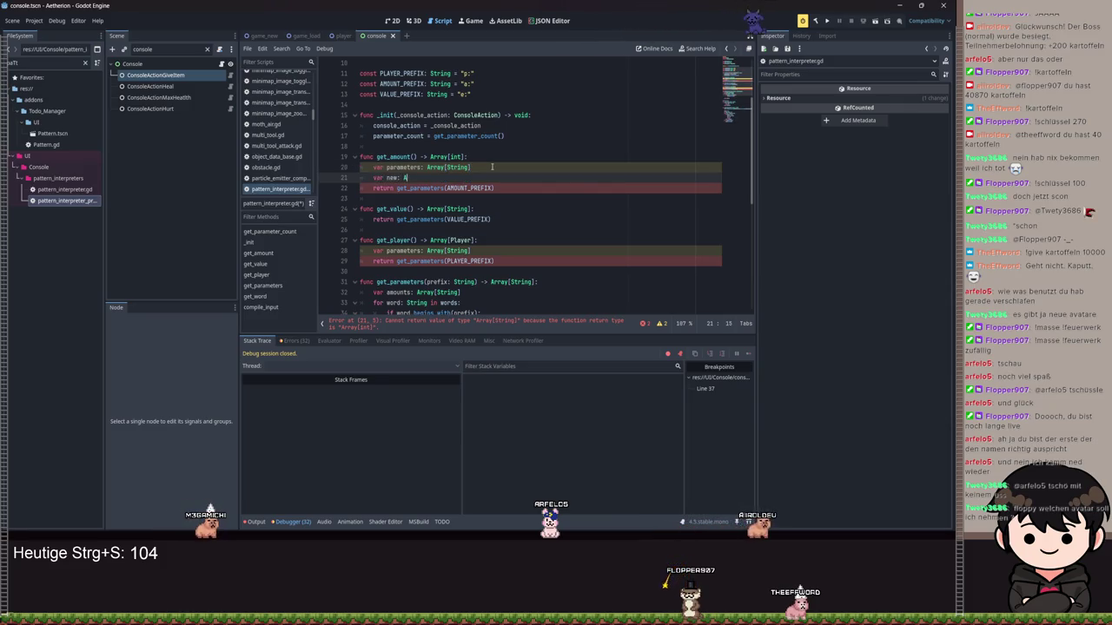
type("rray[")
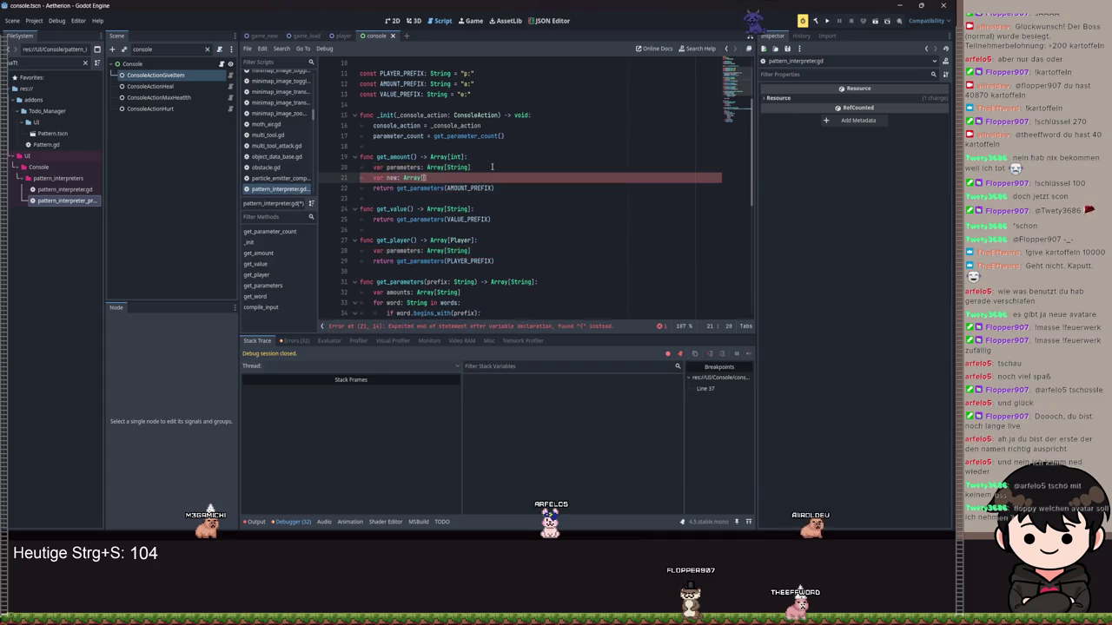
type("]")
key("Return")
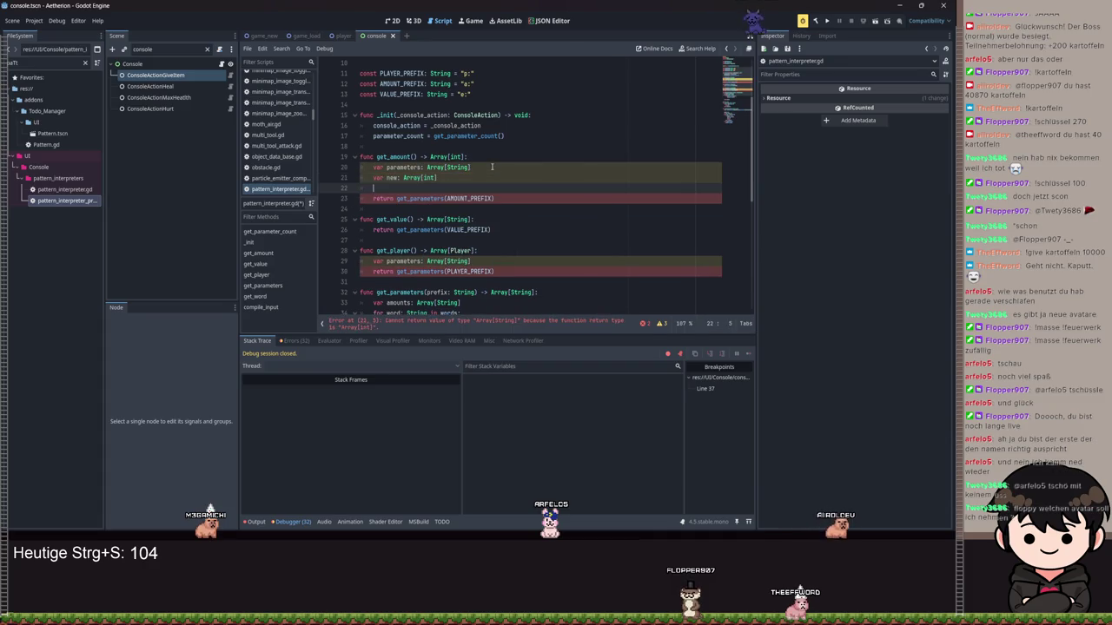
type("forpart")
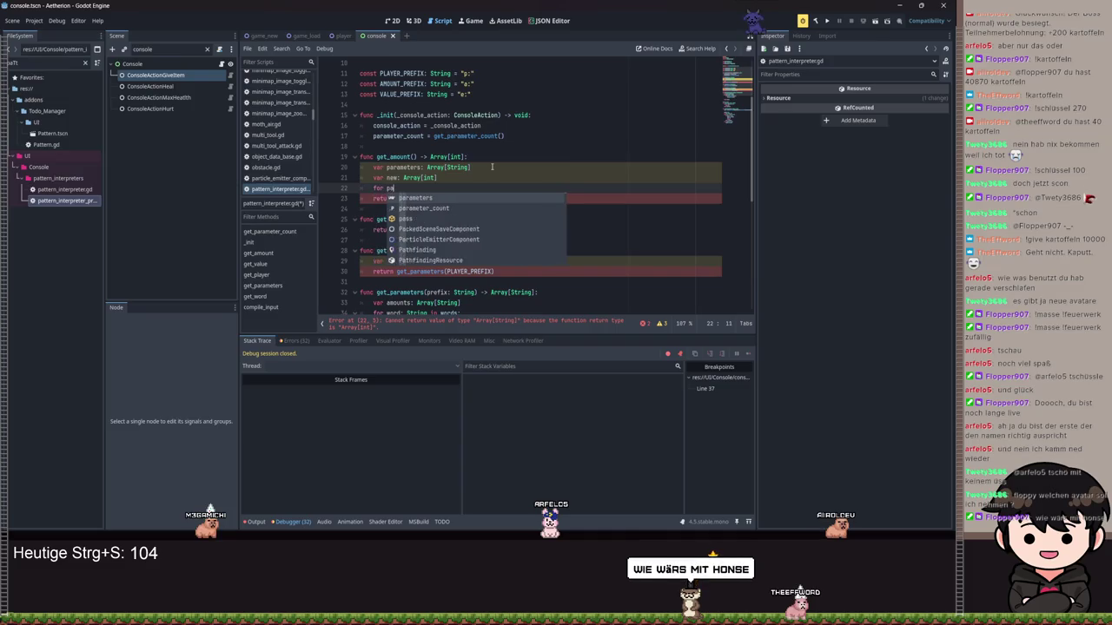
key("BackSpace")
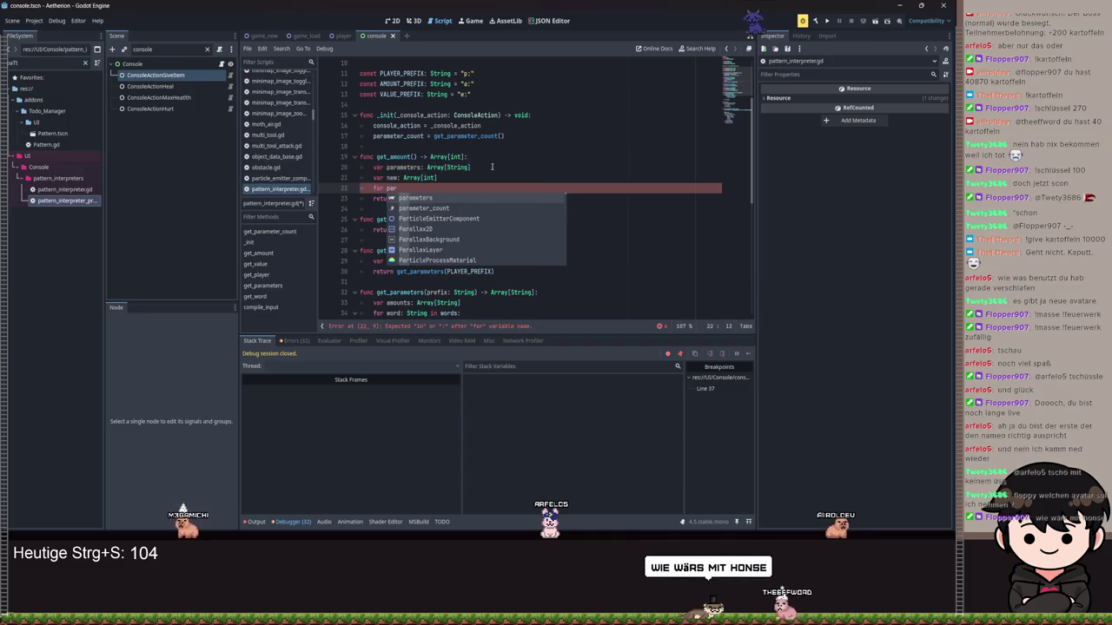
type("am")
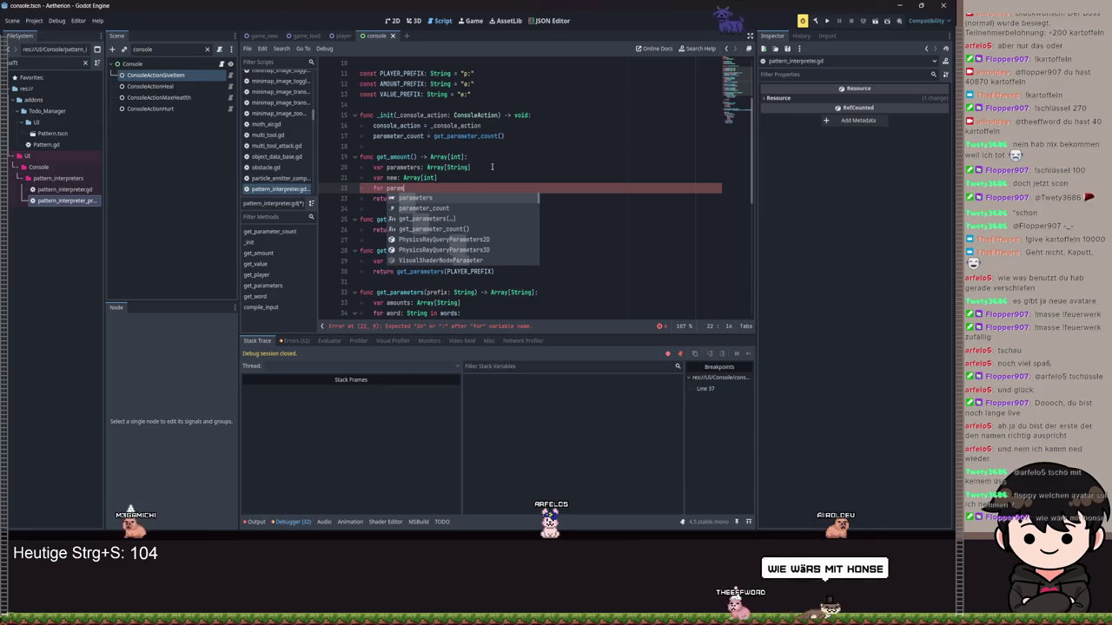
type(": String")
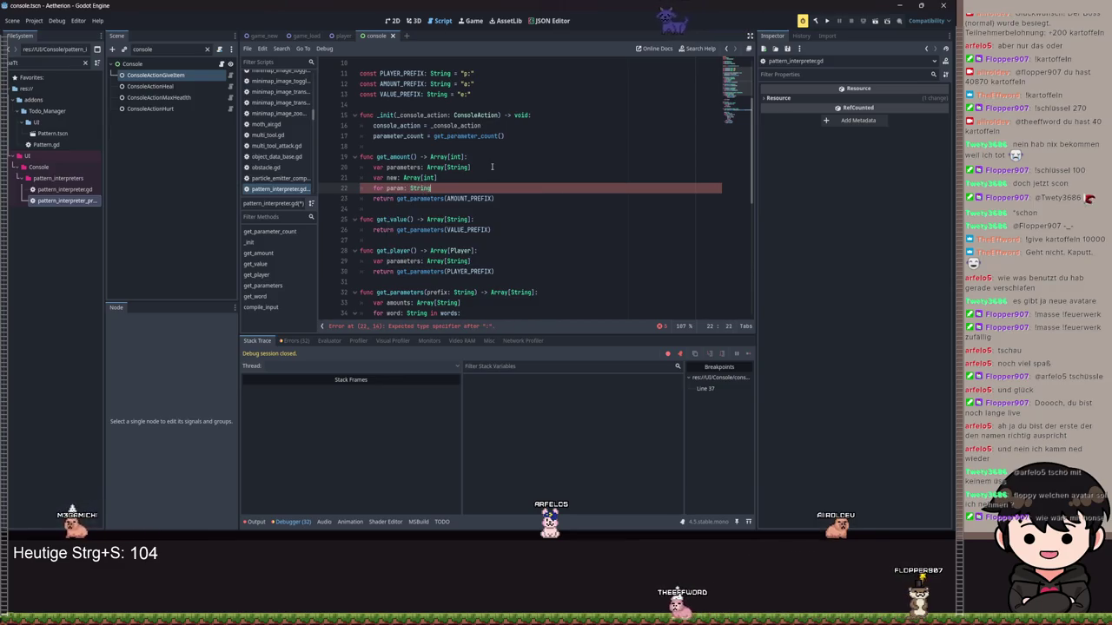
type(" in parameters:")
key("Return")
type("param ==")
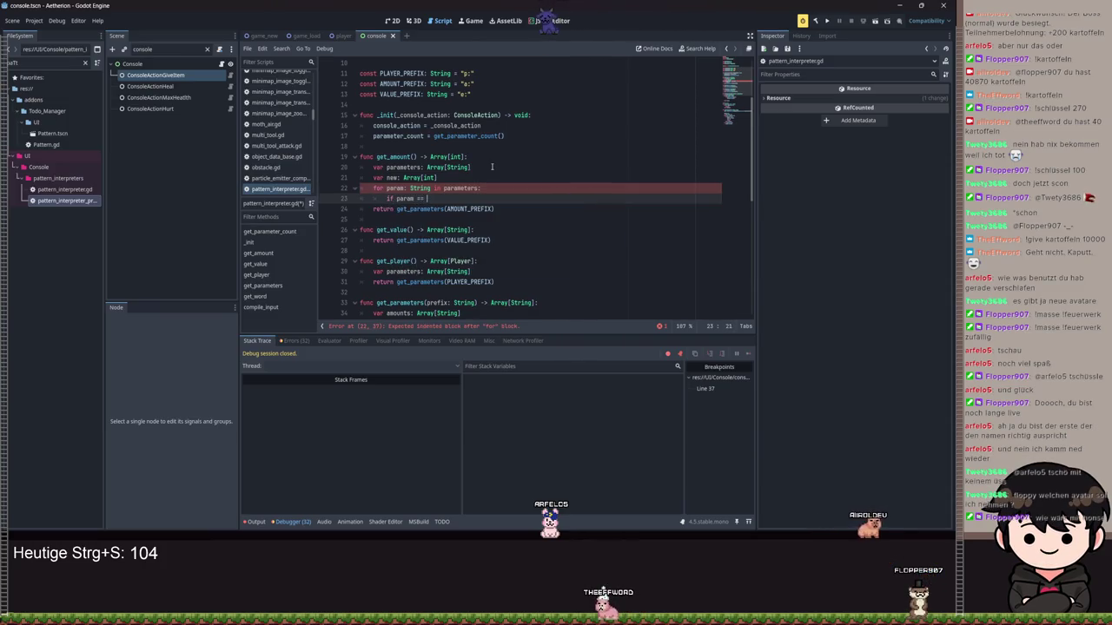
key("BackSpace")
key("BackSpace")
key("BackSpace")
key("BackSpace")
key("BackSpace")
key("BackSpace")
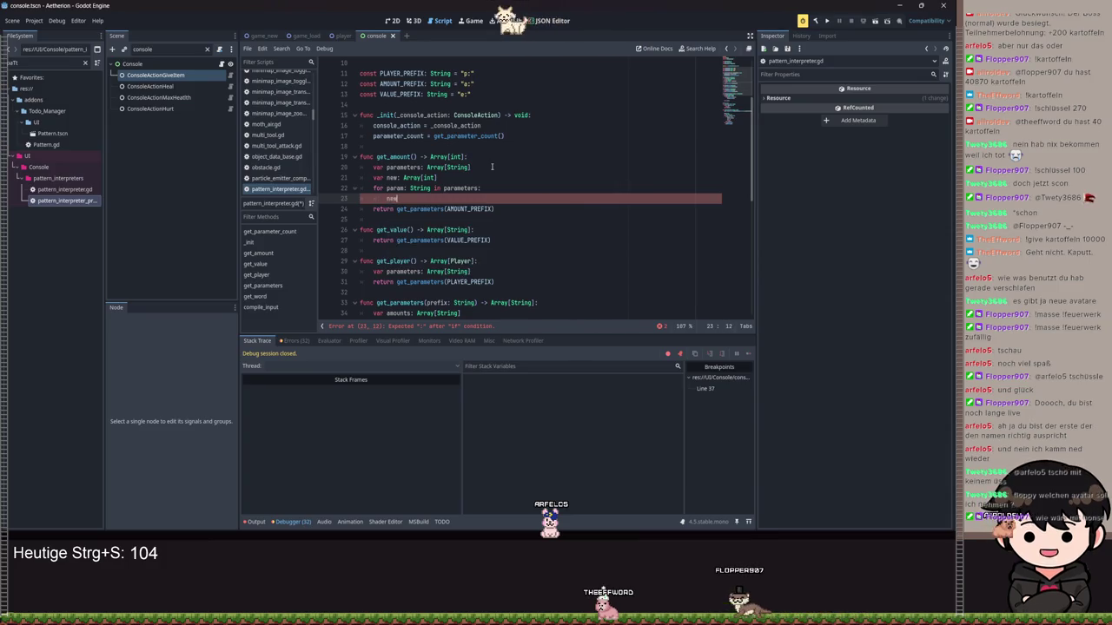
type("new.append")
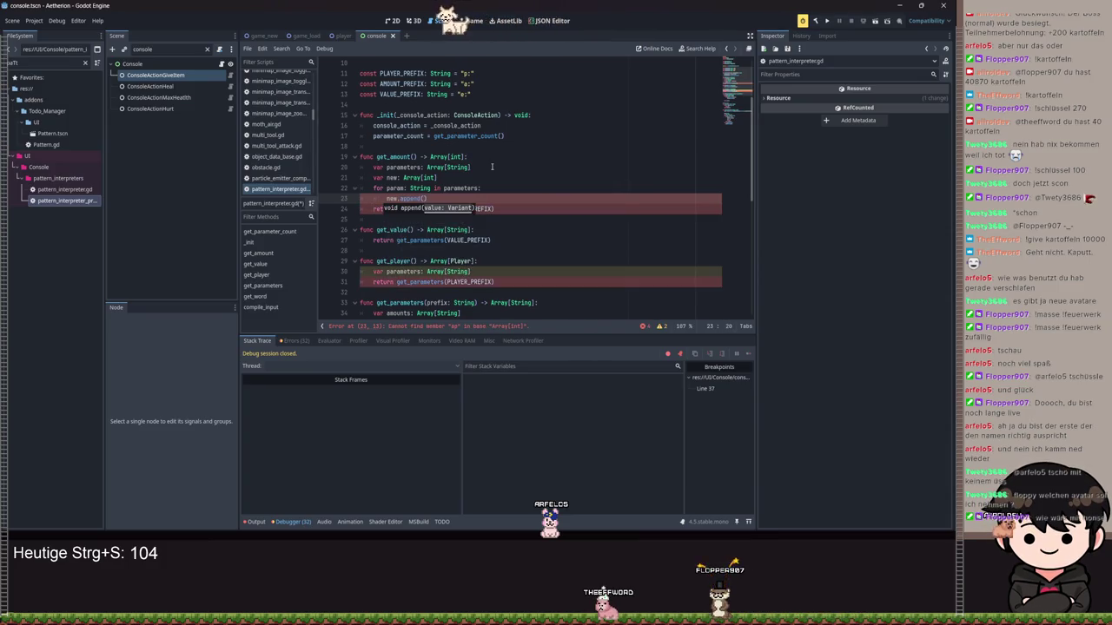
type("(int(para")
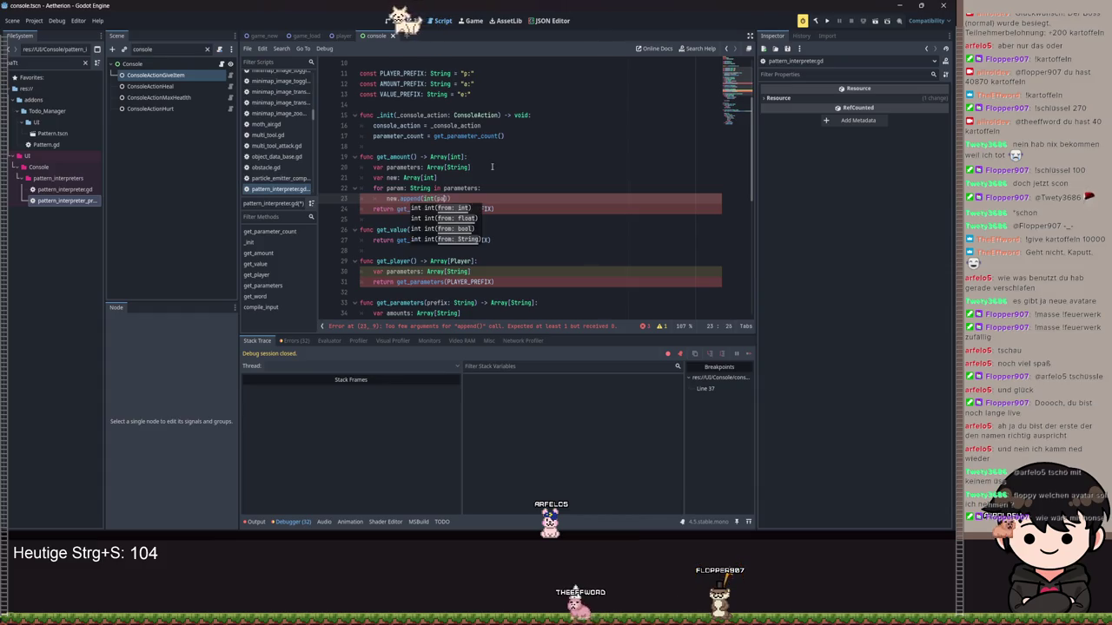
type("m")
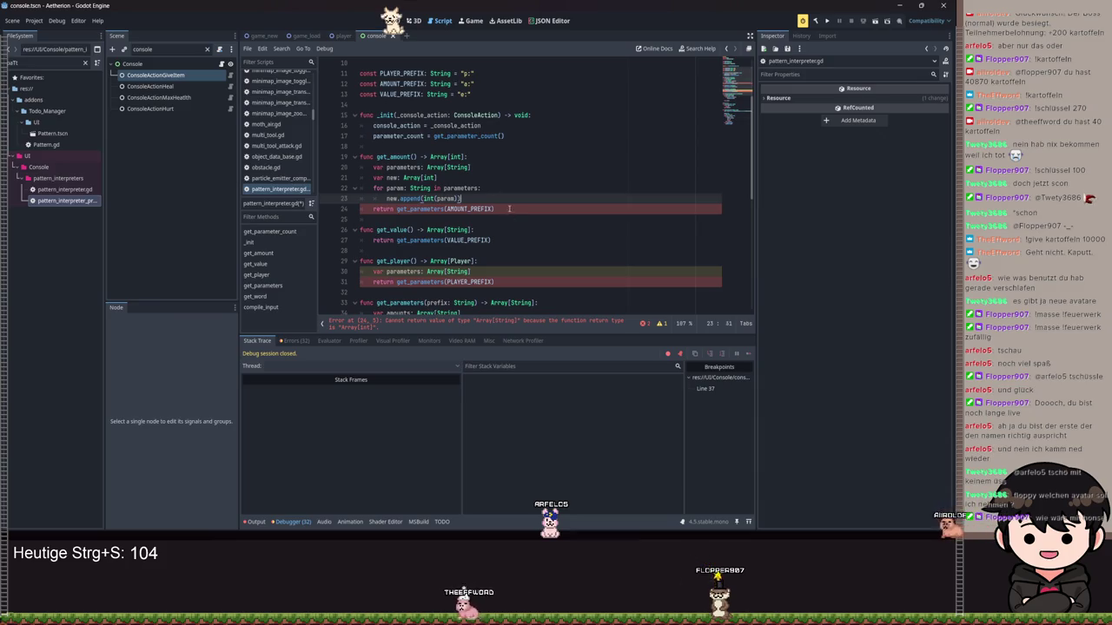
Change get_amount's return statement to 'return new'.
left_click_drag(509, 209, 403, 210)
type("new")
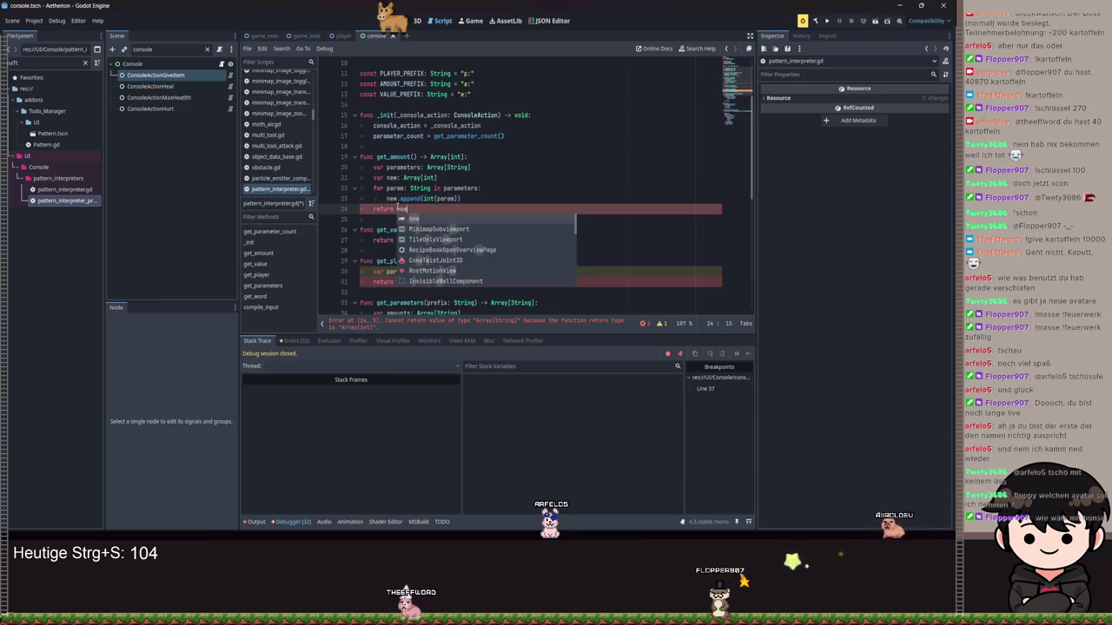
left_click(490, 274)
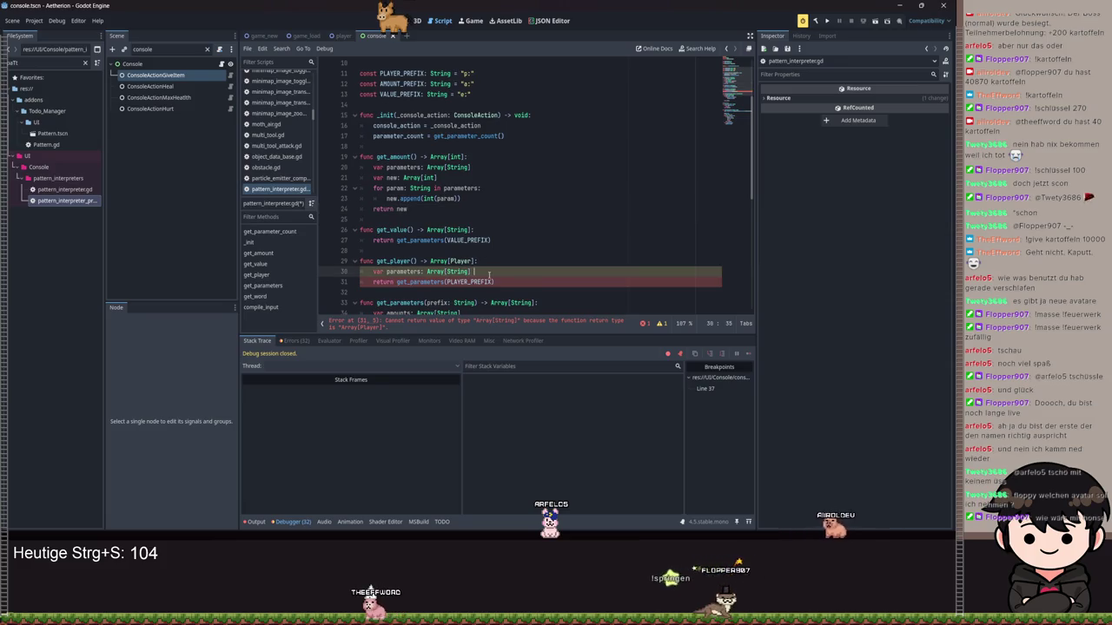
Fill parameters from get_parameters(PLAYER_PREFIX) and declare new: Array[Player] in get_player.
type("= get_parameters(P")
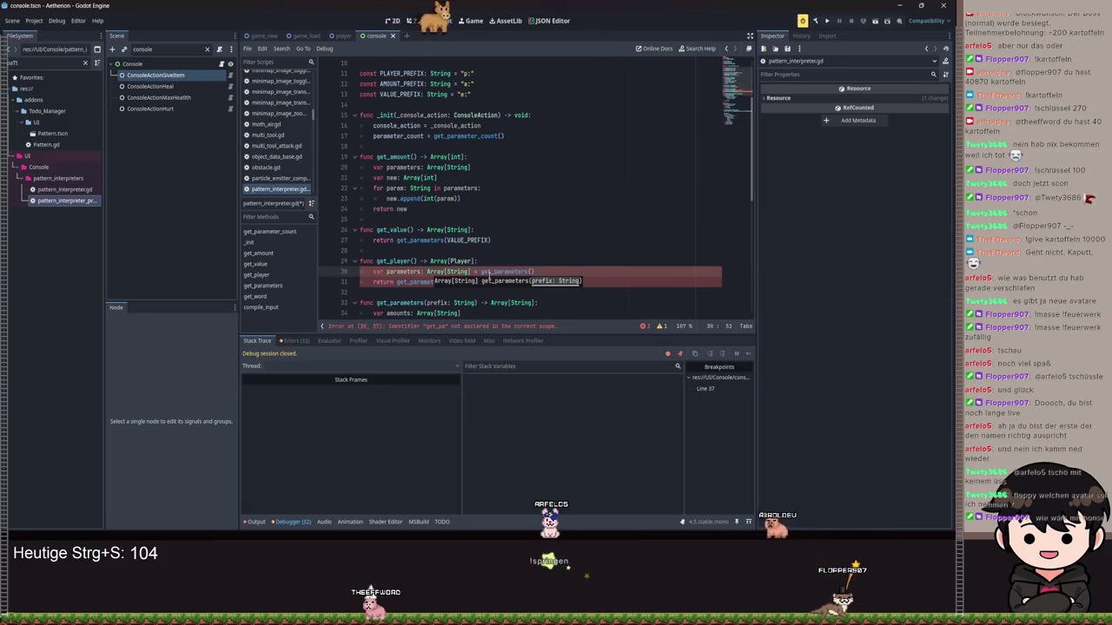
key("Return")
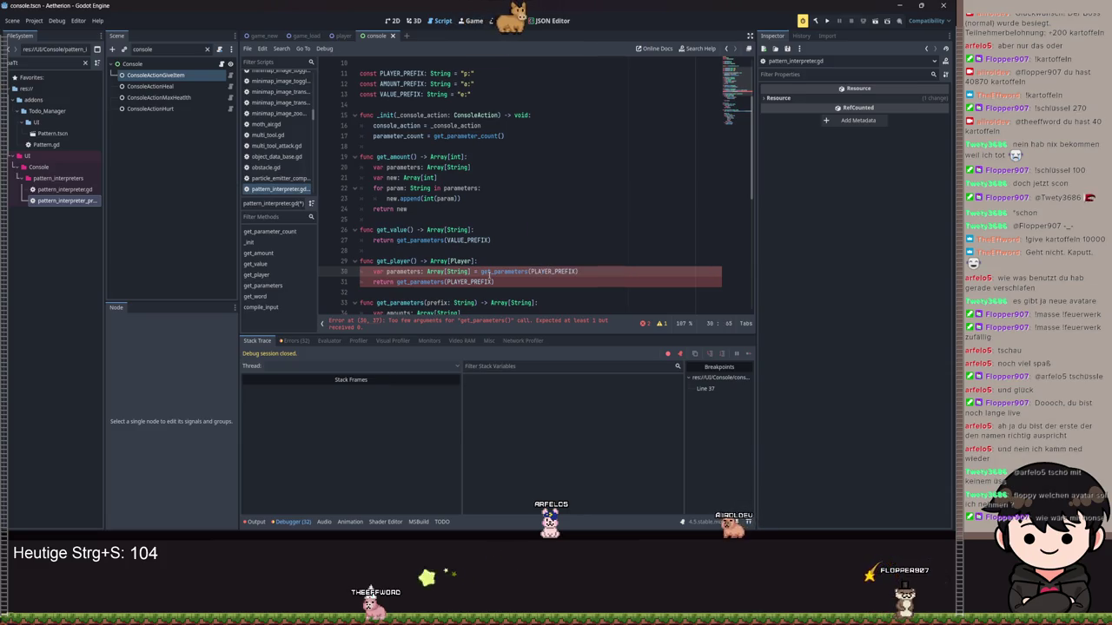
key("End")
key("Return")
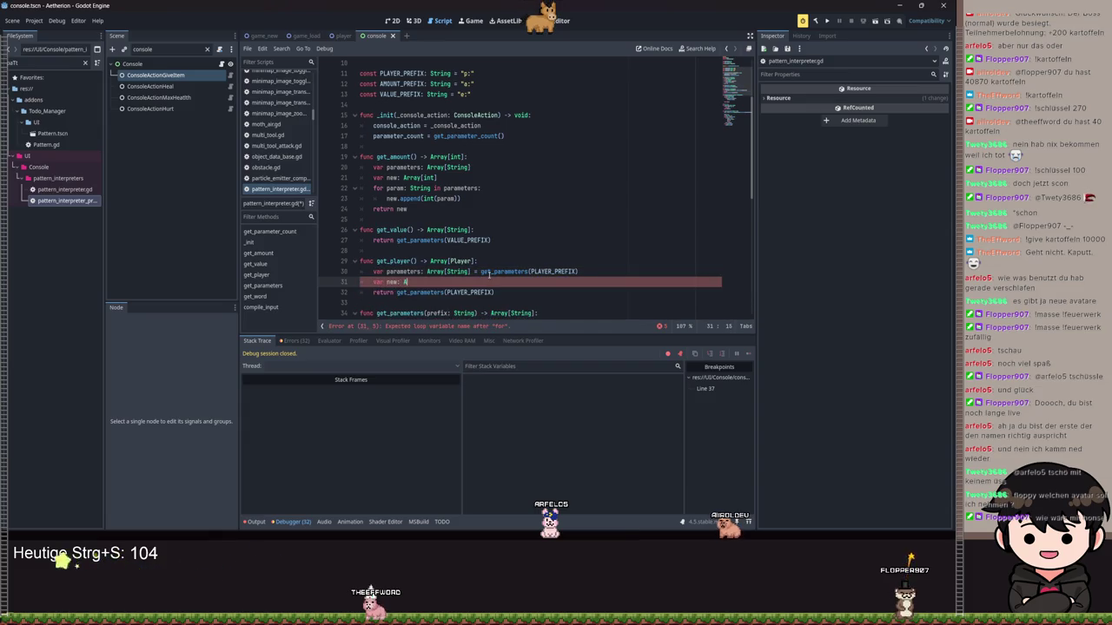
type("rray[")
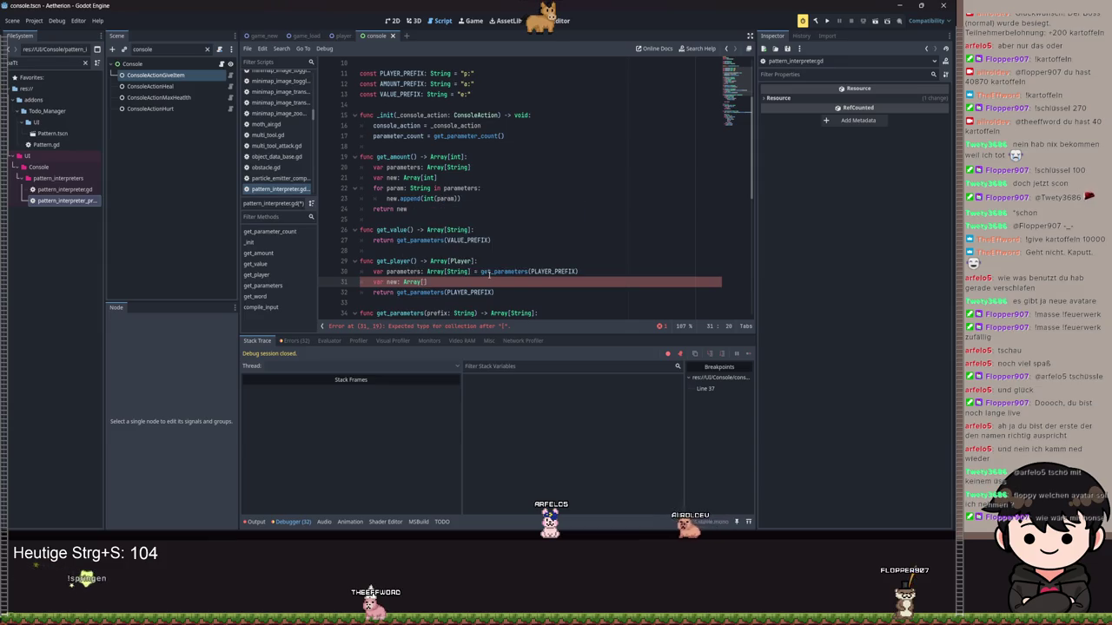
type("Player]")
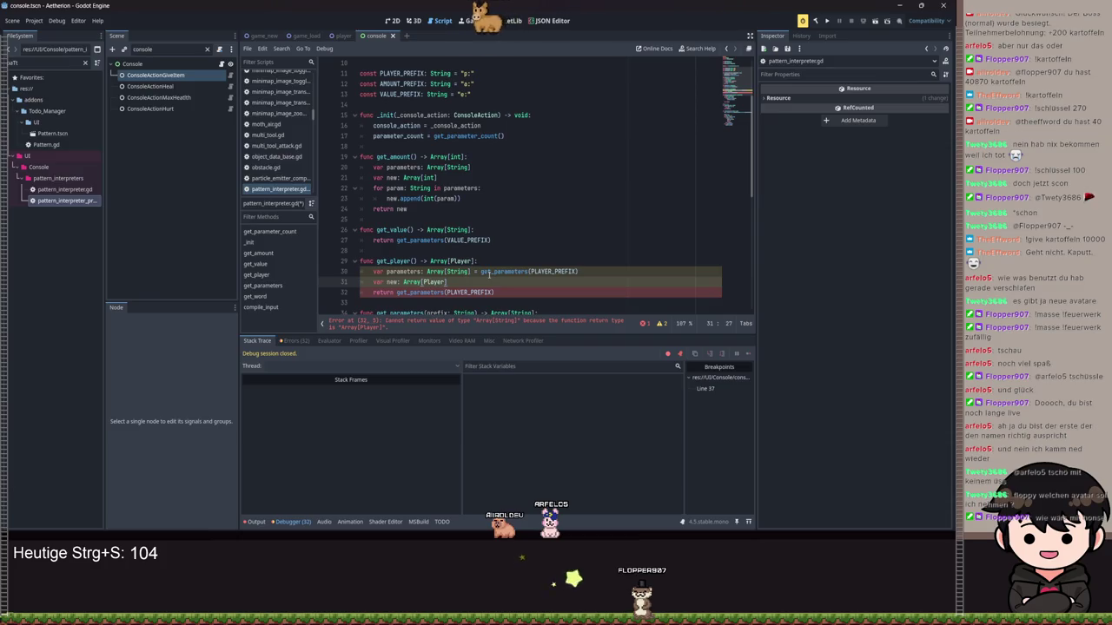
Loop over parameters appending PlayerDB.get_player_ignore_case(param) to new.
key("Return")
type("for param: Strin")
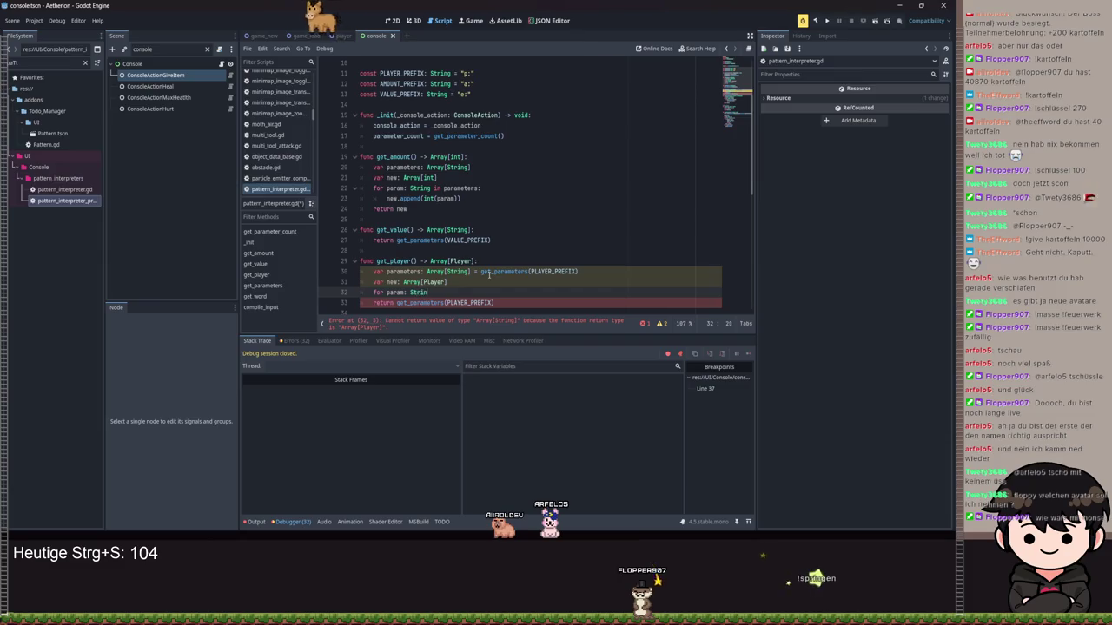
type("arameters:")
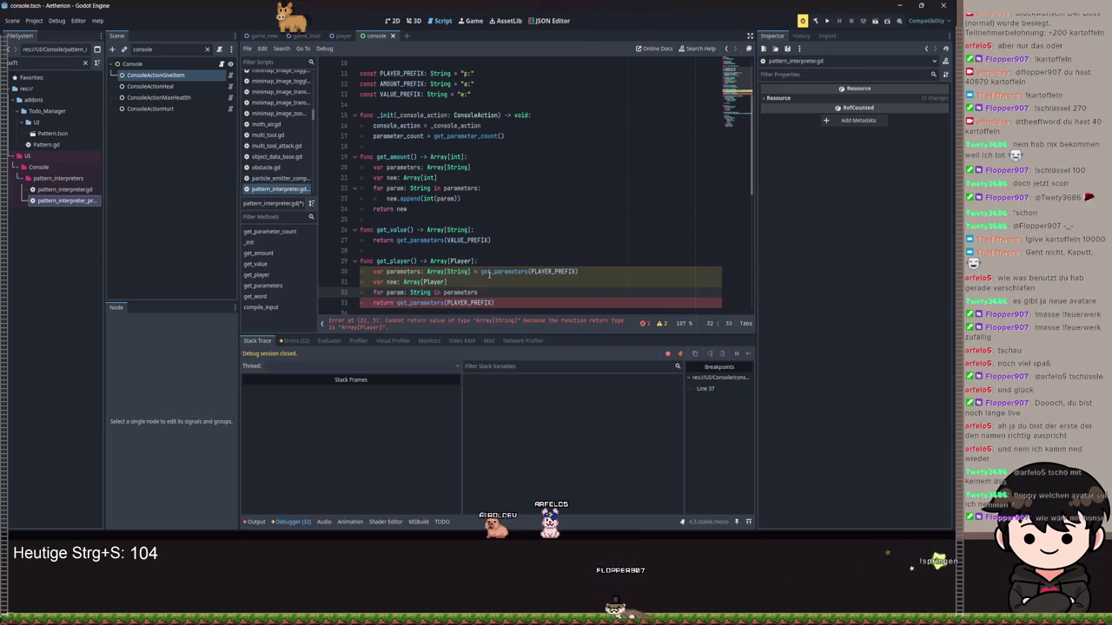
key("Return")
type("if")
key("BackSpace")
key("BackSpace")
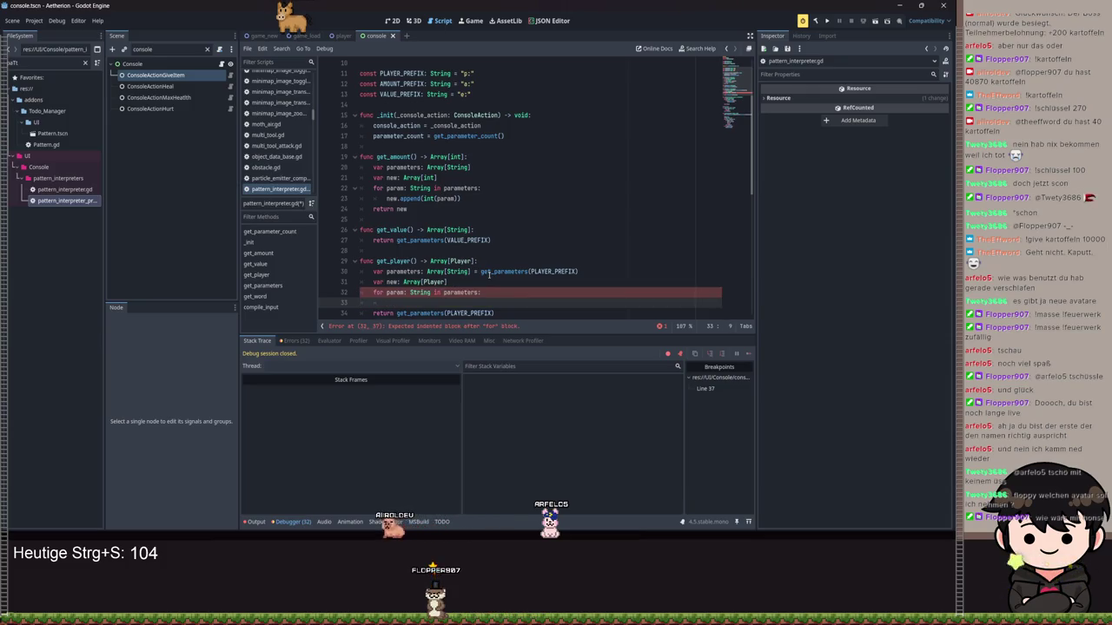
type(".app")
key("Return")
key("BackSpace")
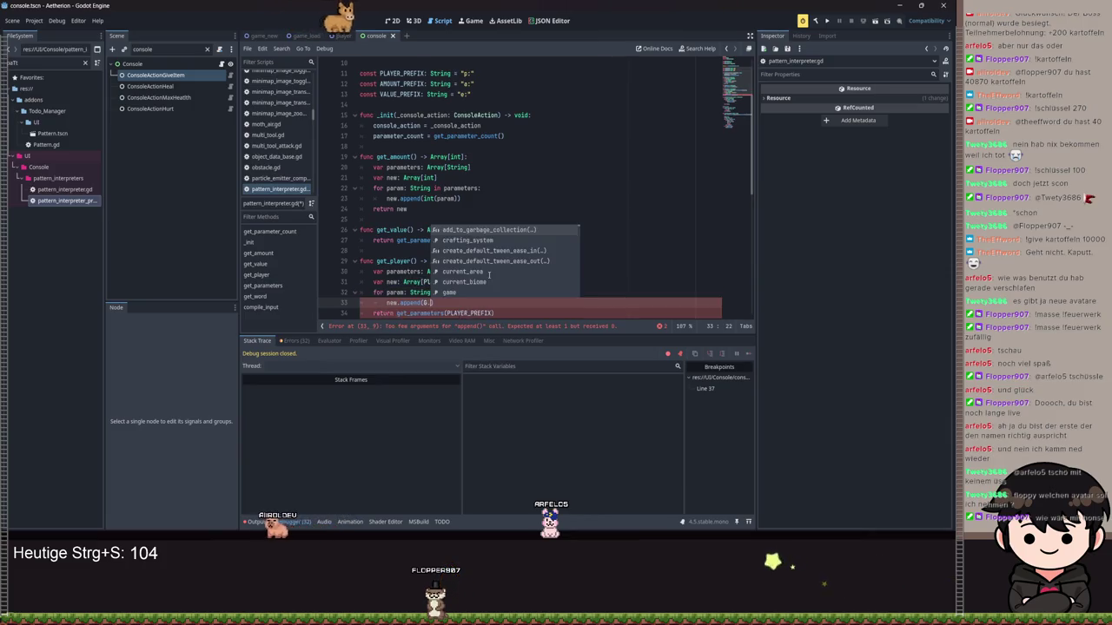
type("PlayerDb")
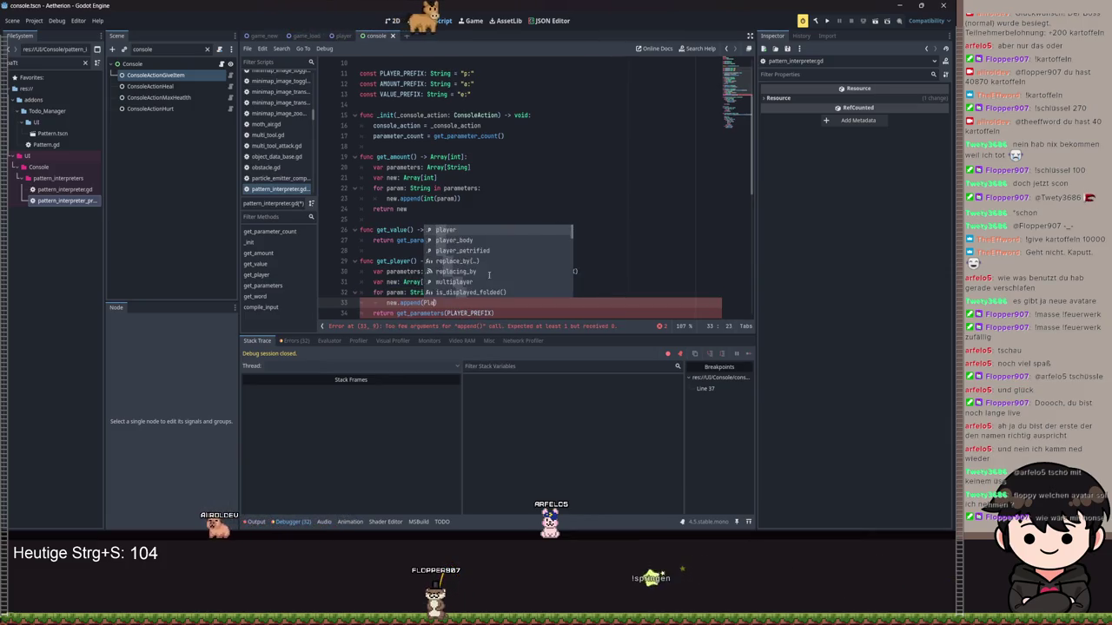
key("Return")
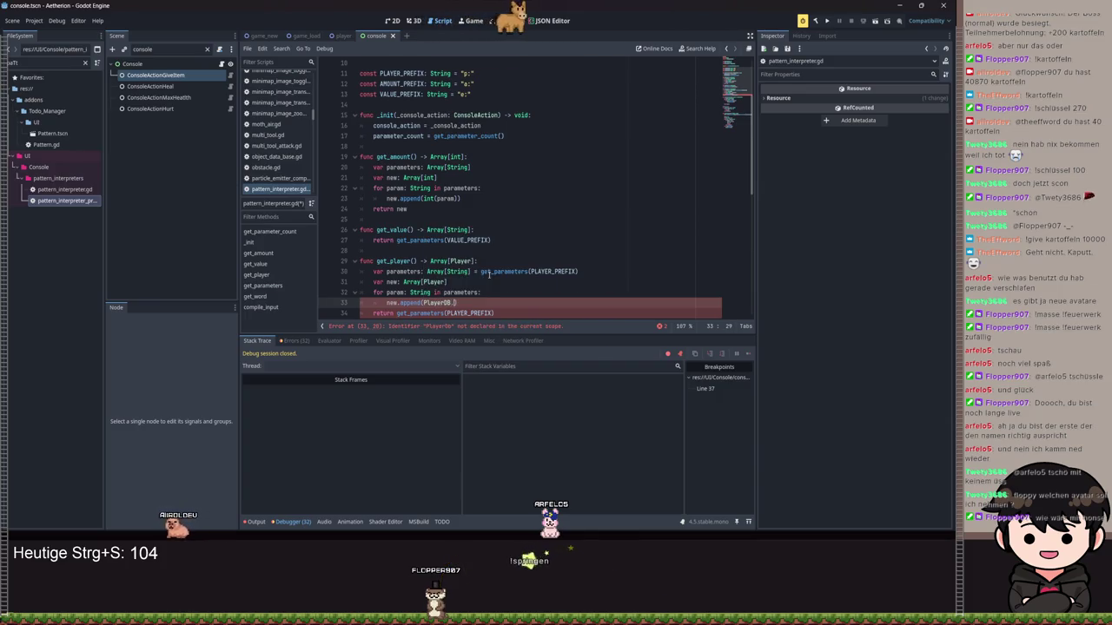
type(".get")
key("Return")
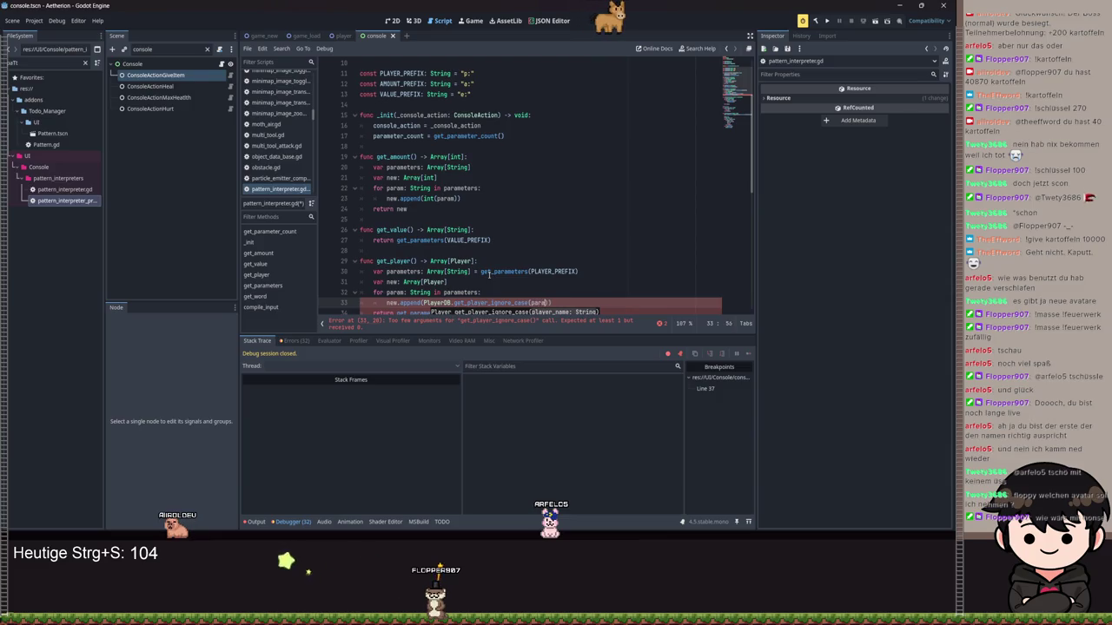
Make get_parameters append word.trim_prefix(prefix), then return to give_item.gd.
scroll(513, 247, "down", 4)
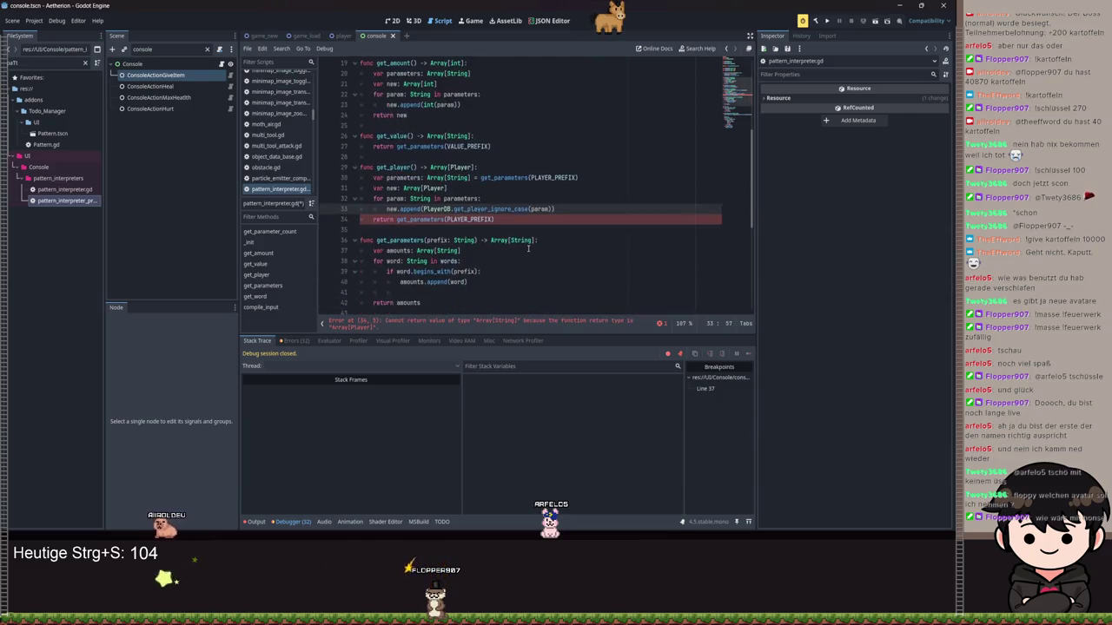
scroll(480, 254, "down", 1)
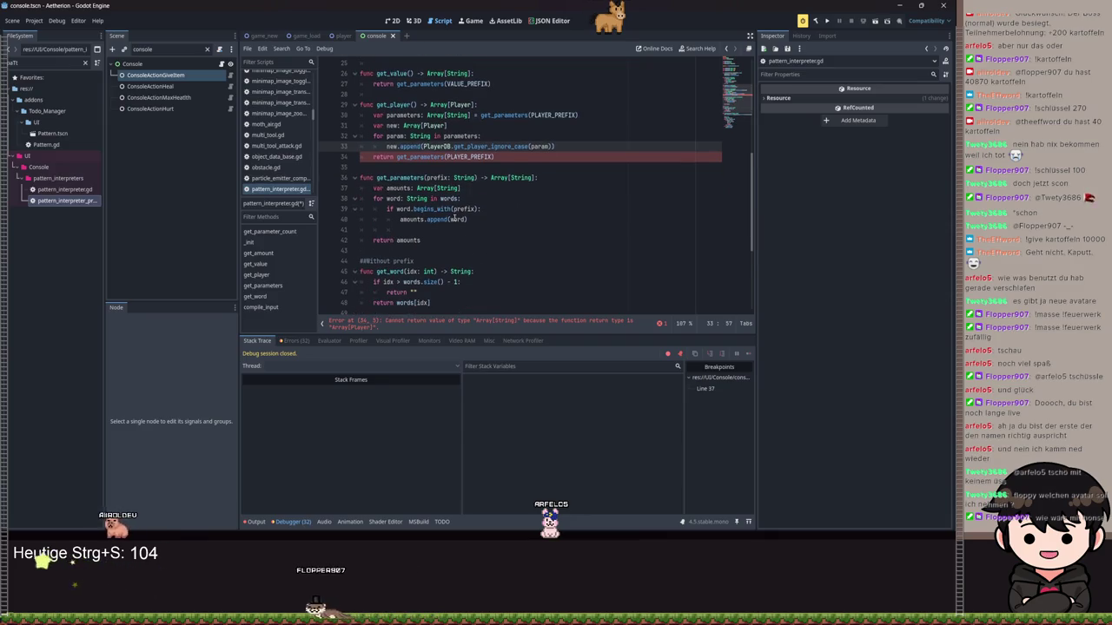
left_click(465, 219)
type(".trim")
key("Return")
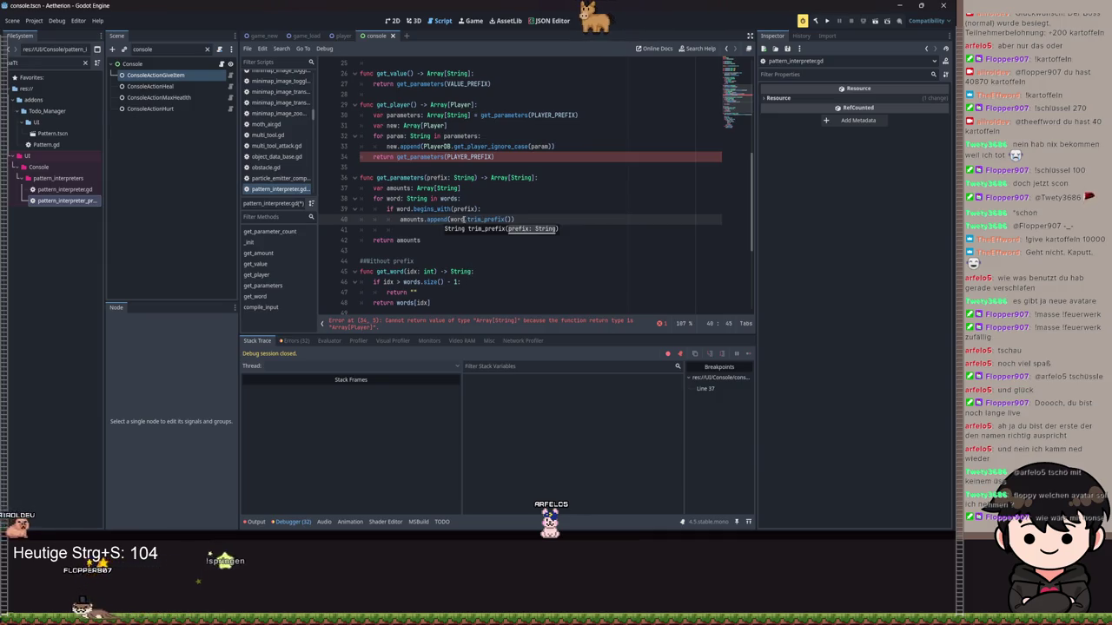
type("prefix")
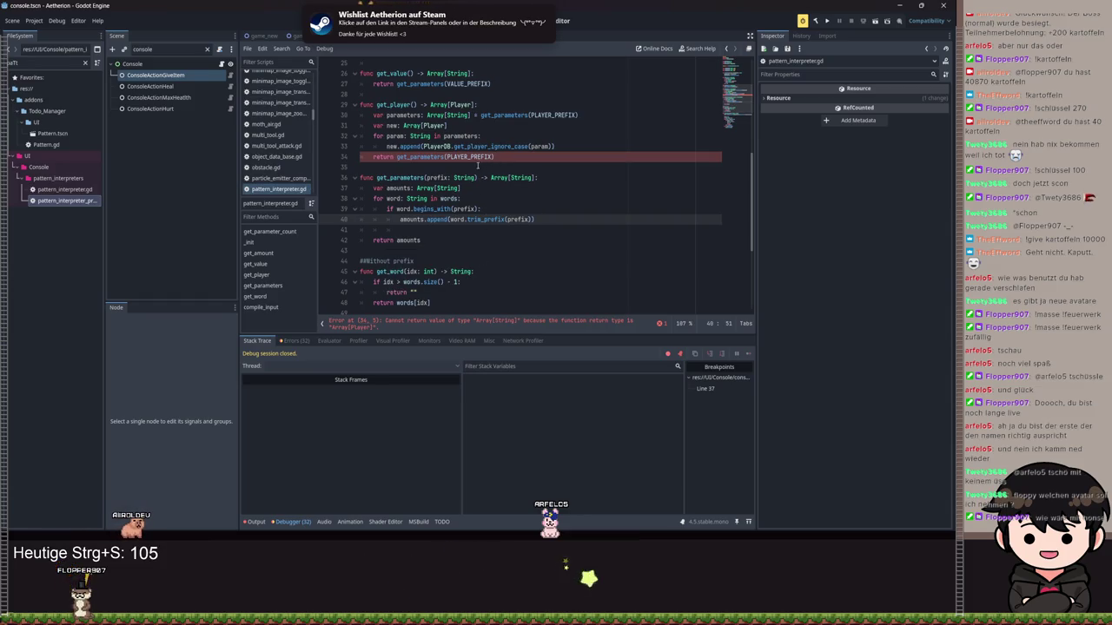
left_click(421, 157)
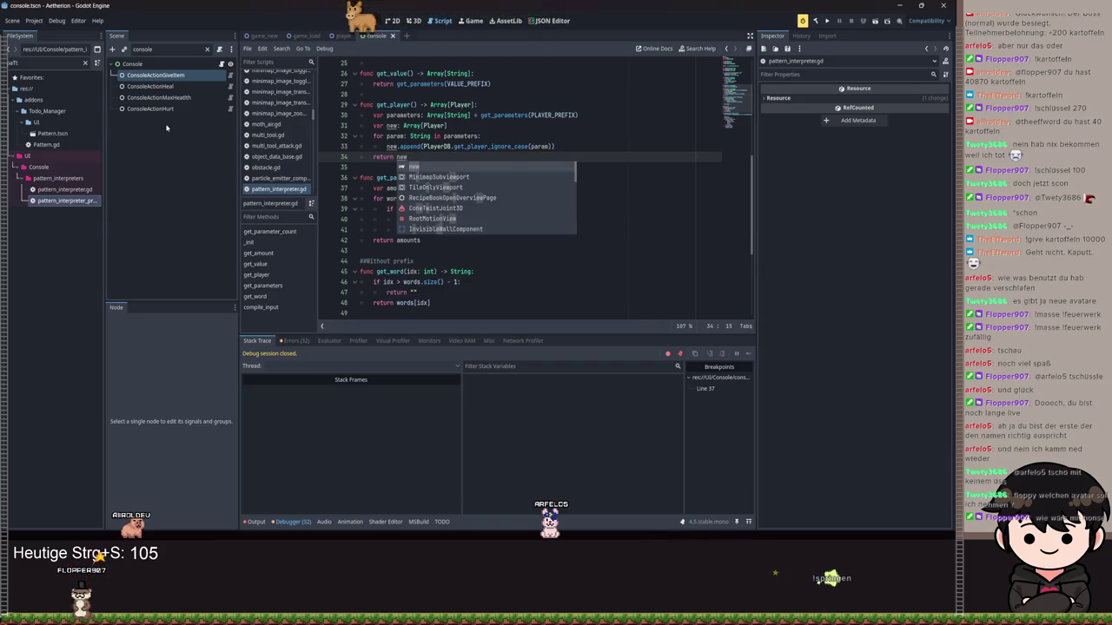
left_click(230, 74)
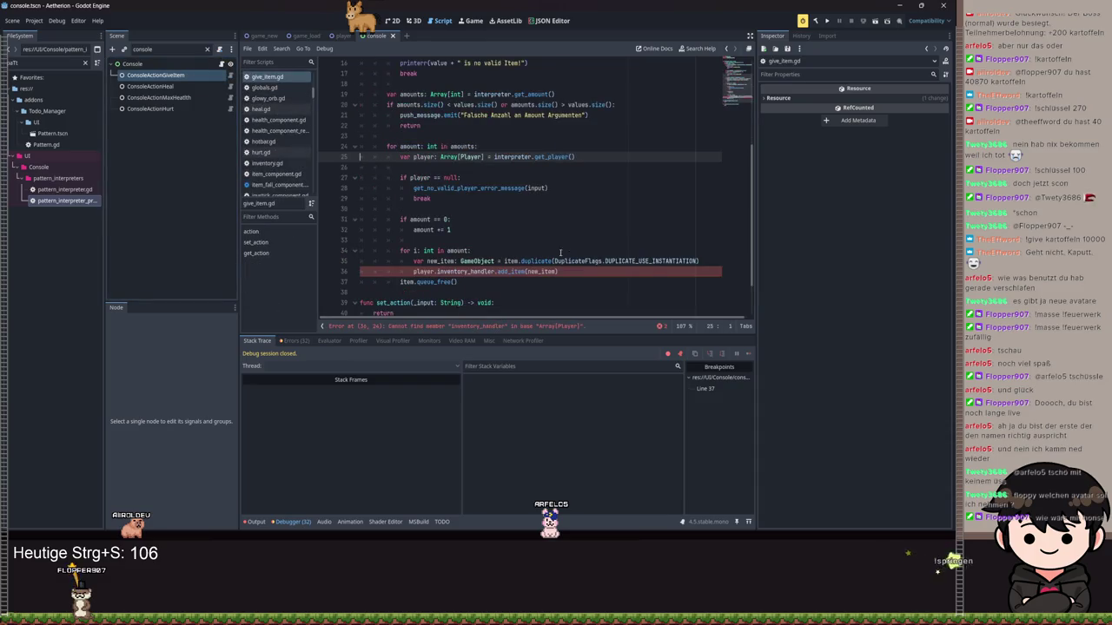
Rename player to players and add a 'for player: Player in players:' loop line below it.
left_click(429, 167)
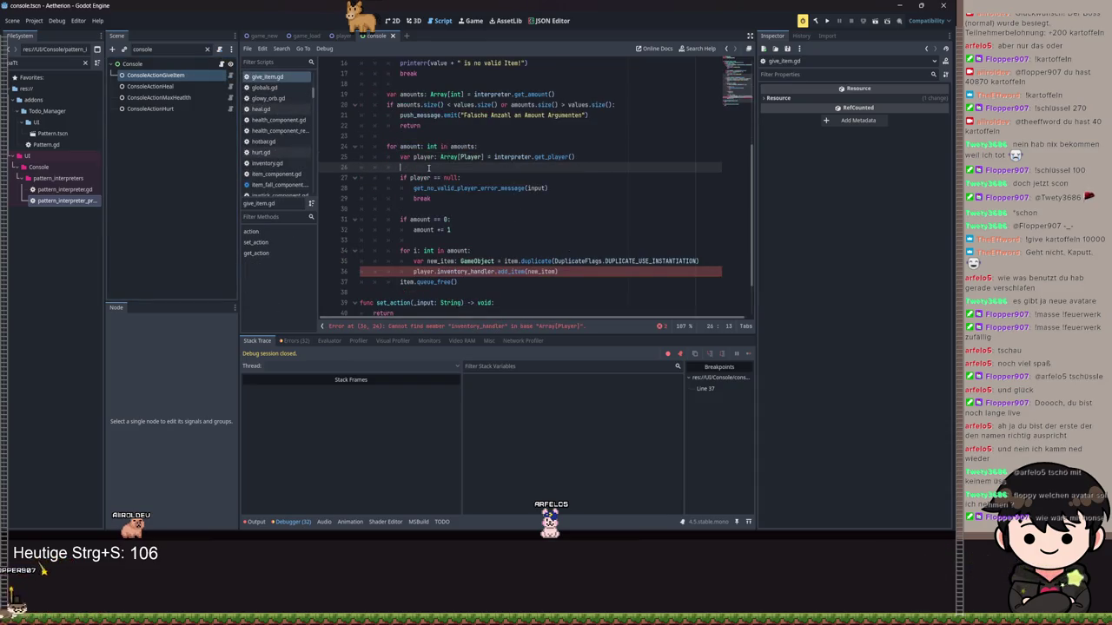
left_click(436, 156)
type("s")
left_click(430, 166)
key("Return")
type("yer: Playe")
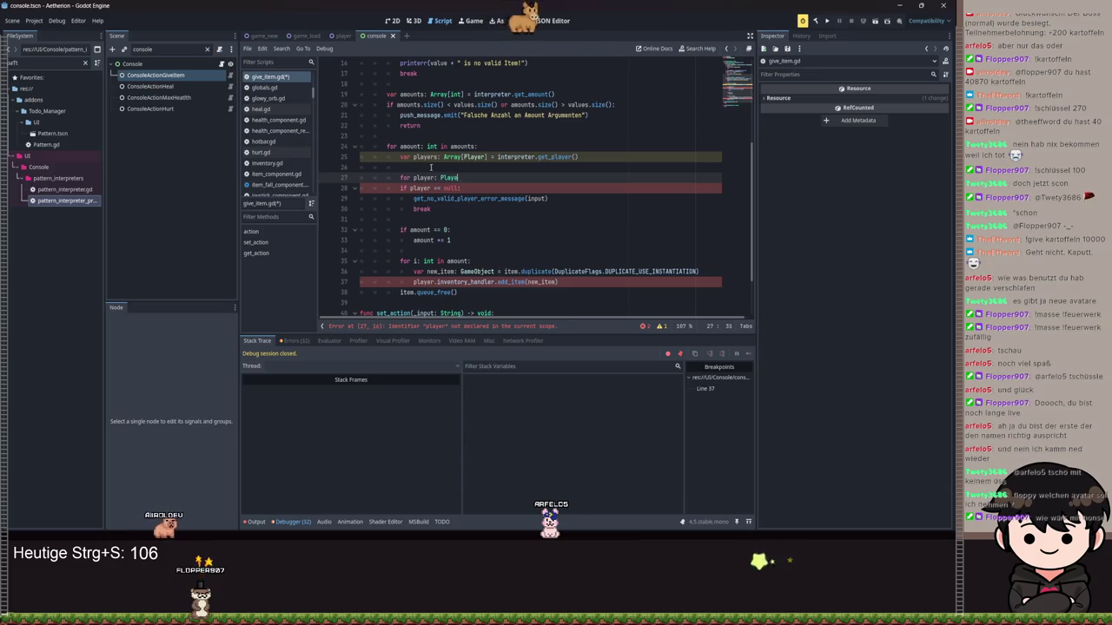
type("r in pla")
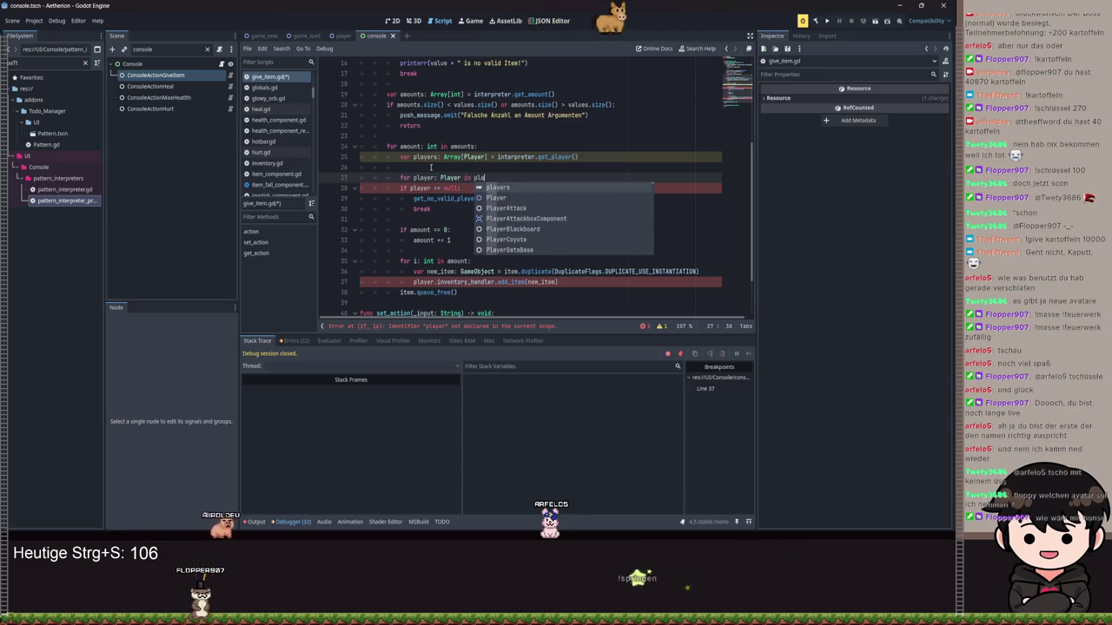
type("yers:")
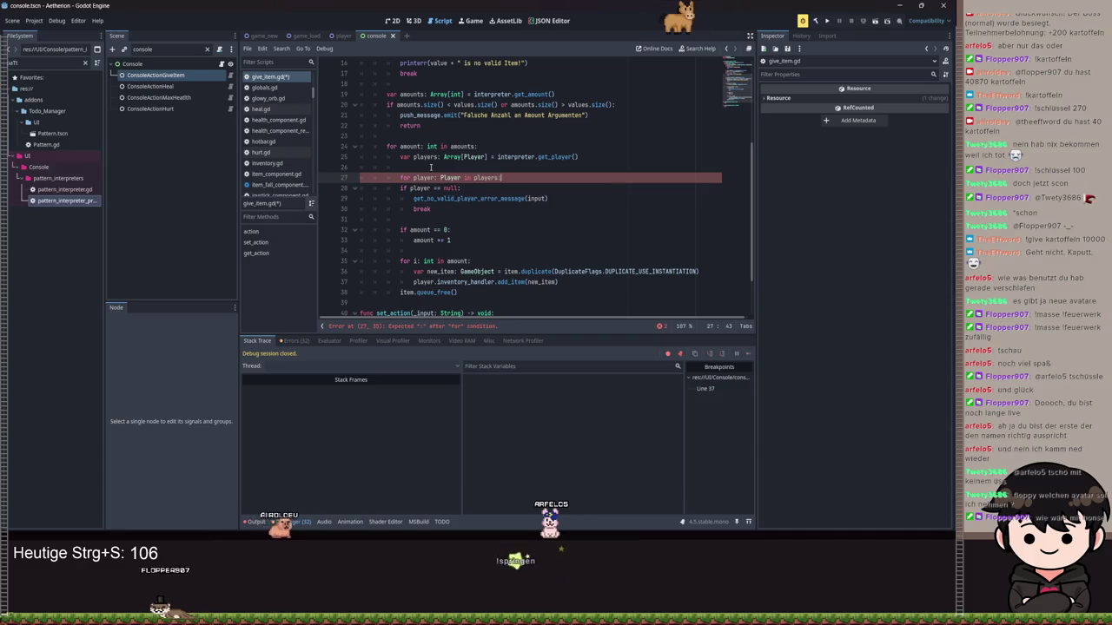
Indent lines 28–38 into the loop, save give_item.gd, and start the debug run.
scroll(472, 198, "down", 2)
left_click_drag(479, 230, 361, 127)
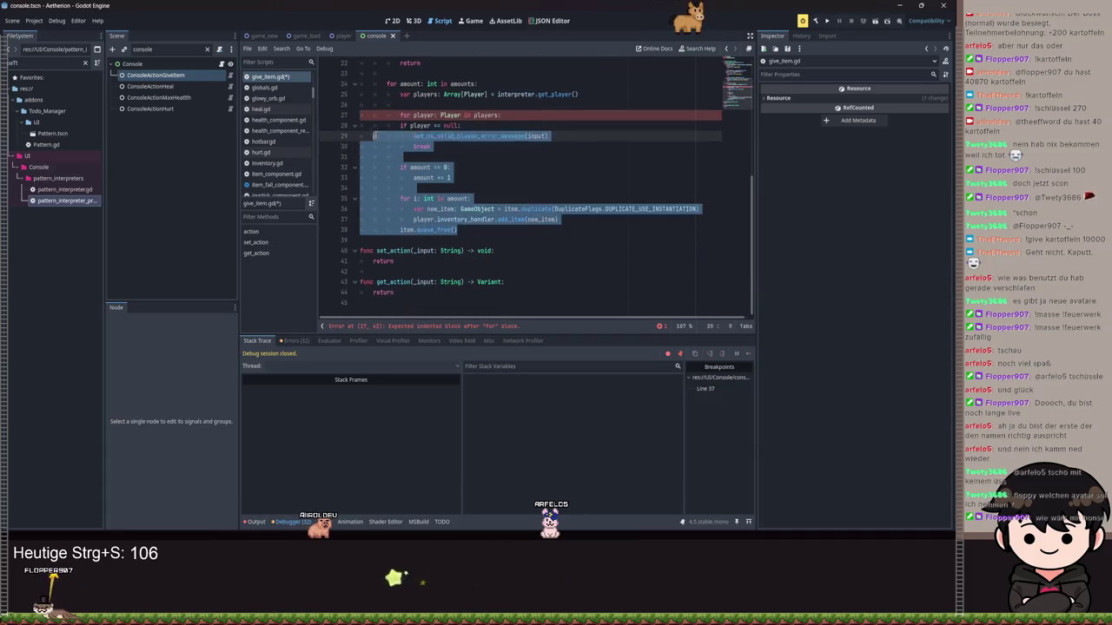
key("Tab")
left_click(616, 146)
key("ctrl+s")
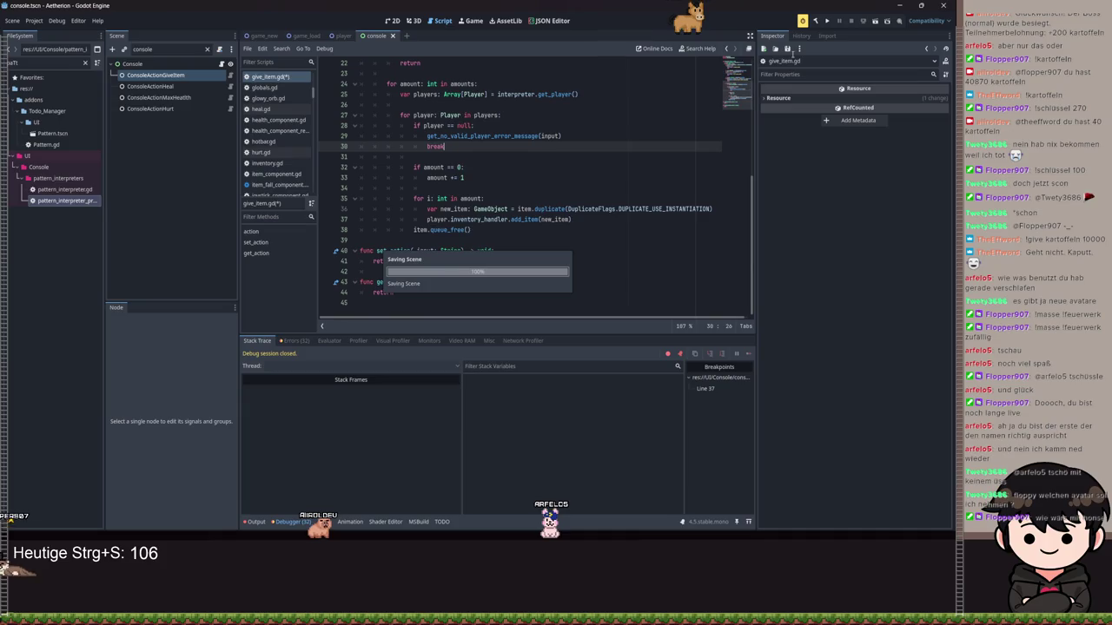
left_click(827, 20)
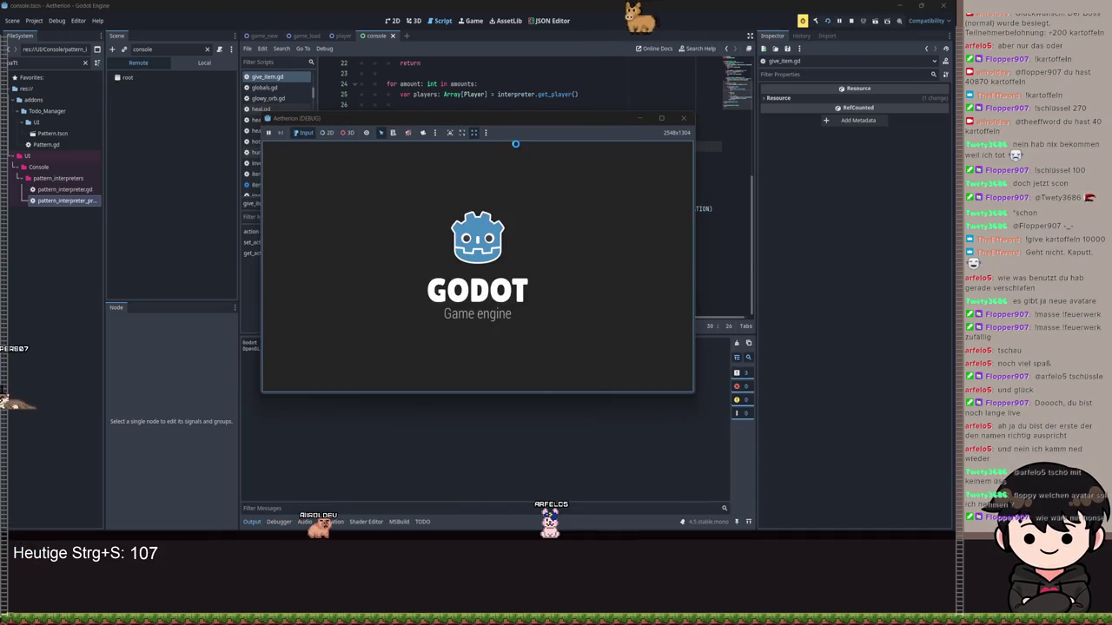
Continue the saved game and select ConsoleActionGiveItem in the Remote scene tree.
left_click(505, 221)
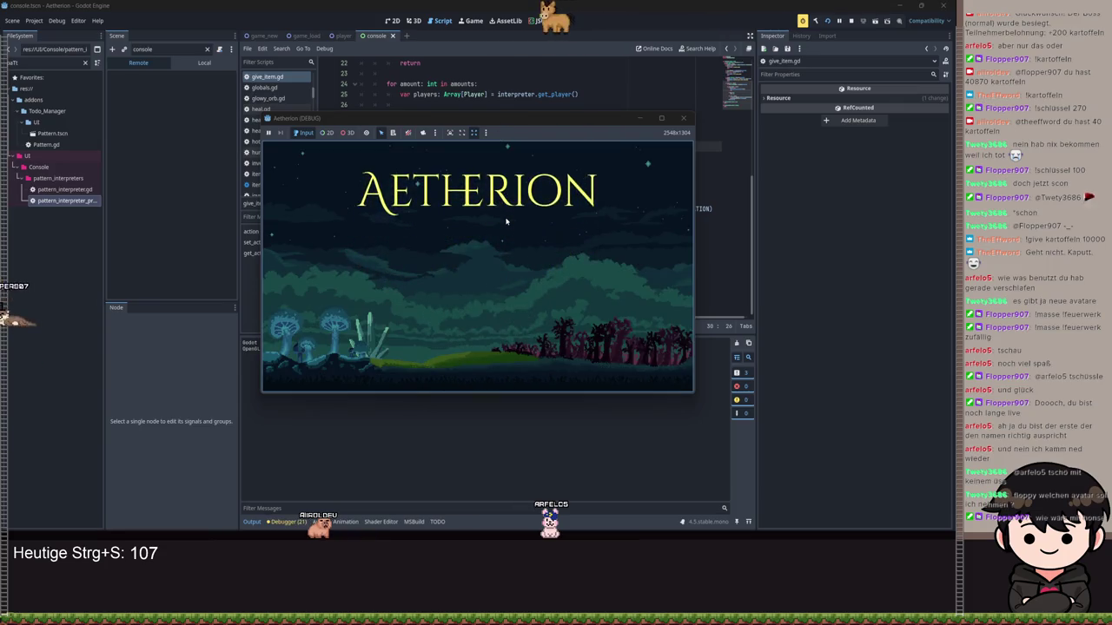
left_click(482, 264)
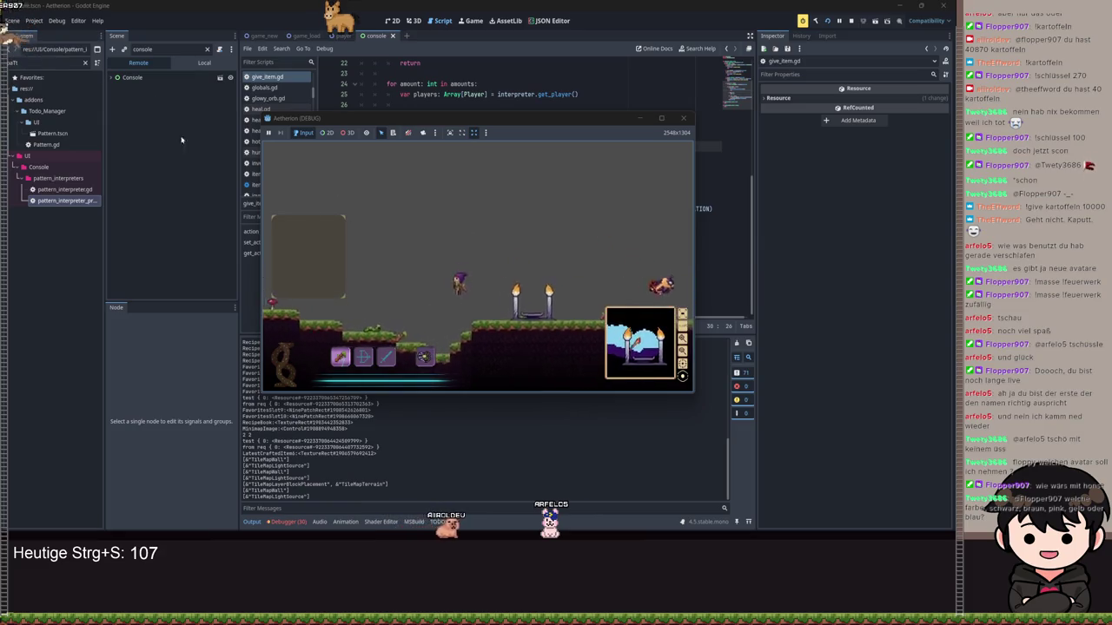
left_click(114, 77)
left_click(153, 88)
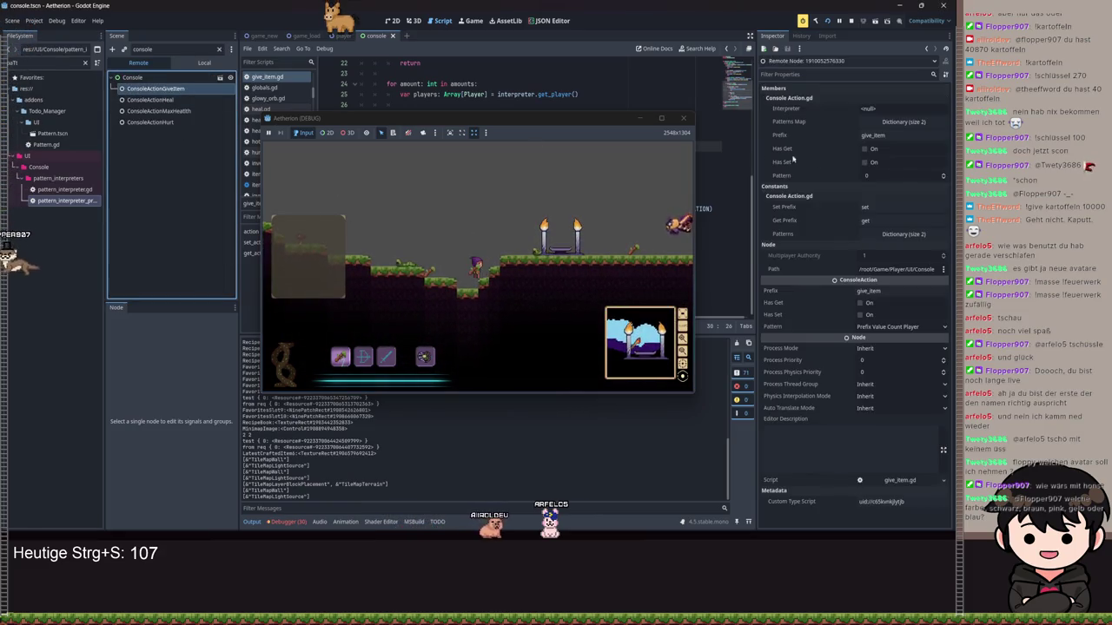
Submit a /give_item command in the game console, pausing at console_action.gd line 37.
left_click(943, 175)
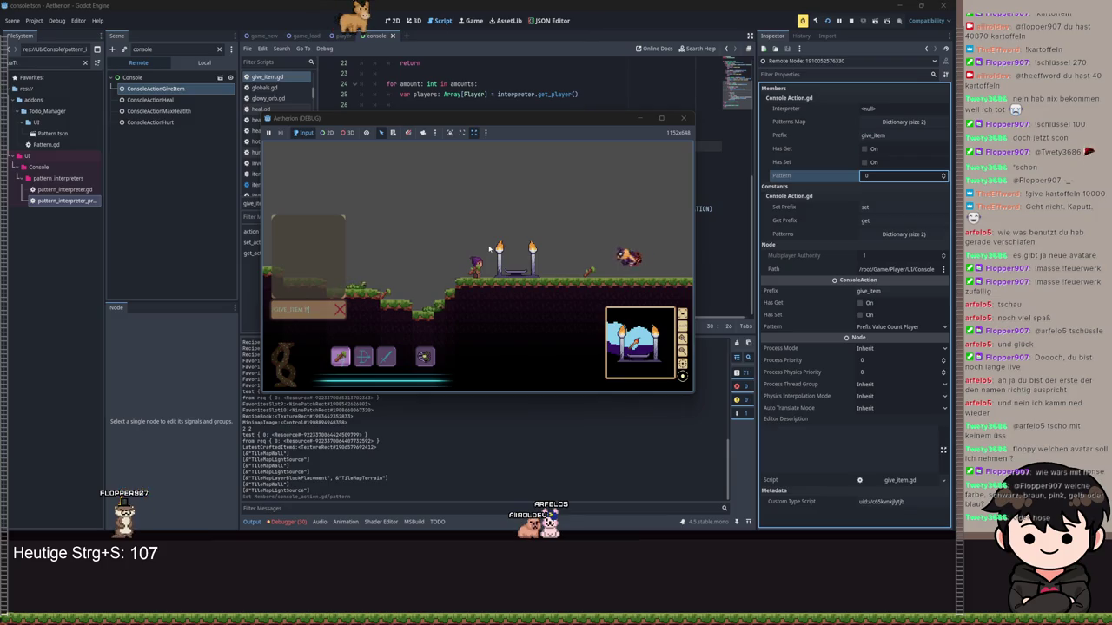
type("cke")
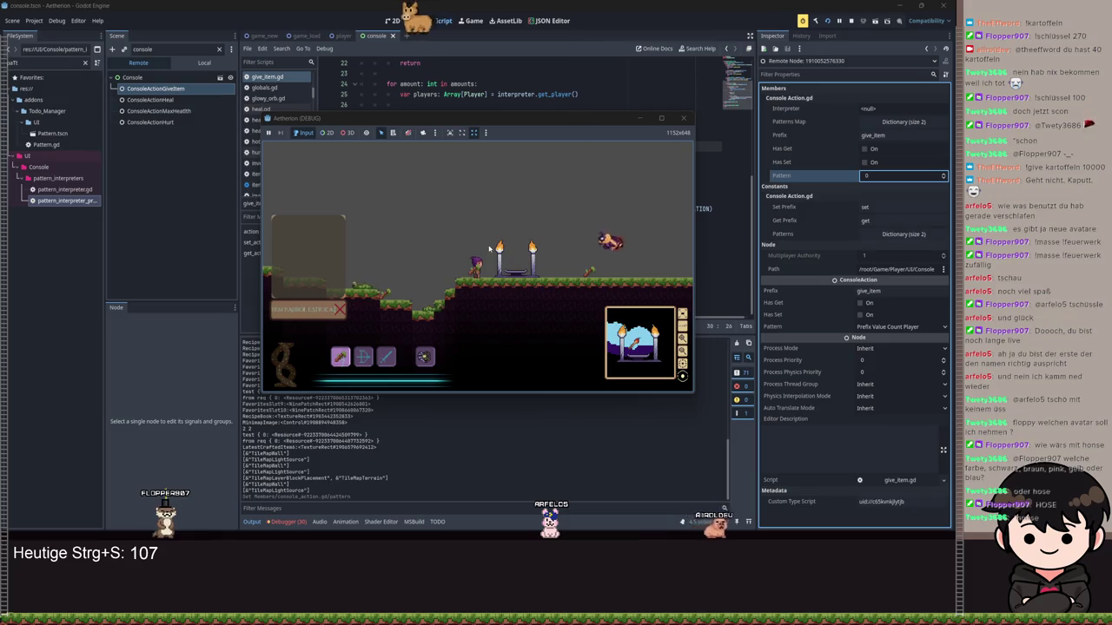
key("Return")
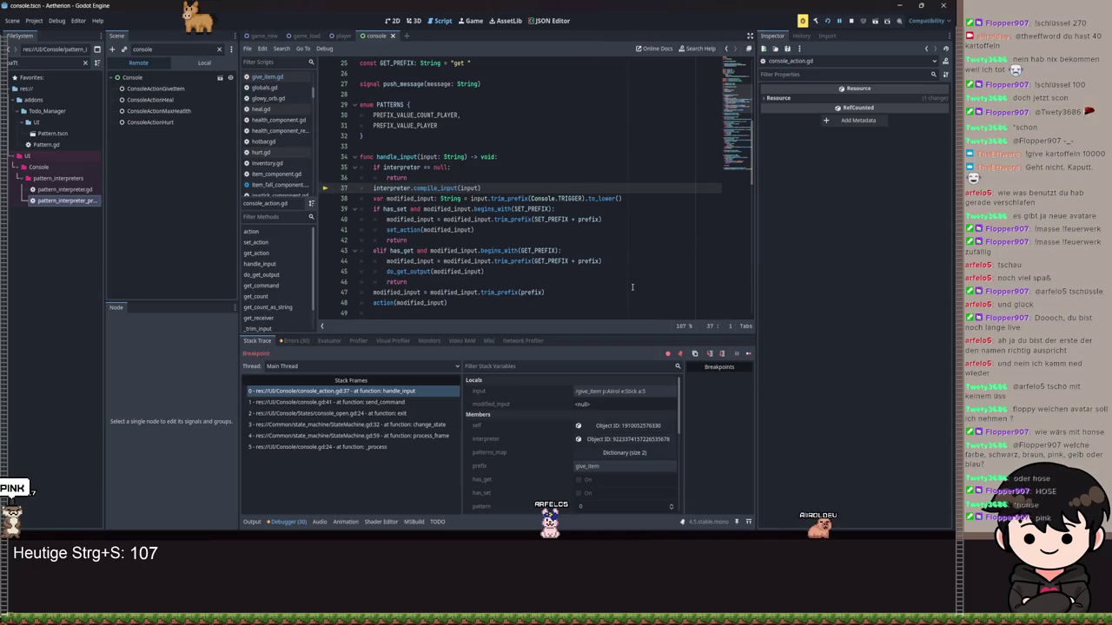
Step over to line 38 and expand the interpreter's Words array to check the parsed words.
scroll(618, 238, "down", 8)
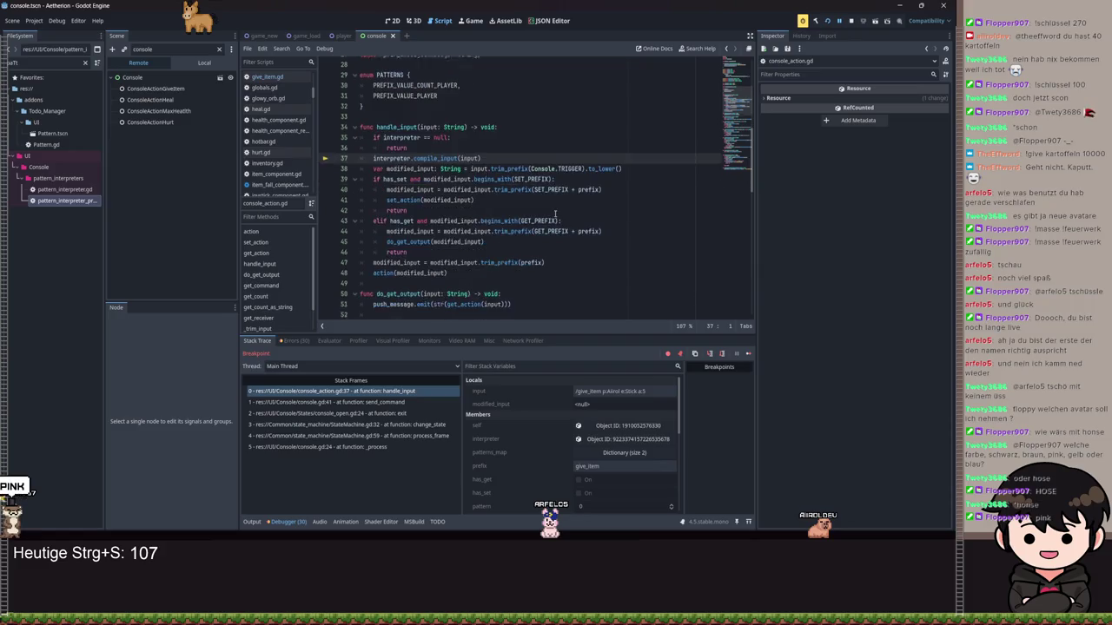
scroll(569, 235, "up", 7)
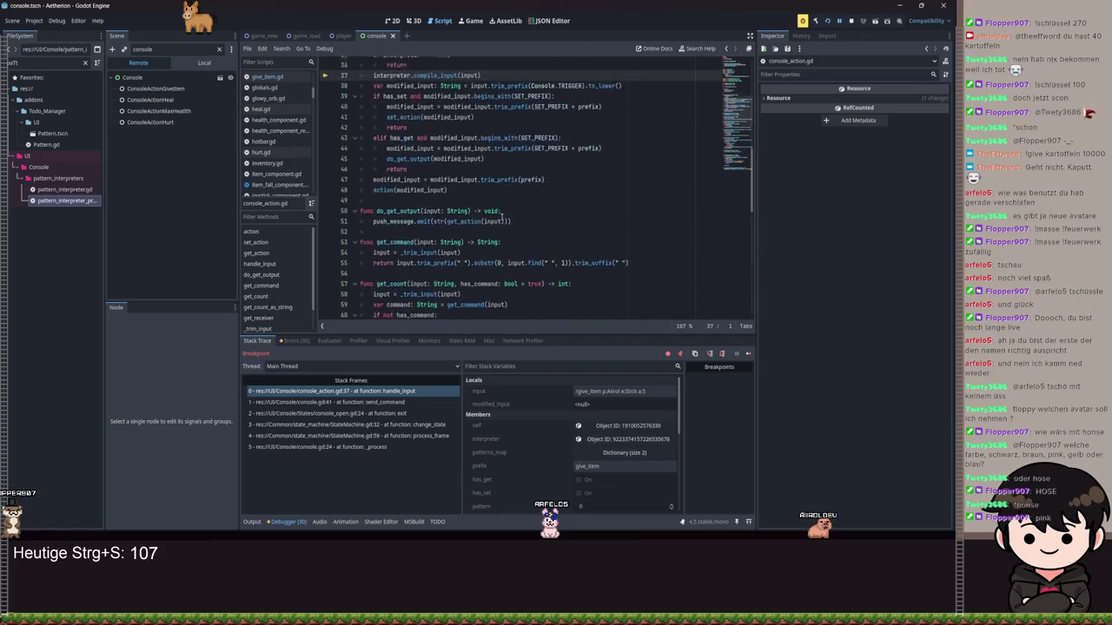
left_click(721, 354)
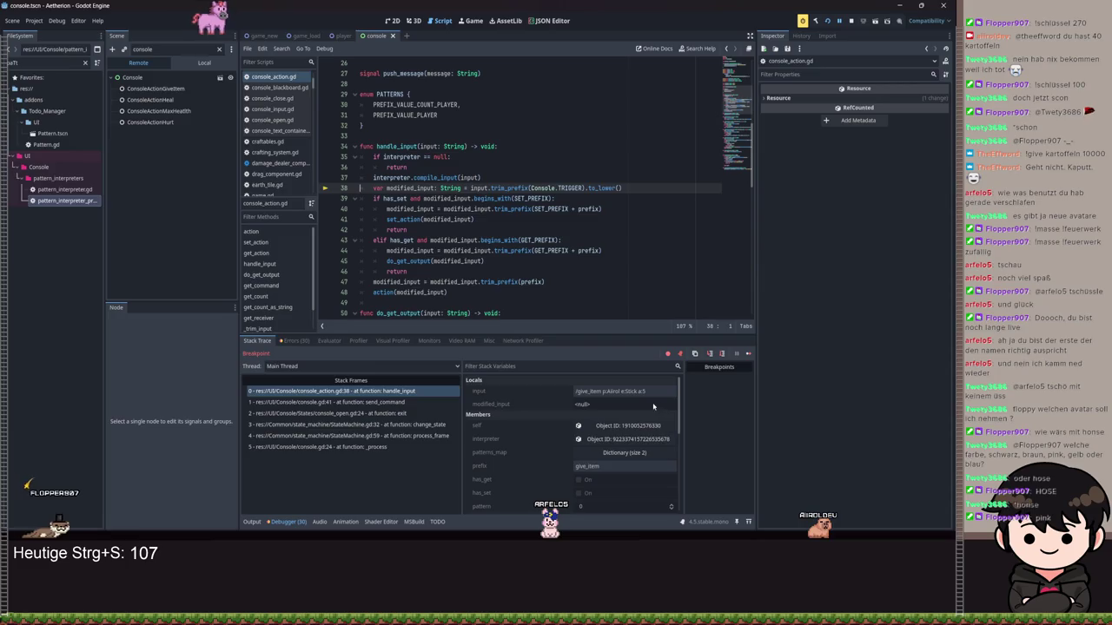
left_click(608, 439)
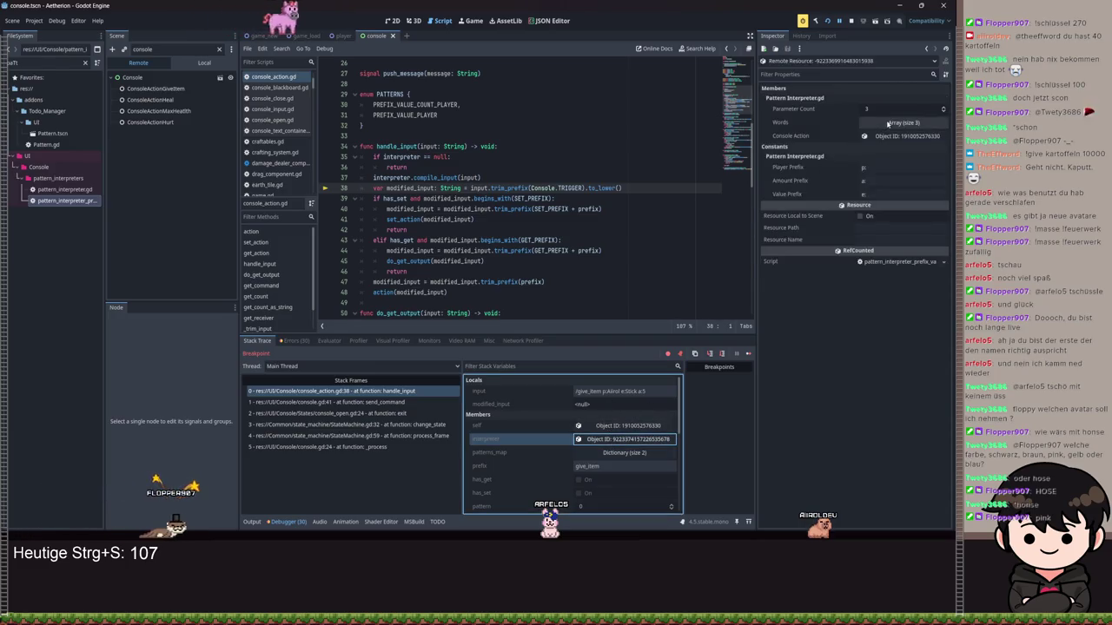
left_click(888, 123)
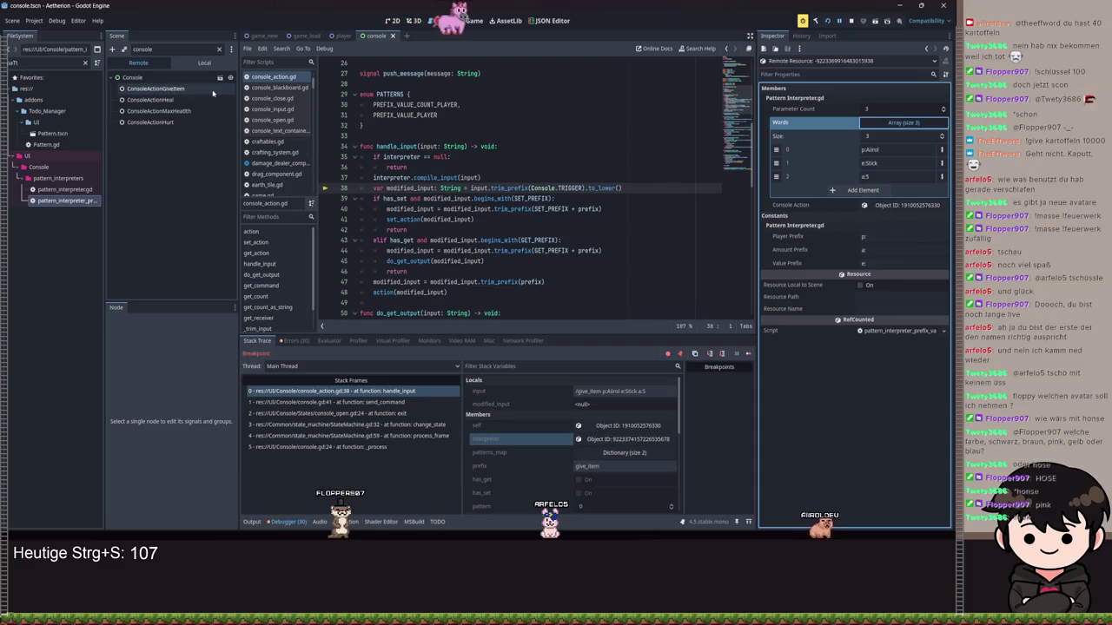
Switch the Scene dock to Local and open give_item.gd from the GiveItem node.
left_click(211, 90)
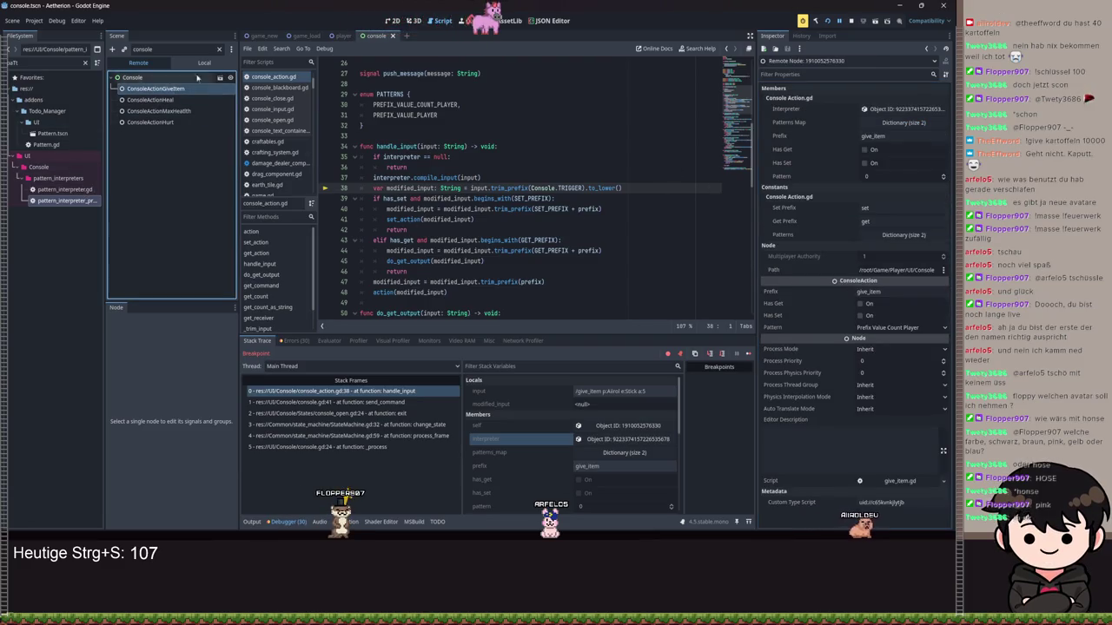
left_click(204, 63)
left_click(230, 89)
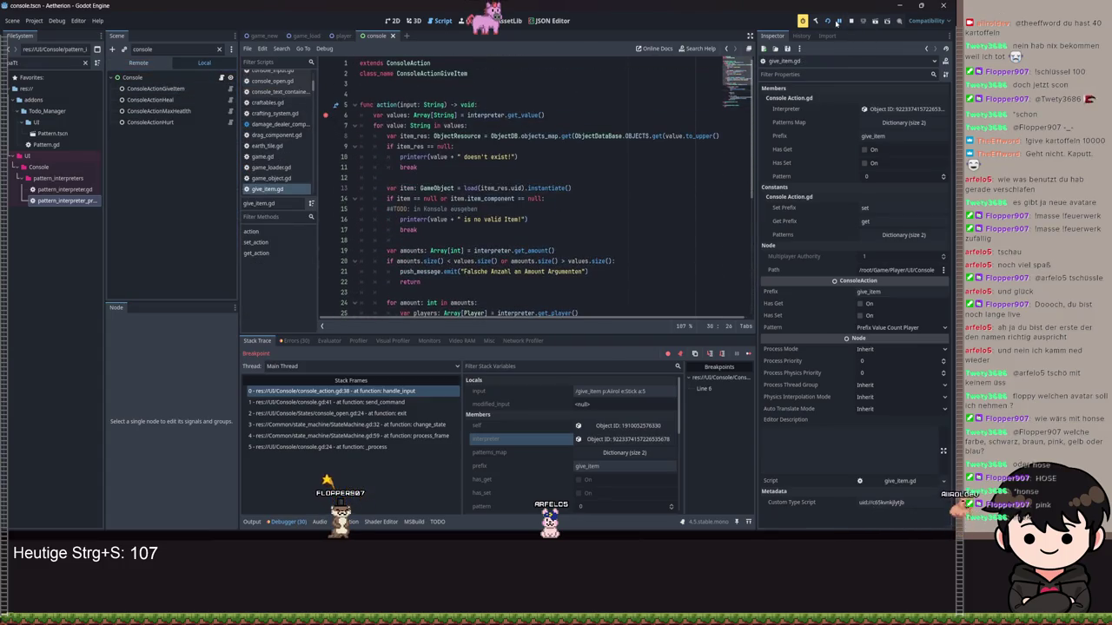
Resume to the give_item.gd breakpoint, step to line 7, and expand the values array.
left_click(836, 24)
key("F10")
left_click(624, 405)
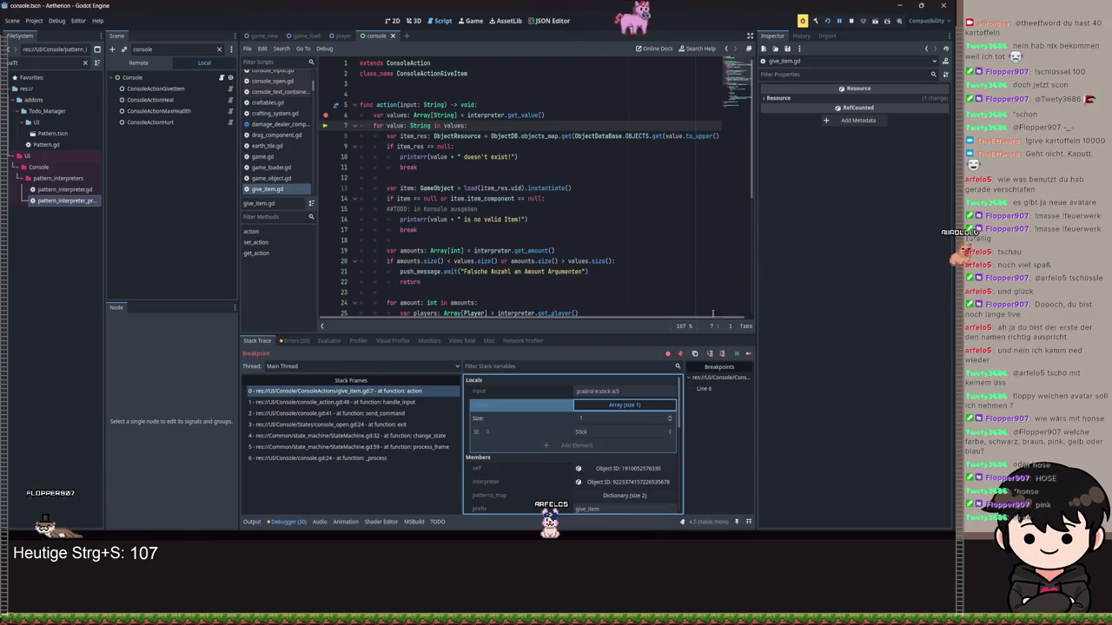
Step down to line 21's wrong-argument-count branch, confirm amounts is empty, and open get_amount's definition.
left_click(721, 354)
left_click(722, 353)
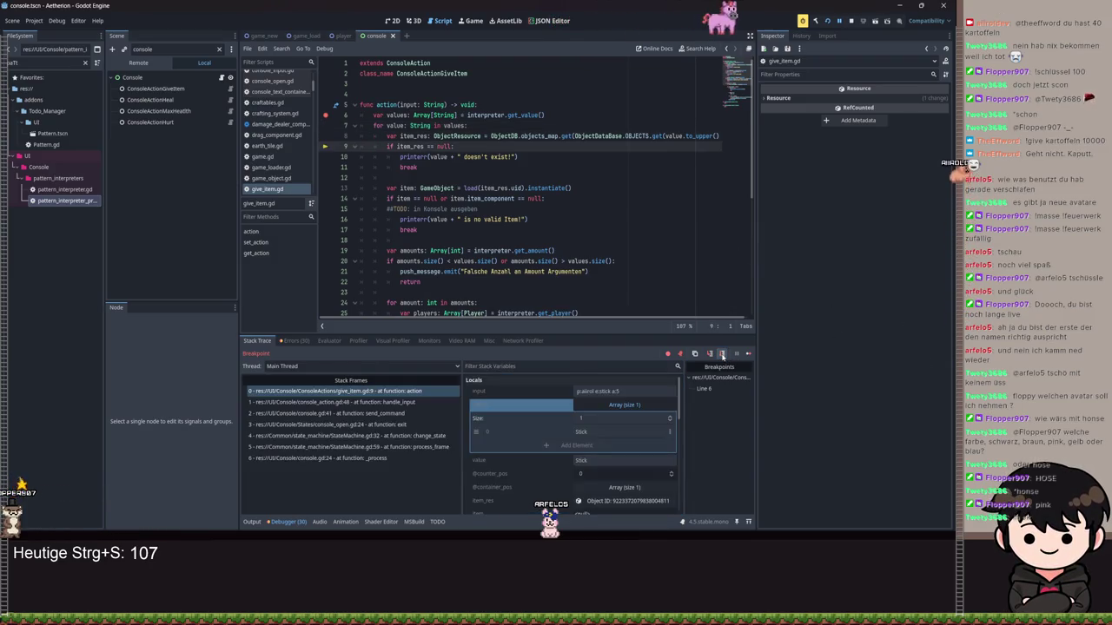
left_click(722, 354)
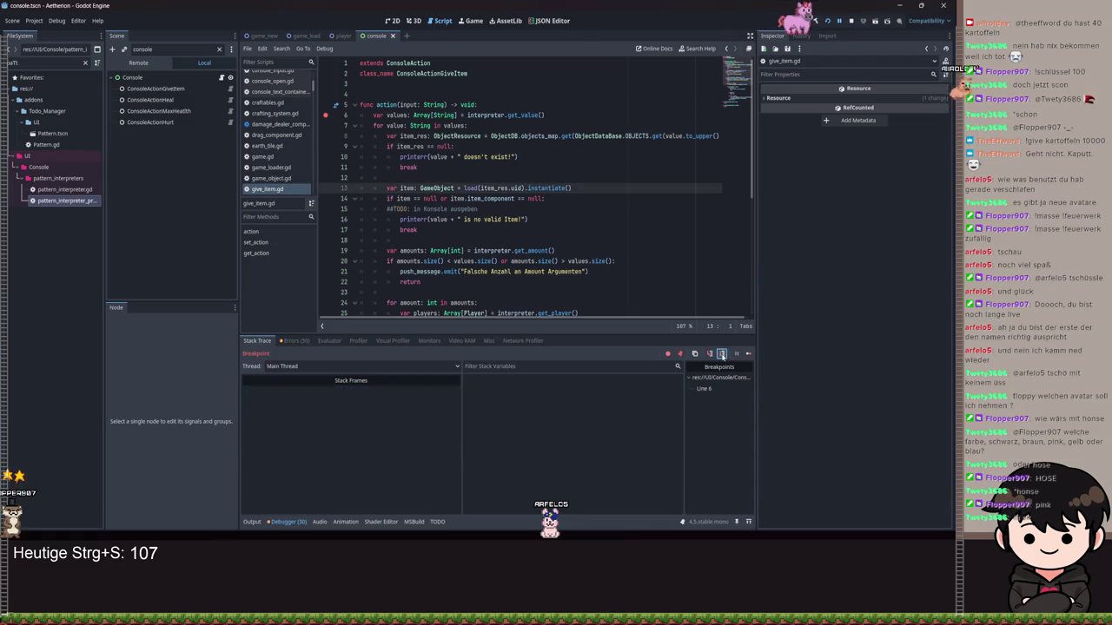
left_click(722, 354)
left_click(722, 354)
left_click(722, 353)
left_click(722, 353)
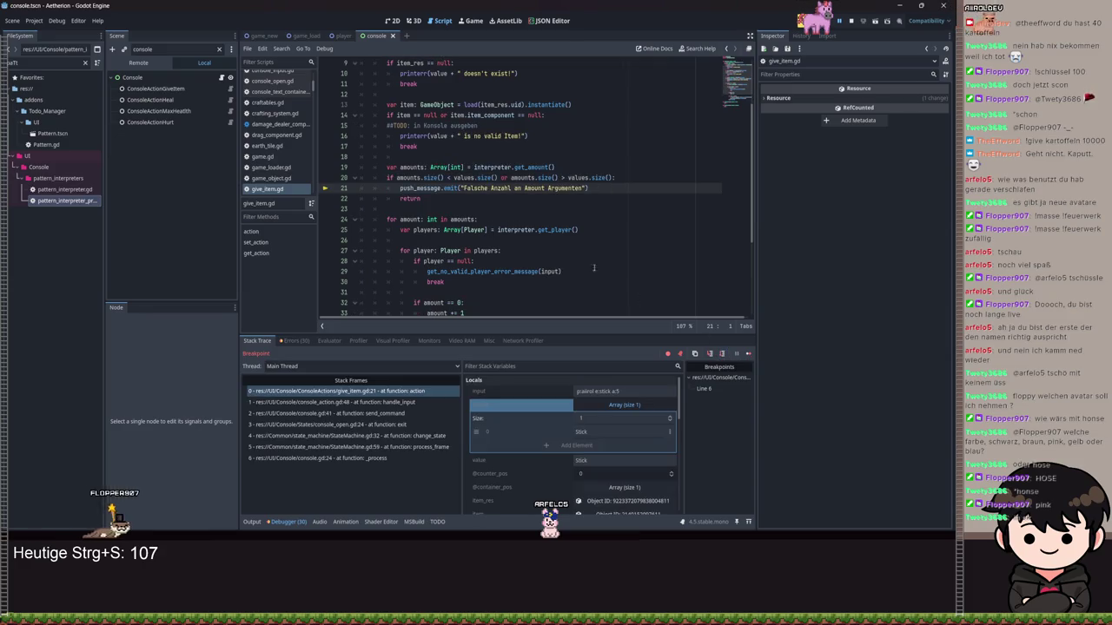
scroll(559, 237, "down", 1)
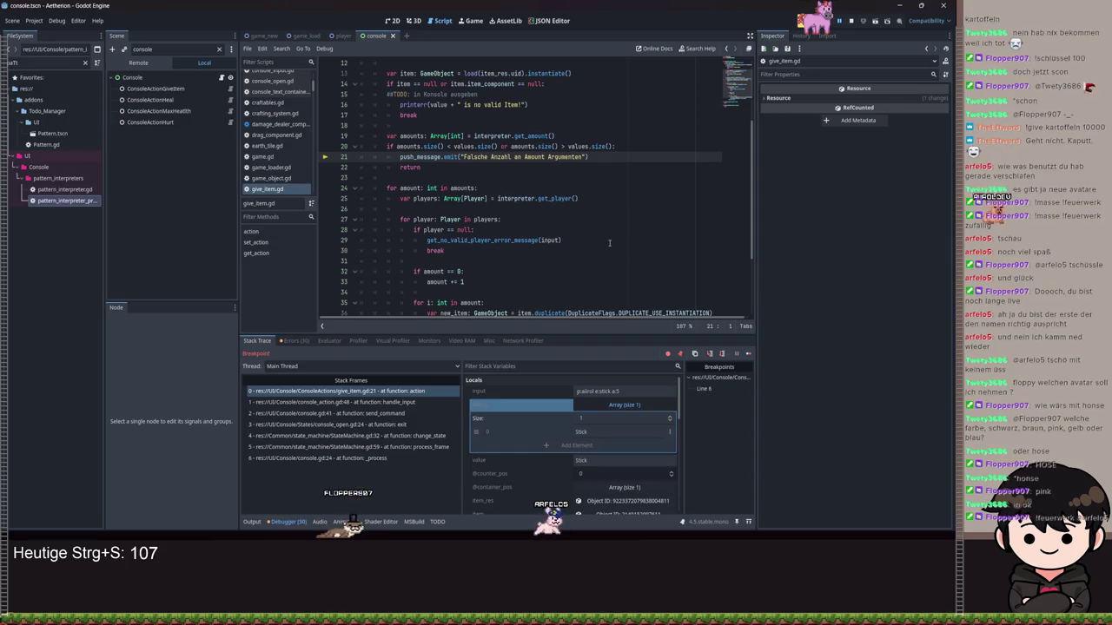
scroll(559, 470, "down", 2)
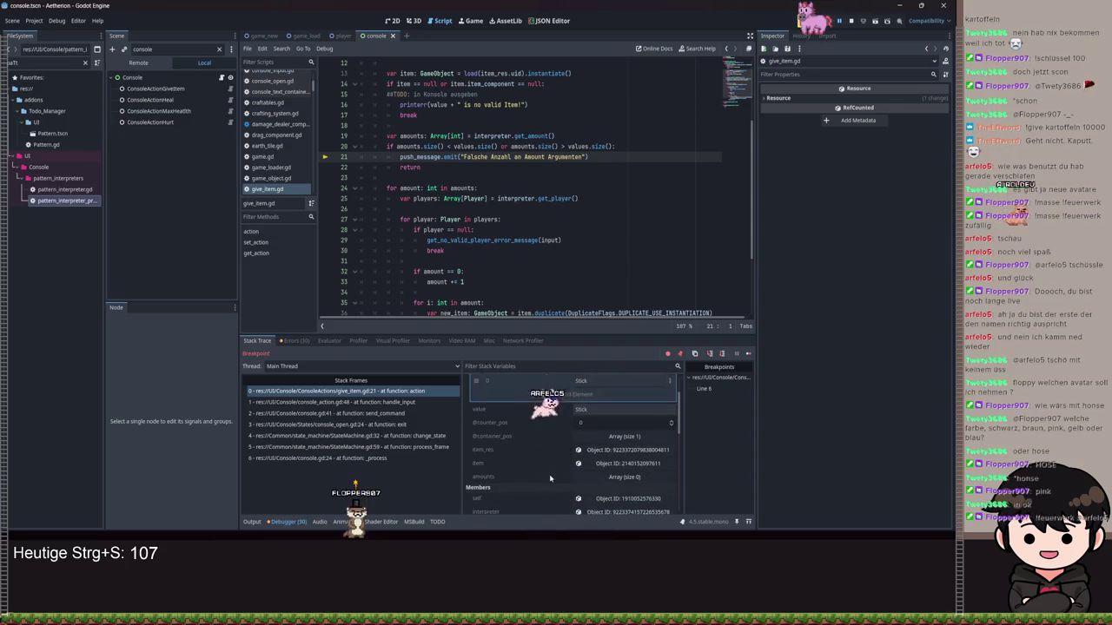
scroll(561, 209, "up", 4)
scroll(561, 209, "down", 2)
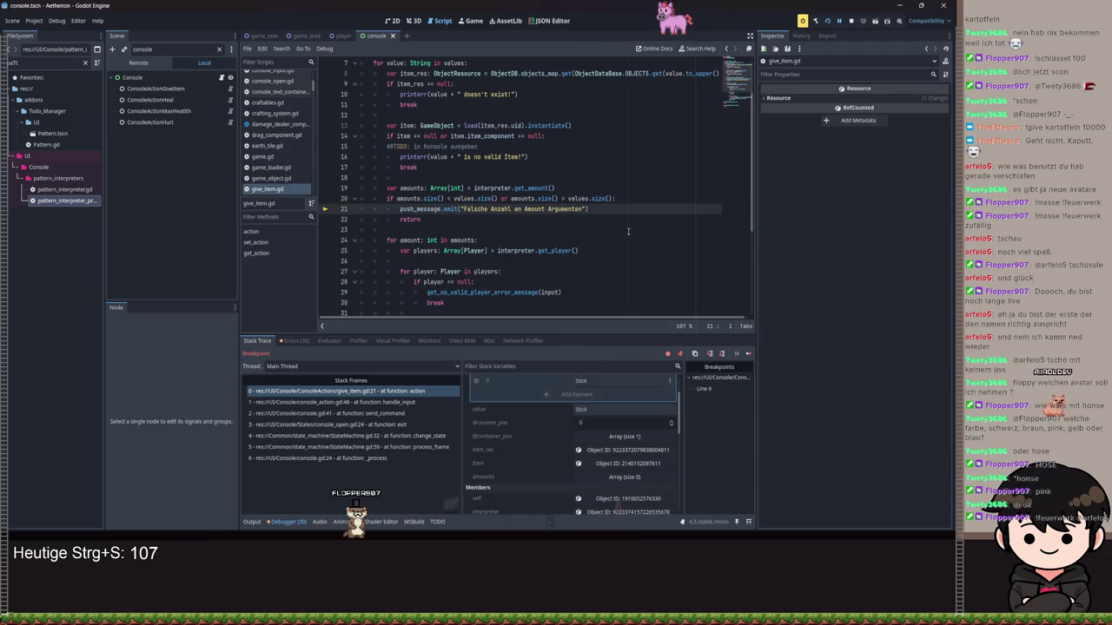
left_click(534, 188, "ctrl")
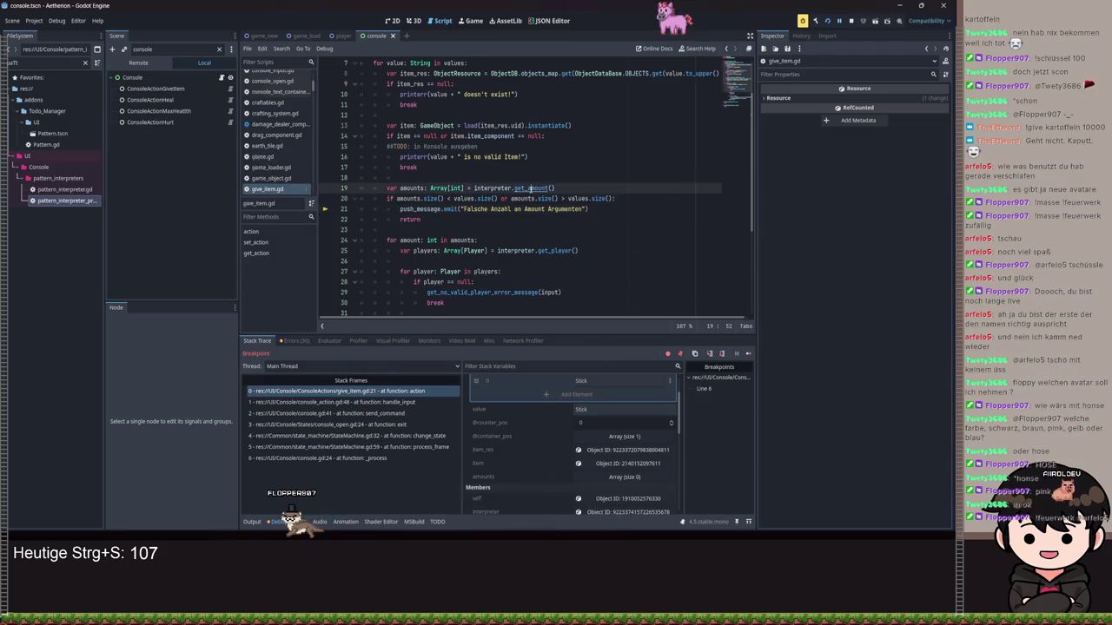
Complete line 20's parameters declaration with get_parameters and AMOUNT_PREFIX, then save pattern_interpreter.gd.
scroll(454, 224, "up", 1)
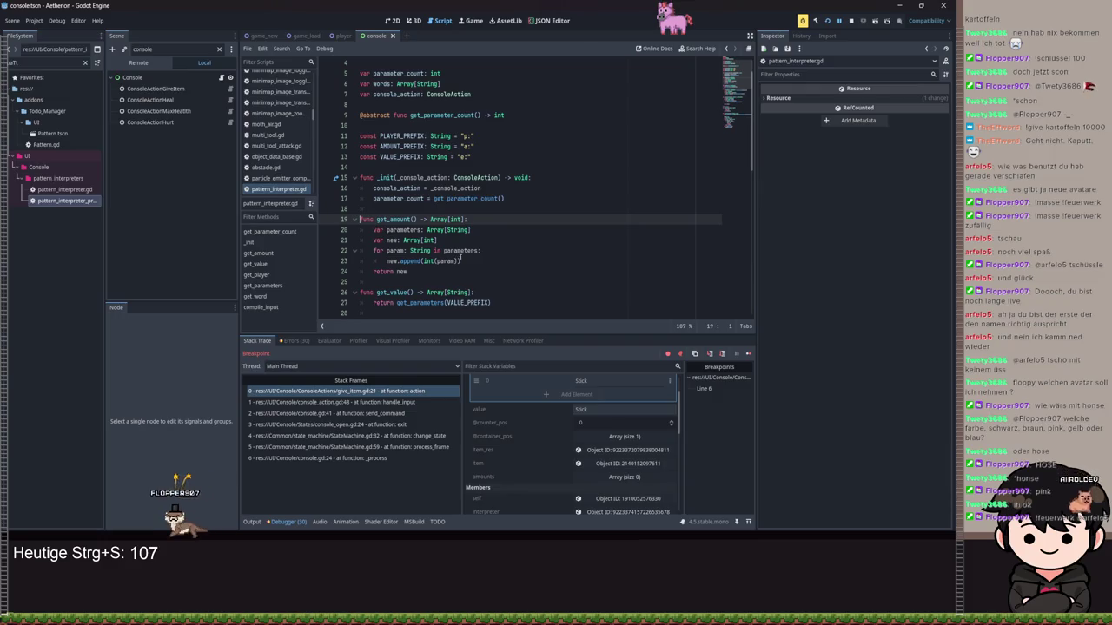
scroll(461, 260, "down", 1)
left_click(495, 198)
type("= ")
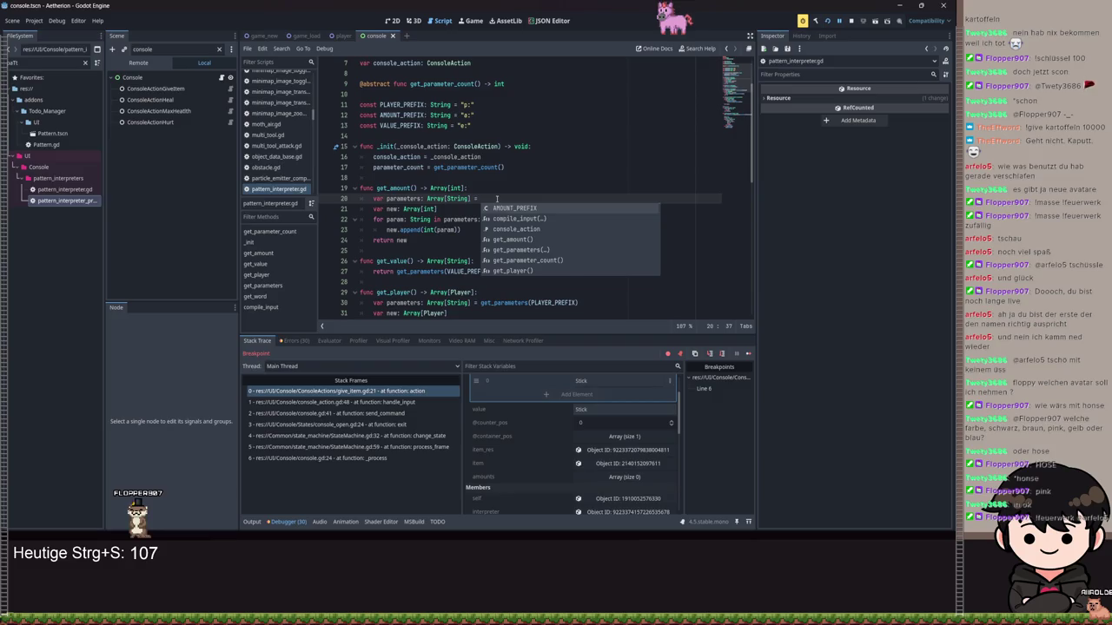
type(": ")
type("par")
key("Return")
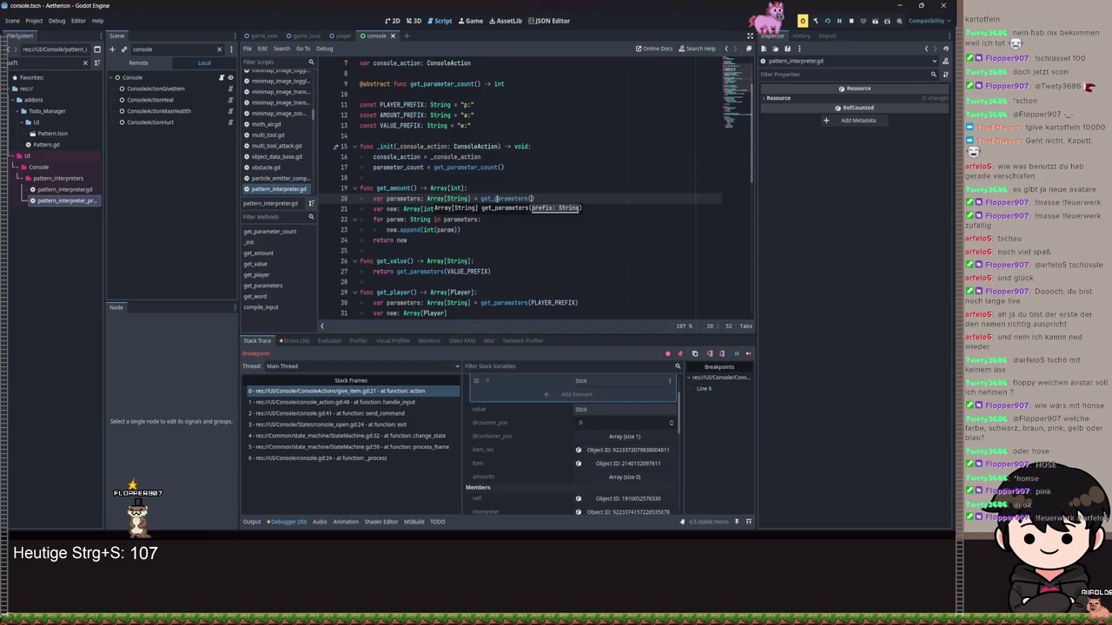
type("AMO")
key("Return")
key("ctrl+s")
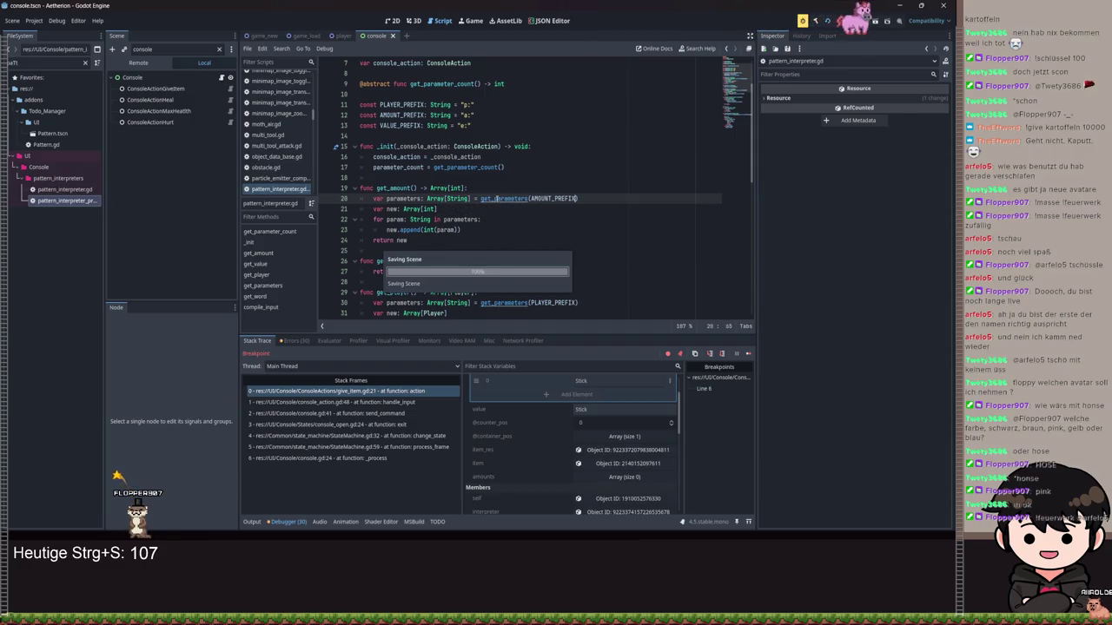
key("ctrl+s")
Resume the game, enter a give item command for the wand, and reveal the paused debugger.
key("F12")
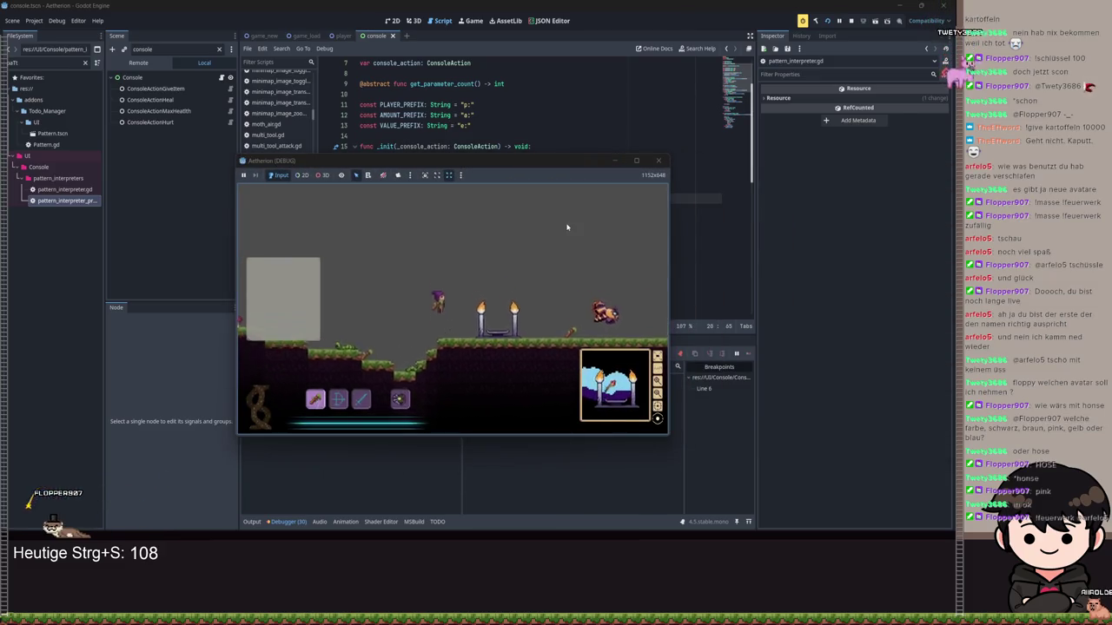
type("give")
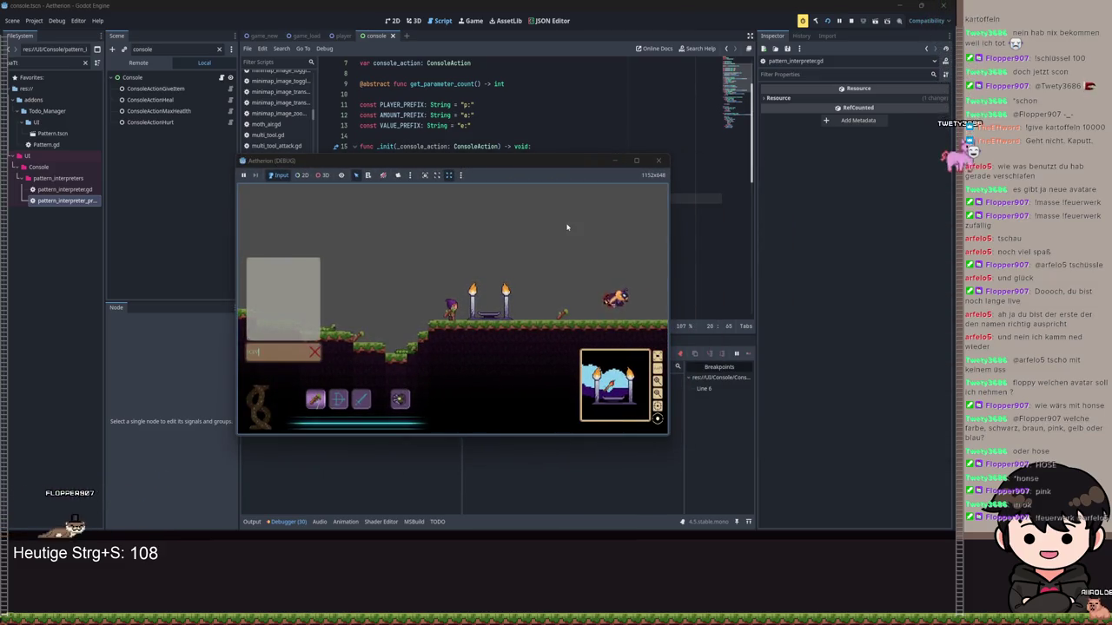
type(" item")
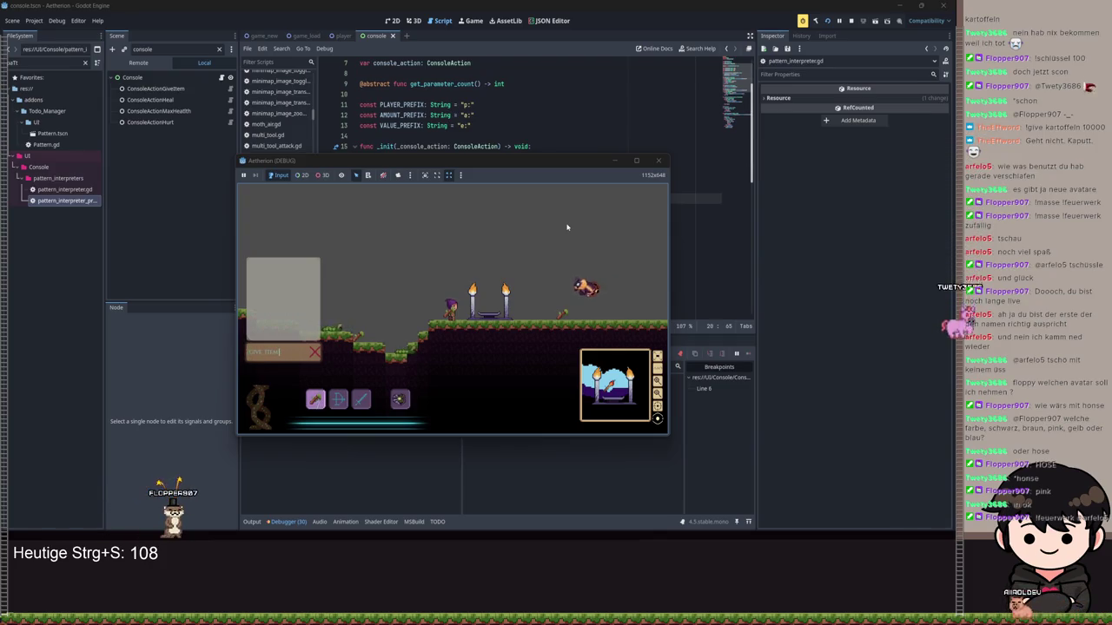
type(" p:")
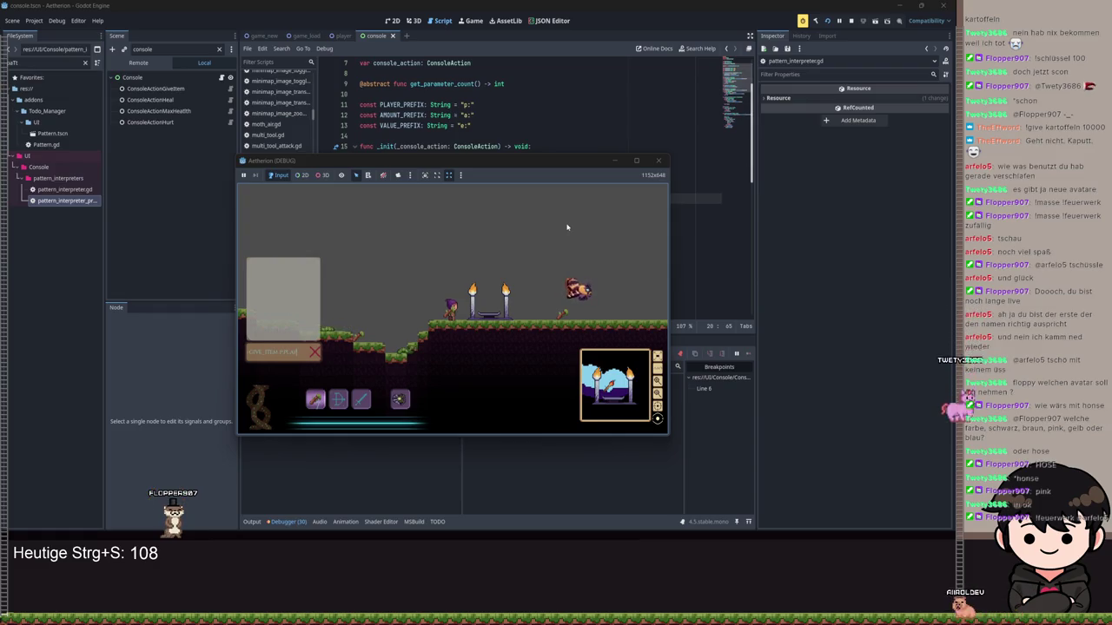
type("wand")
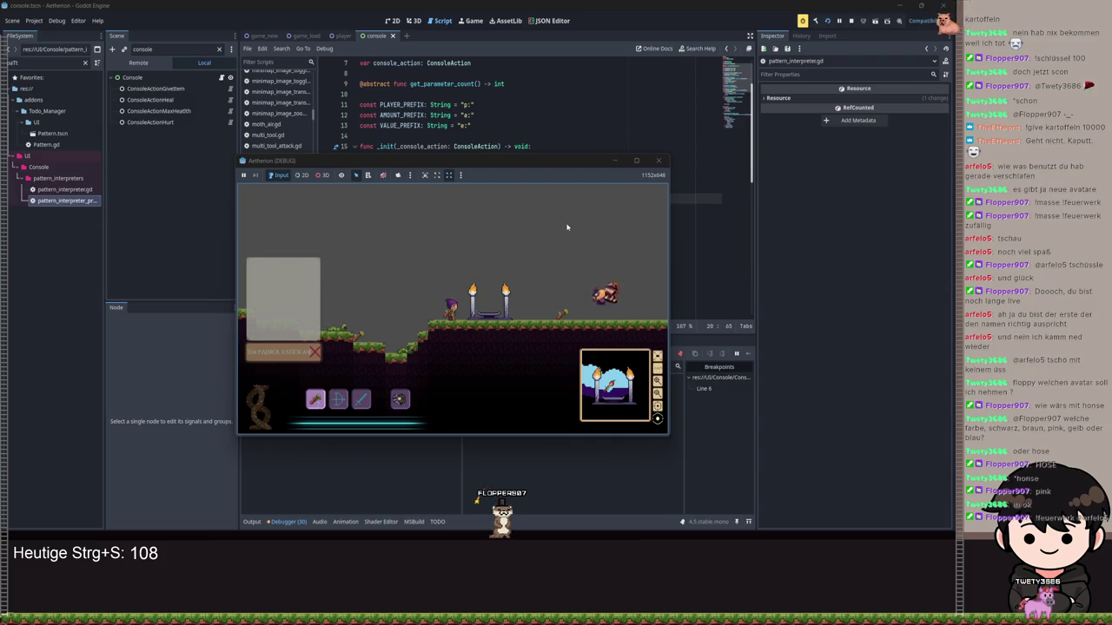
left_click(614, 160)
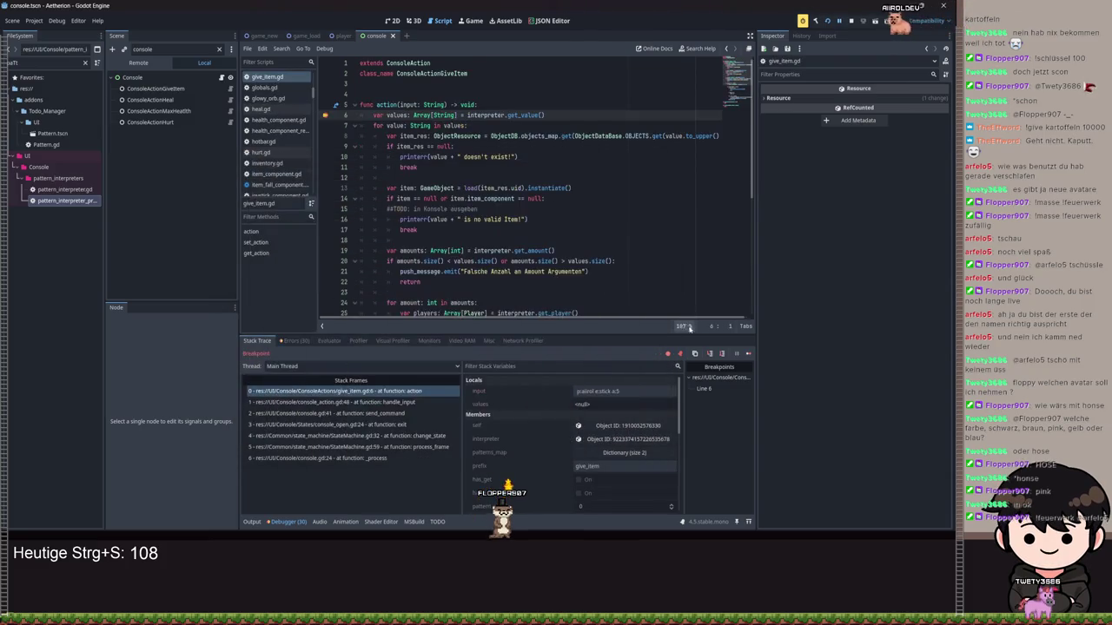
Step through the give-item action from line 6 past the item and amount checks into the player loop.
left_click(721, 353)
left_click(721, 354)
left_click(720, 353)
left_click(721, 353)
left_click(721, 353)
left_click(721, 353)
left_click(721, 354)
left_click(721, 353)
left_click(721, 353)
left_click(721, 354)
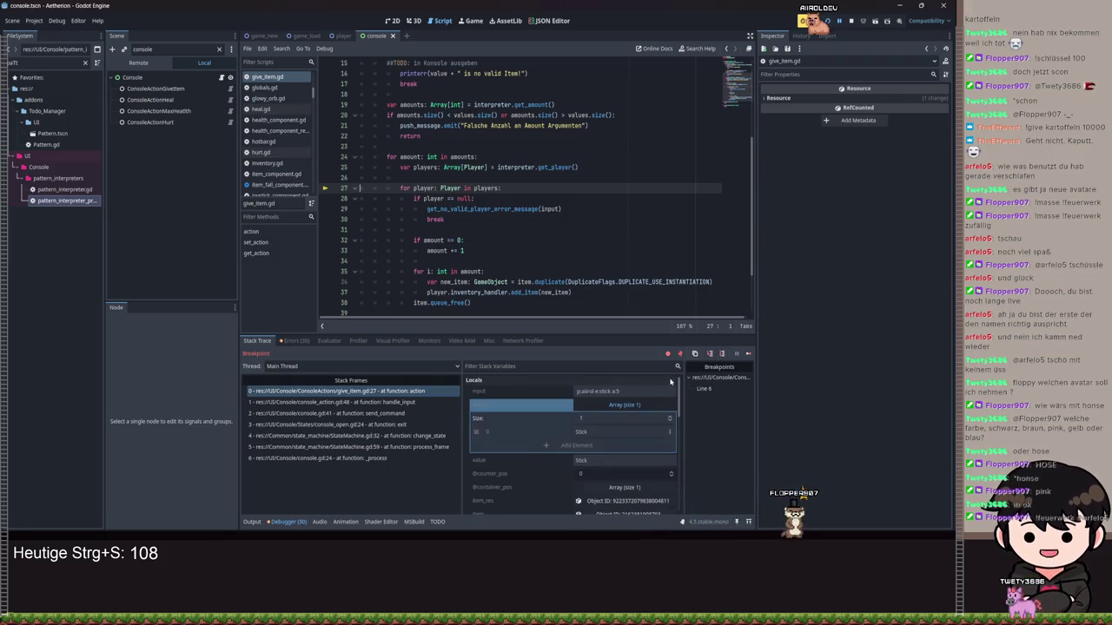
scroll(633, 470, "down", 3)
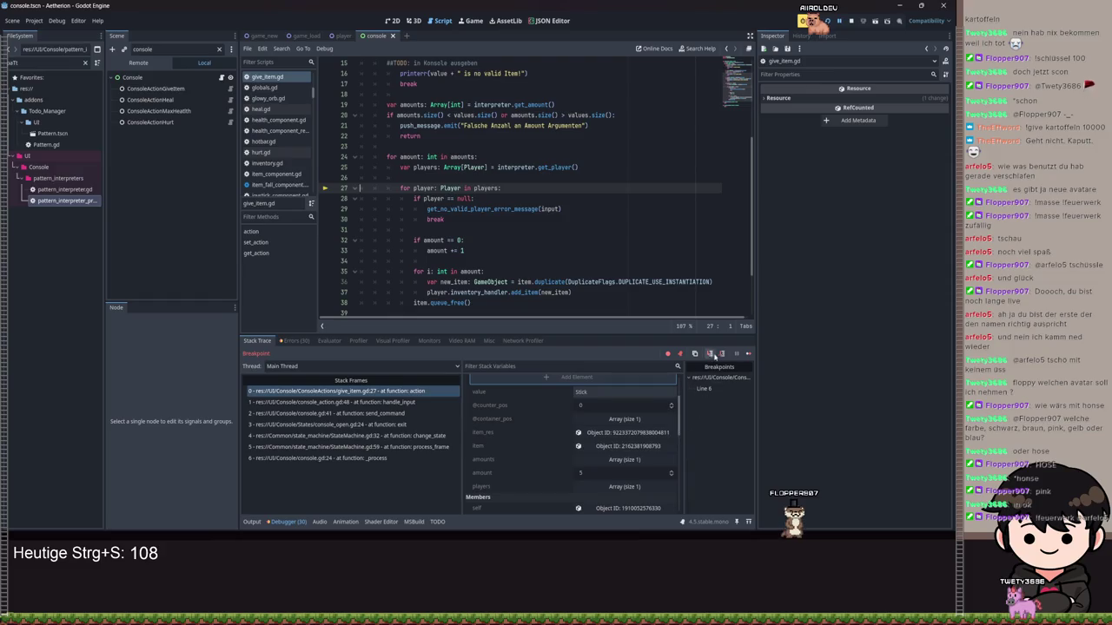
scroll(648, 459, "up", 2)
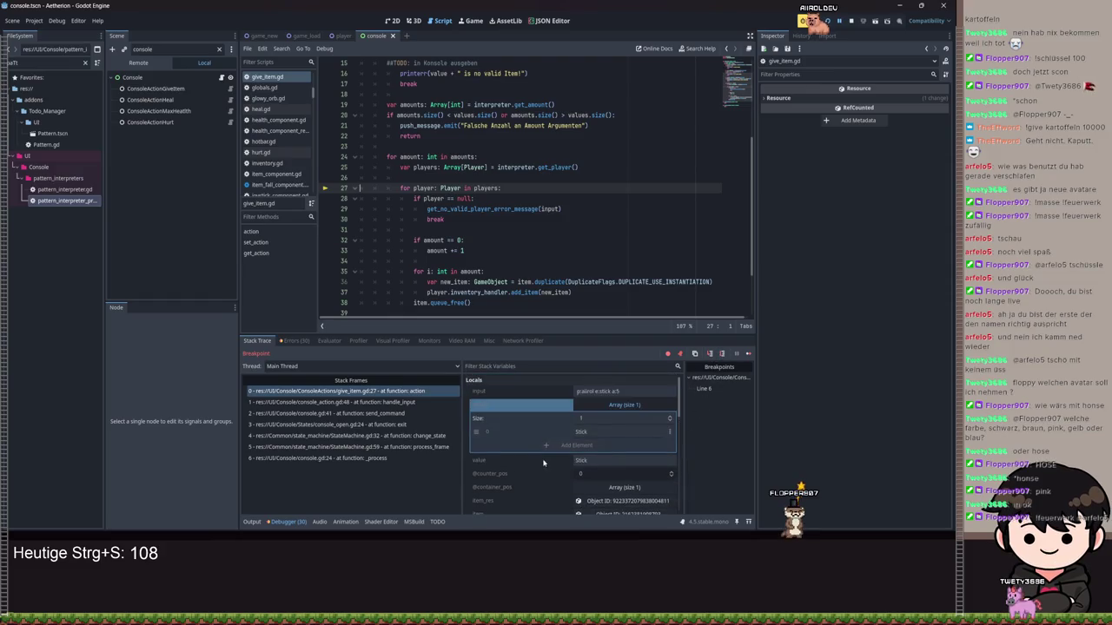
scroll(539, 467, "down", 1)
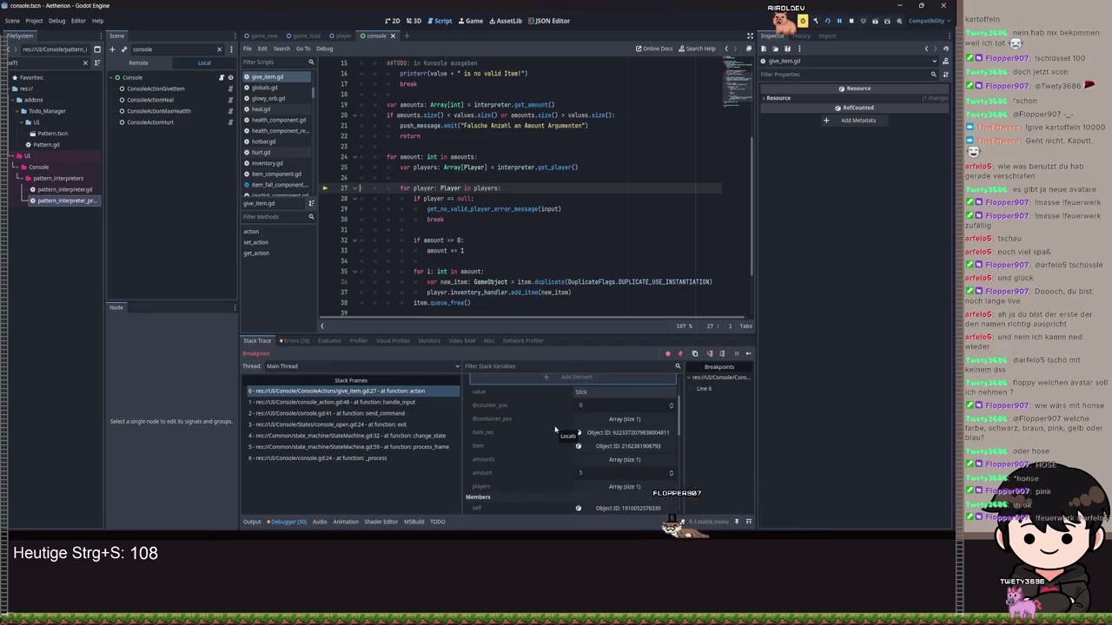
Step through the player loop to the inventory add line, then resume the game full-screen.
left_click(721, 353)
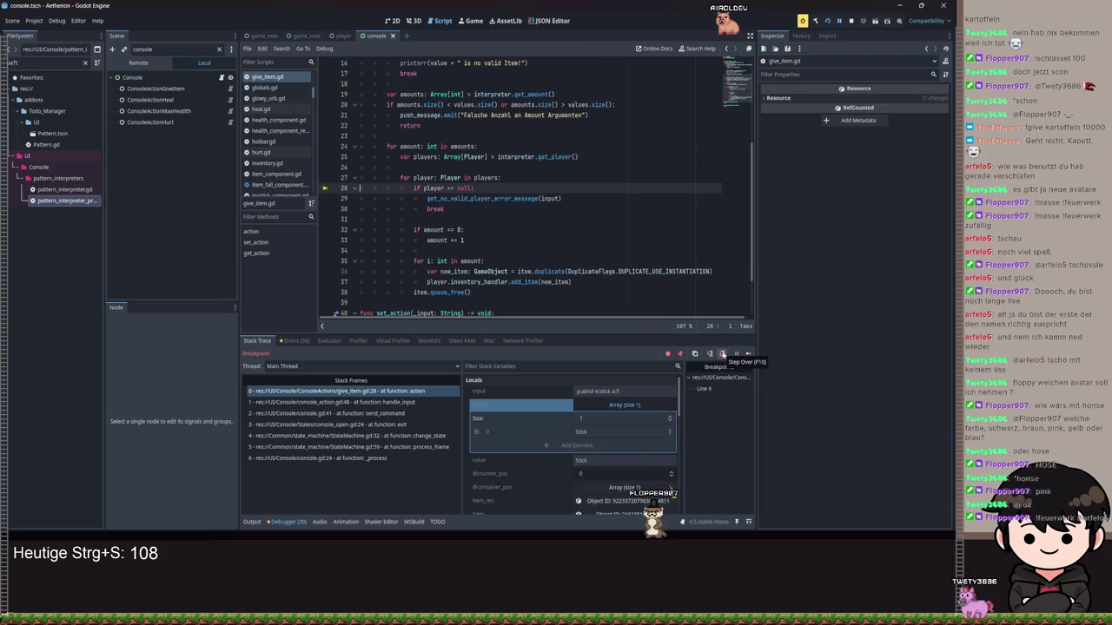
left_click(721, 354)
scroll(599, 460, "down", 3)
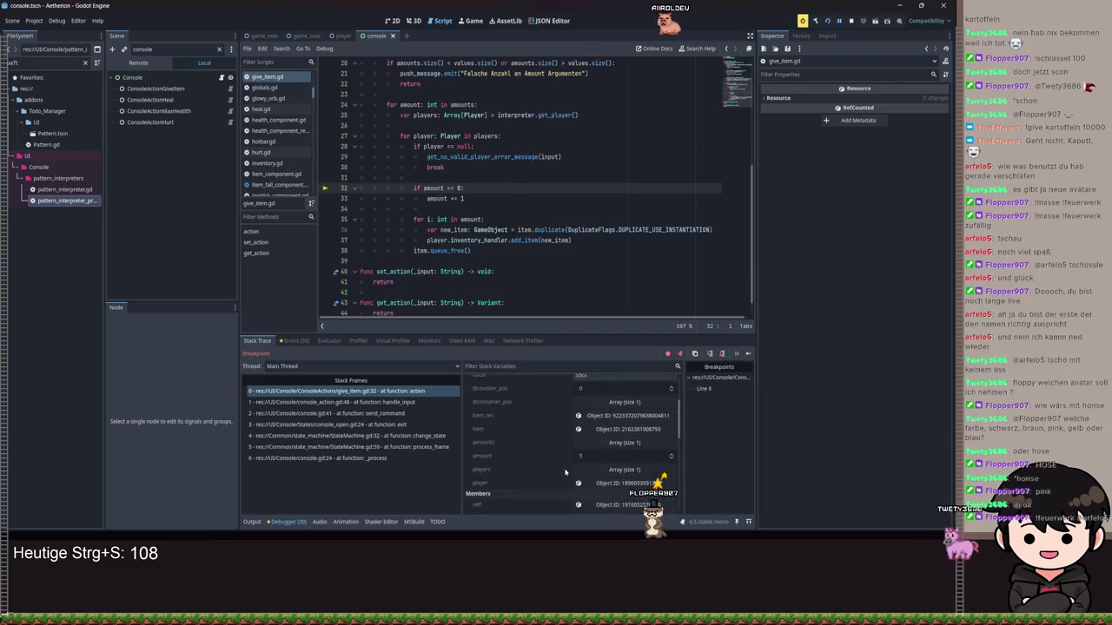
left_click(721, 353)
left_click(721, 353)
left_click(721, 353)
left_click(839, 23)
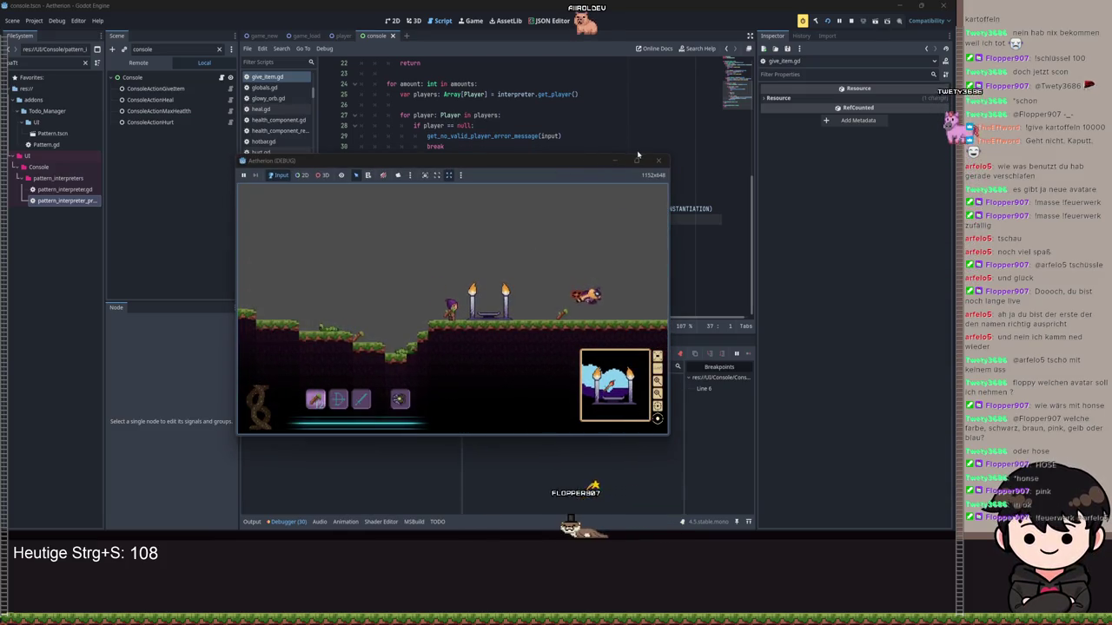
key("super+Up")
Enter /give_item p:f in the game console and continue past the breakpoint.
key("Return")
type("/give_item ")
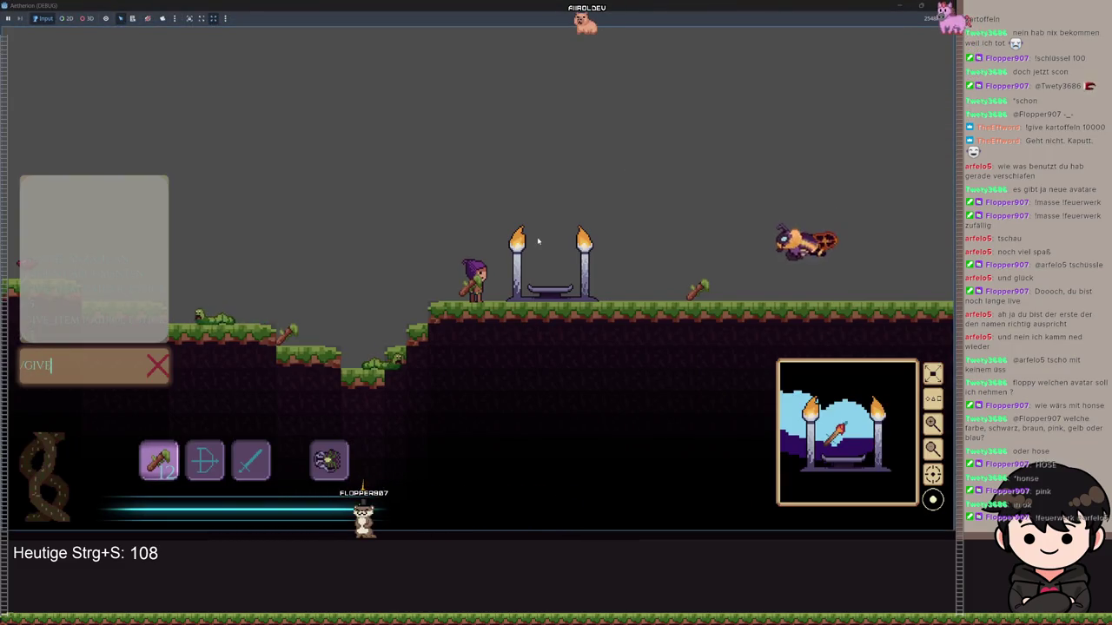
type("p:")
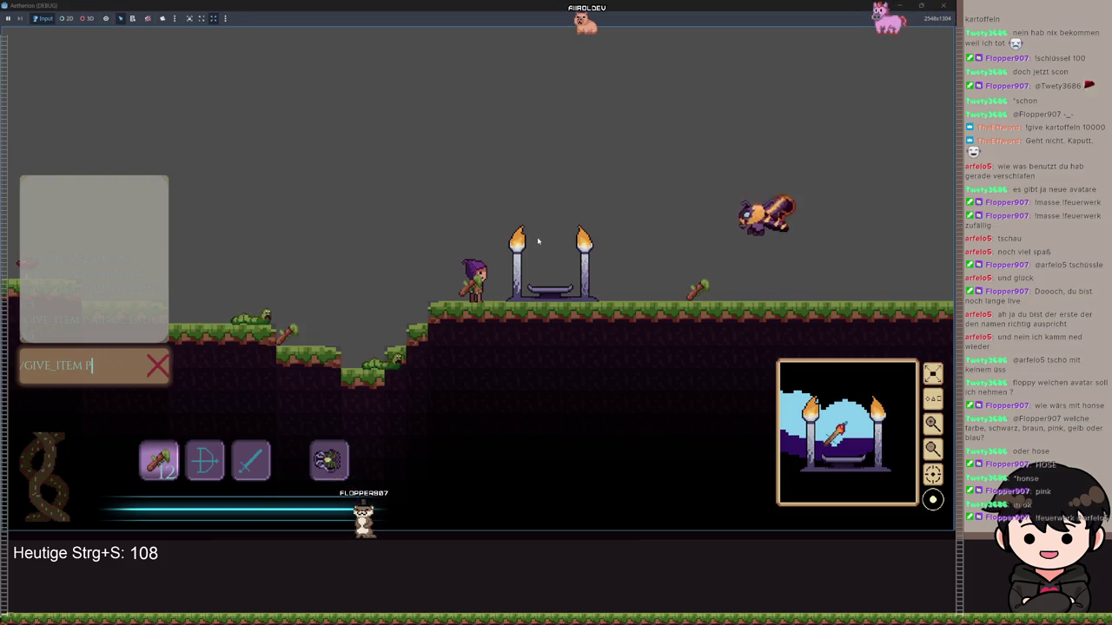
type("f")
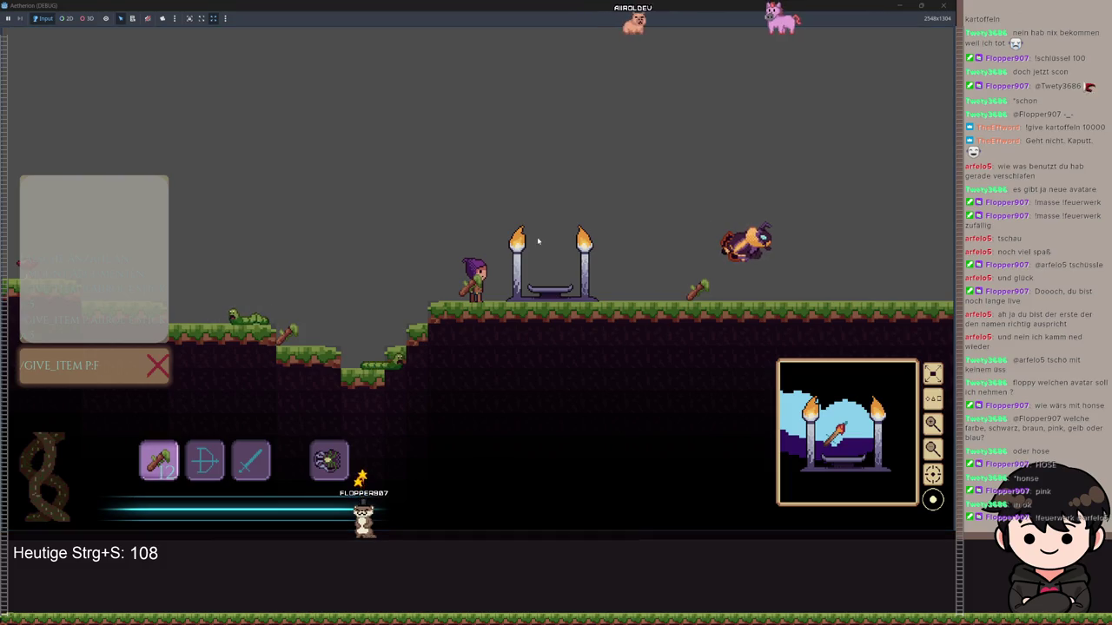
key("Return")
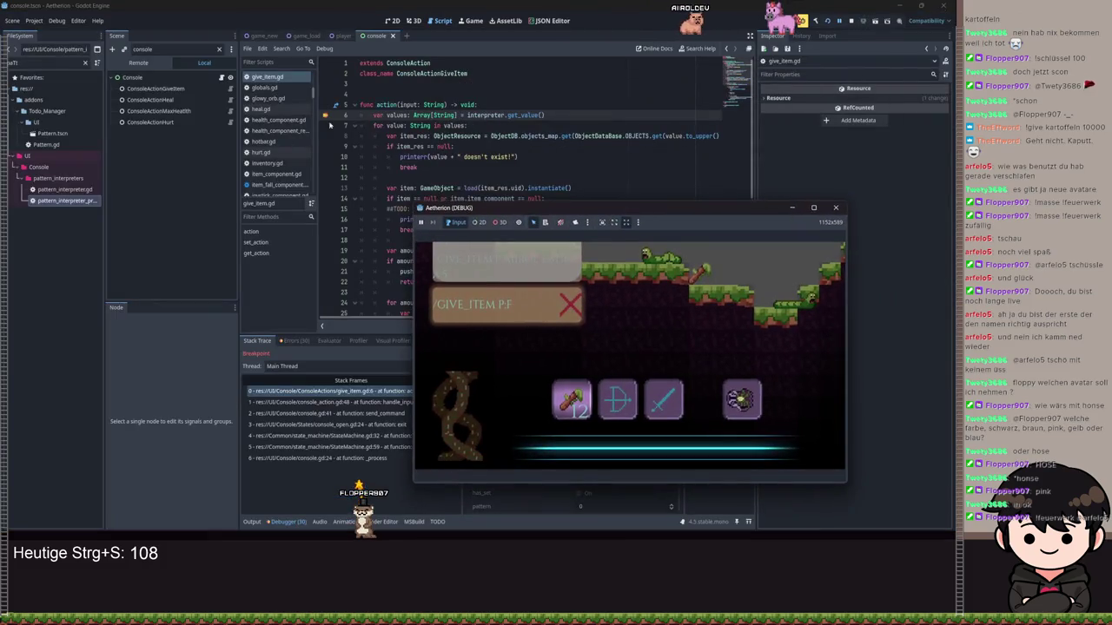
left_click(839, 21)
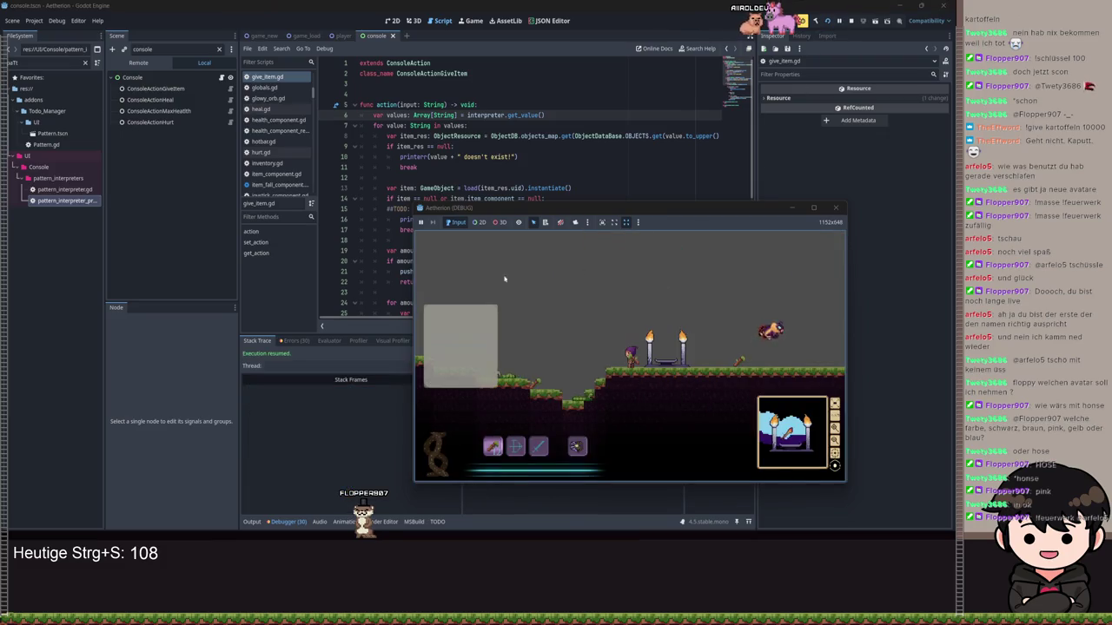
Shrink and hide the game window to bring give_item.gd back into view.
left_click(813, 207)
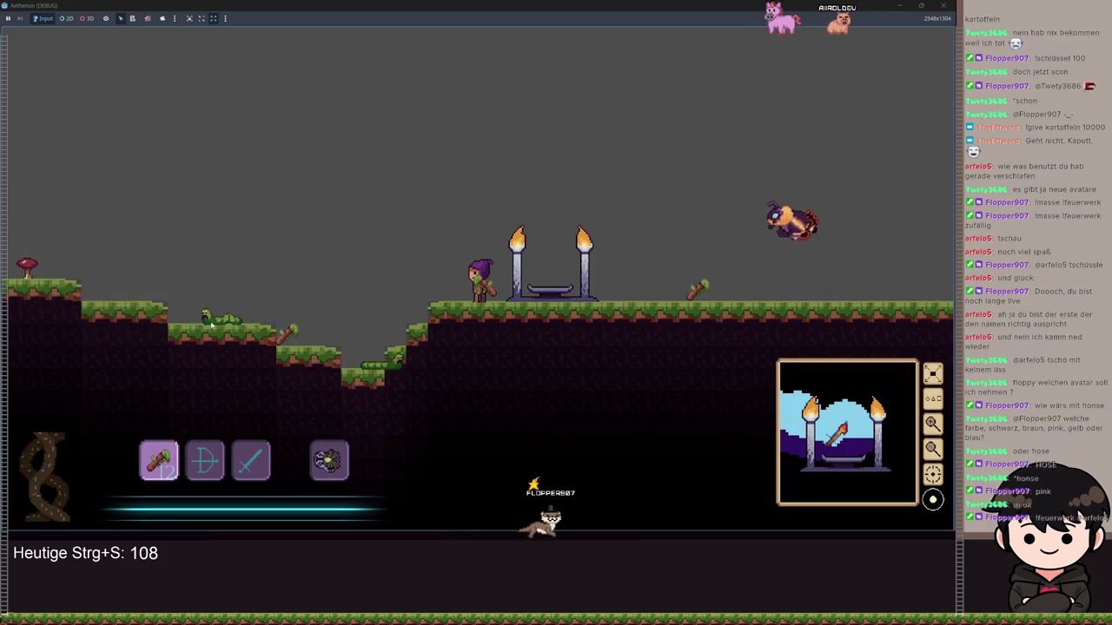
mouse_move(799, 47)
left_mouse_down()
mouse_move(721, 113)
mouse_move(650, 138)
left_mouse_up()
left_click(650, 137)
scroll(559, 152, "down", 2)
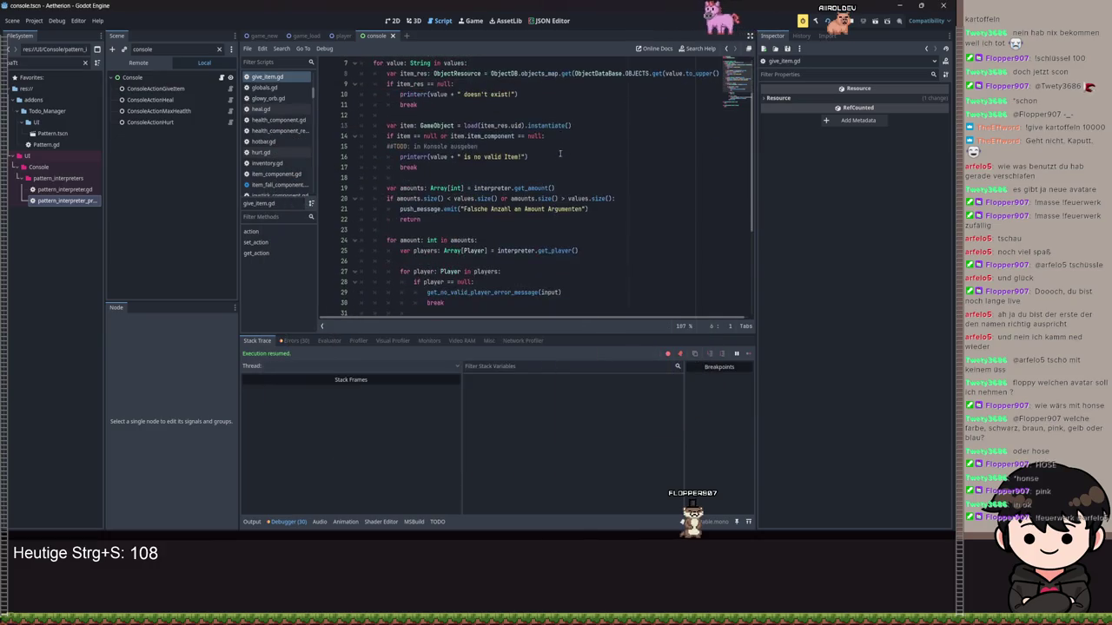
Below the player check, start a size condition comparing players.size() with values.size() or amounts.
scroll(547, 231, "down", 1)
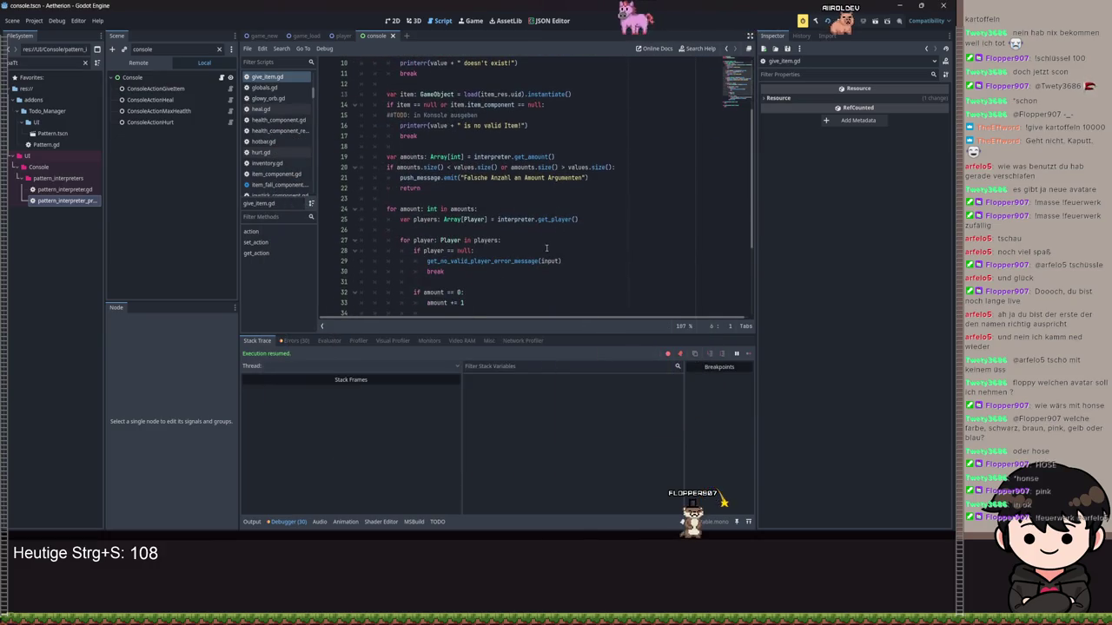
left_click(452, 279)
key("Return")
type("if players.si")
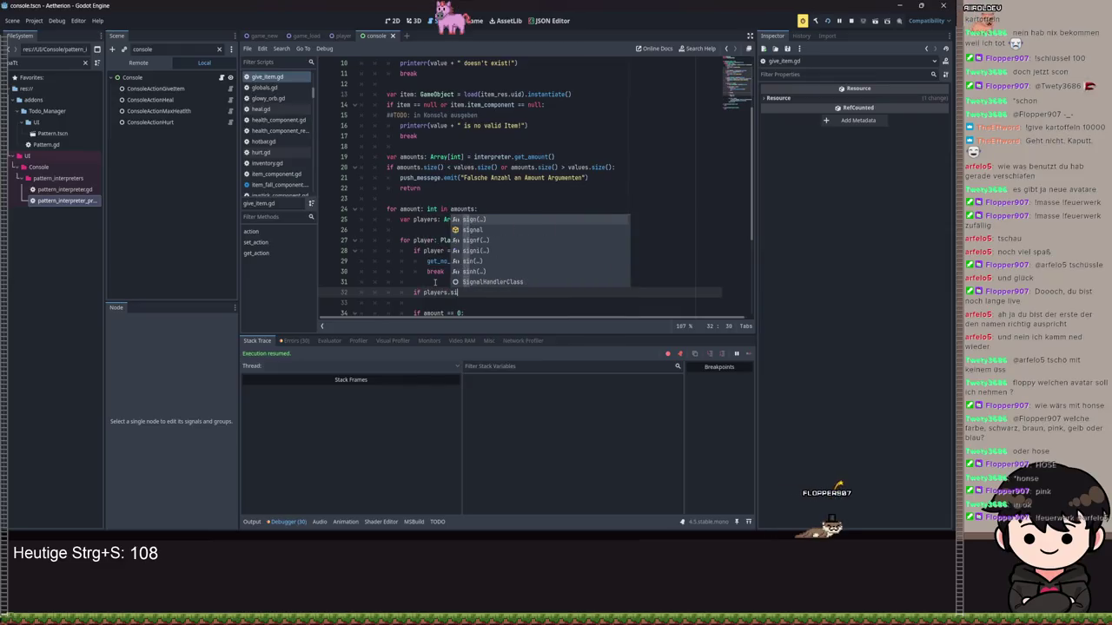
type("ze() < values.si")
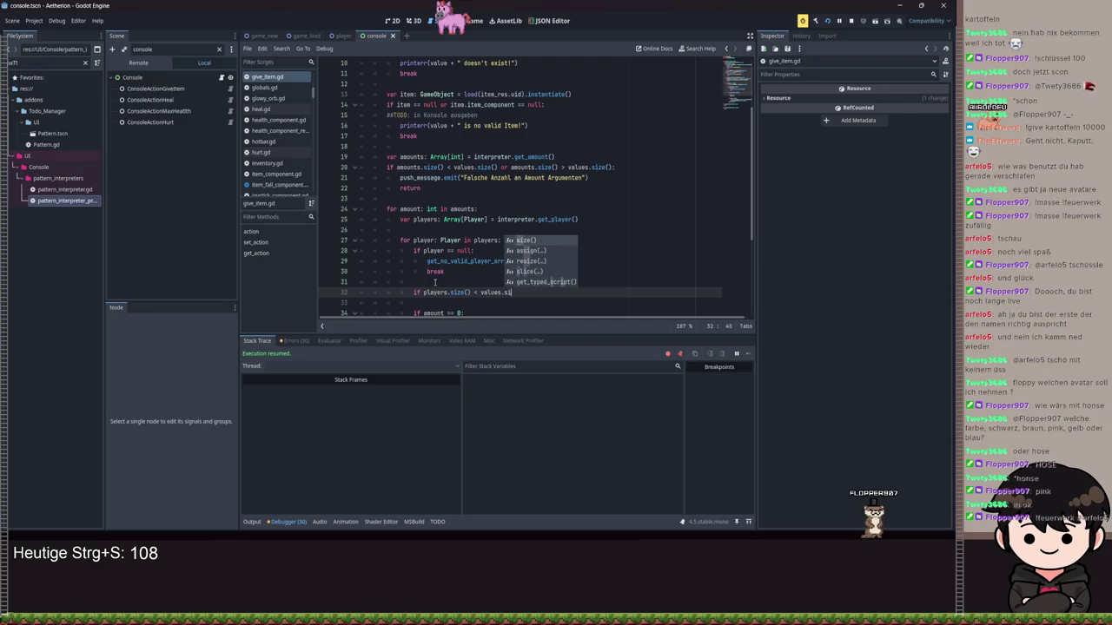
key("BackSpace")
key("BackSpace")
key("BackSpace")
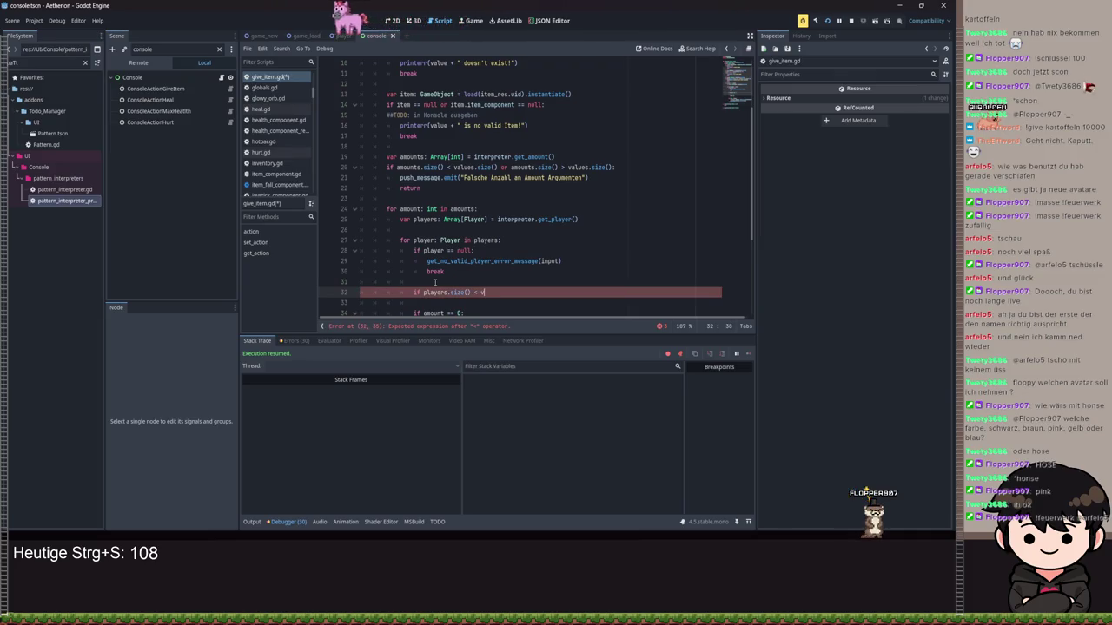
type("alues.size() or a")
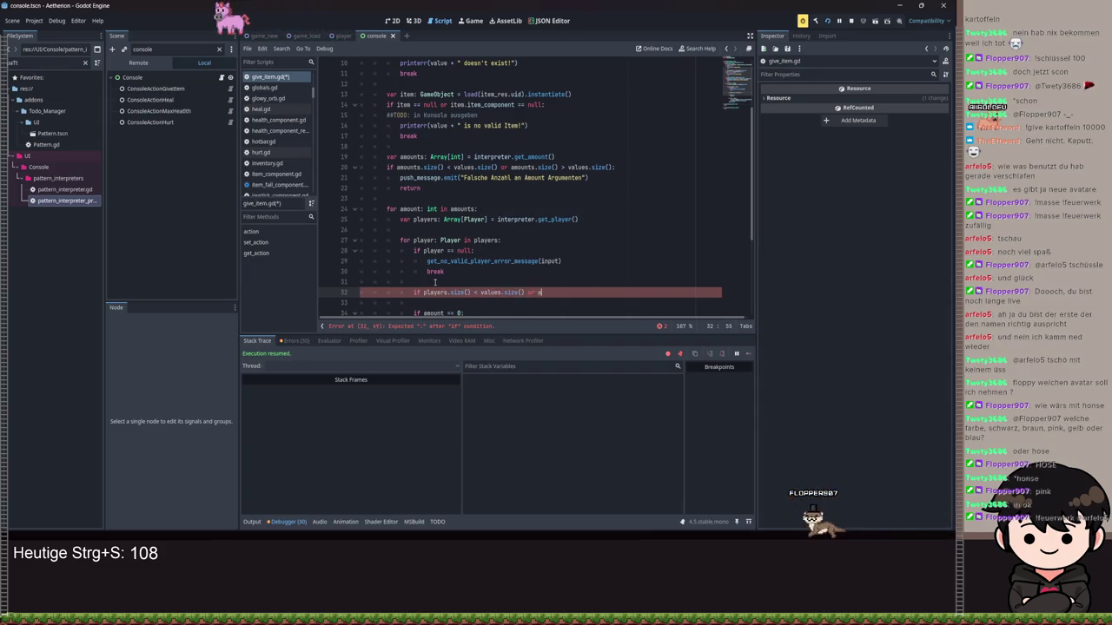
type("mou")
key("Down")
key("Return")
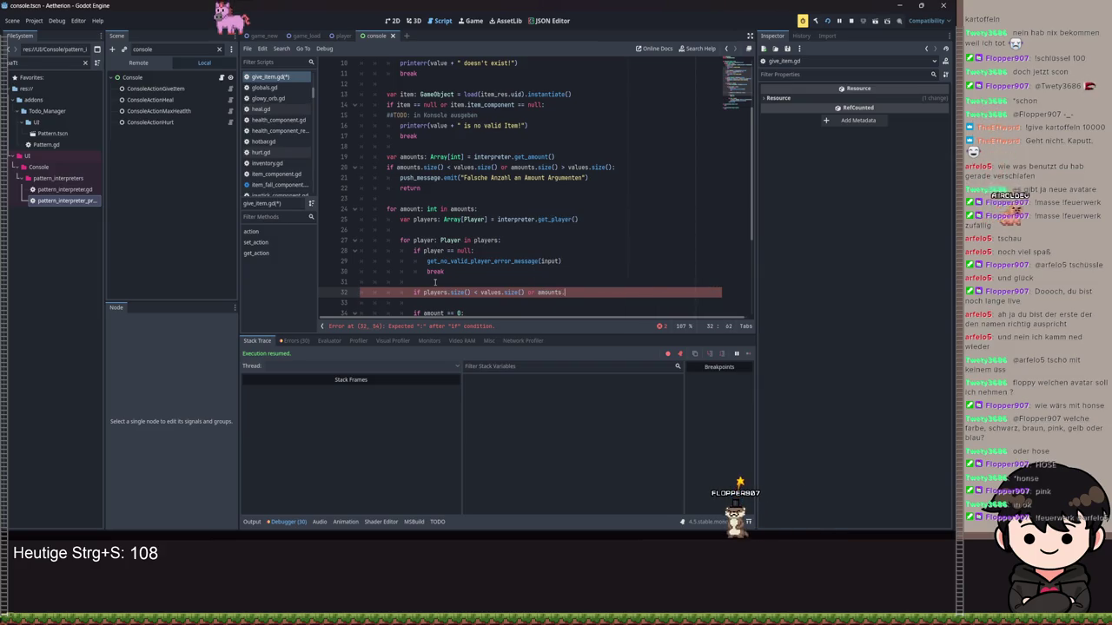
Rework the condition to compare player.size() against amounts.size() and close it with a colon.
left_click(483, 293)
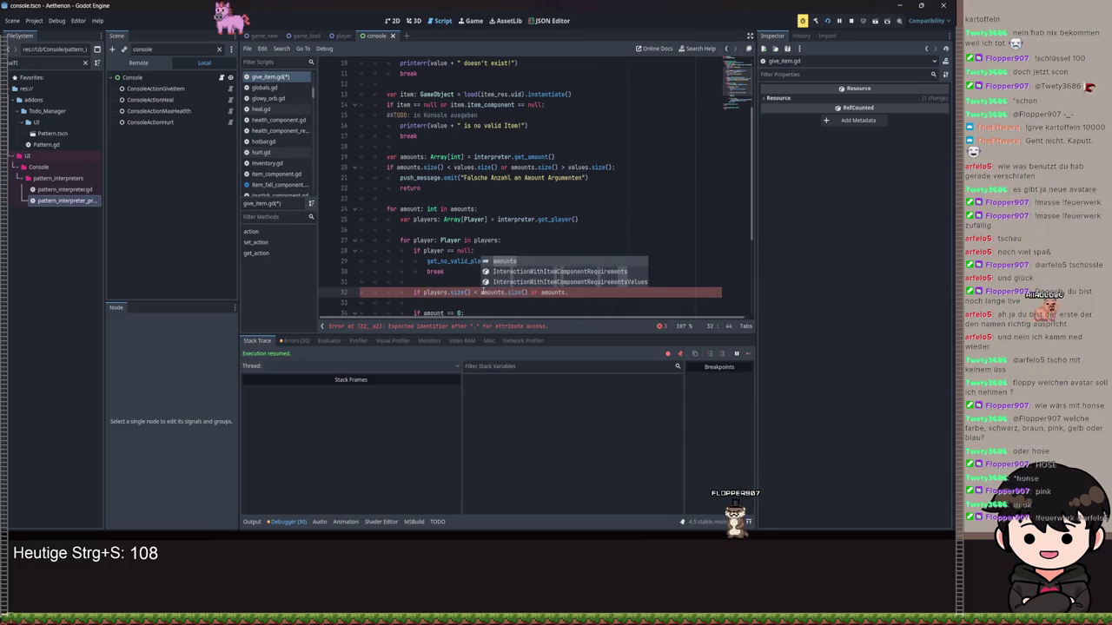
key("Return")
key("End")
key("BackSpace")
key("BackSpace")
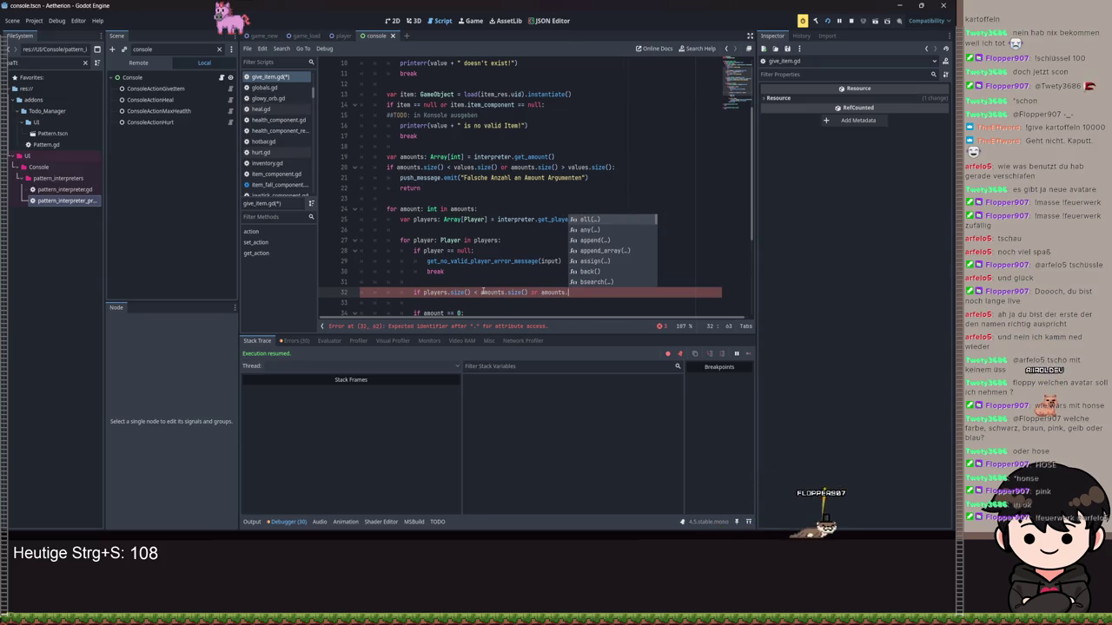
key("BackSpace")
key("BackSpace")
key("BackSpace")
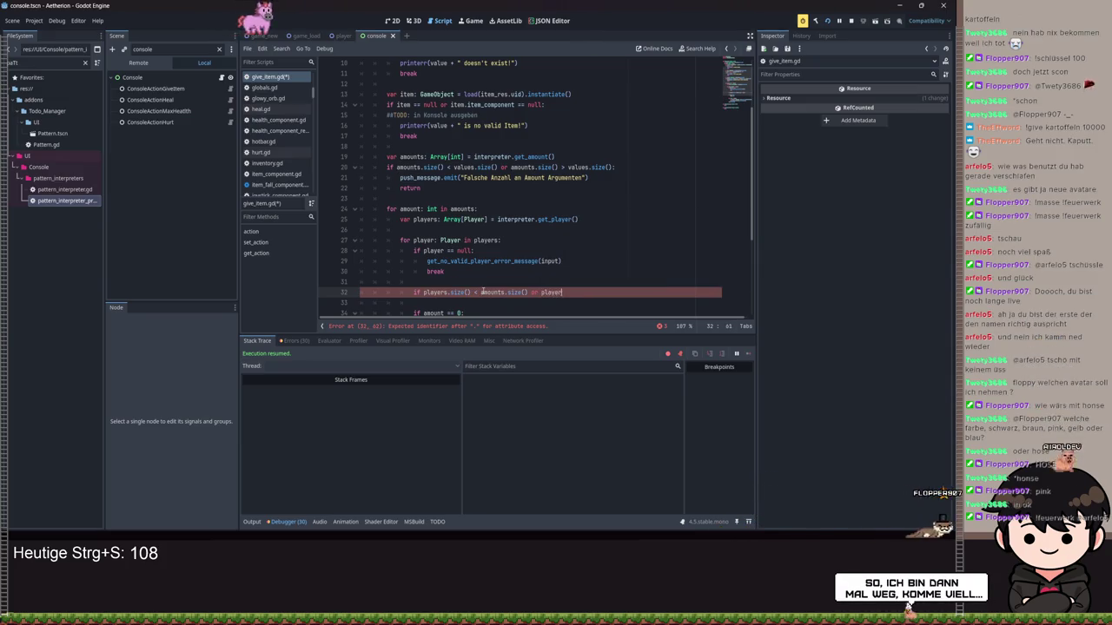
type("player.siz")
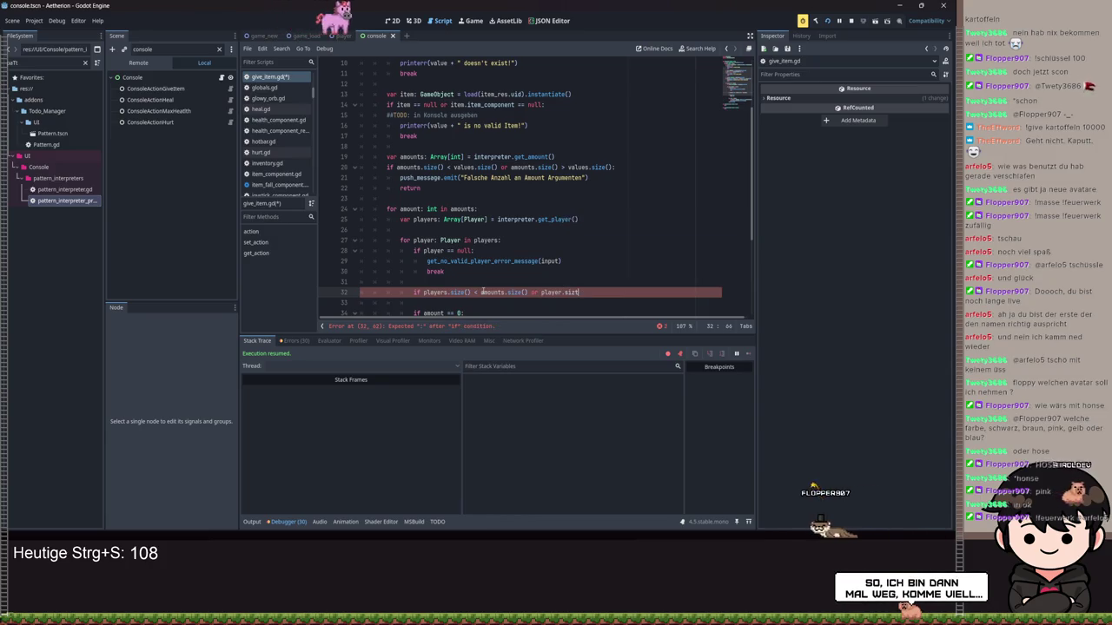
type("e() >")
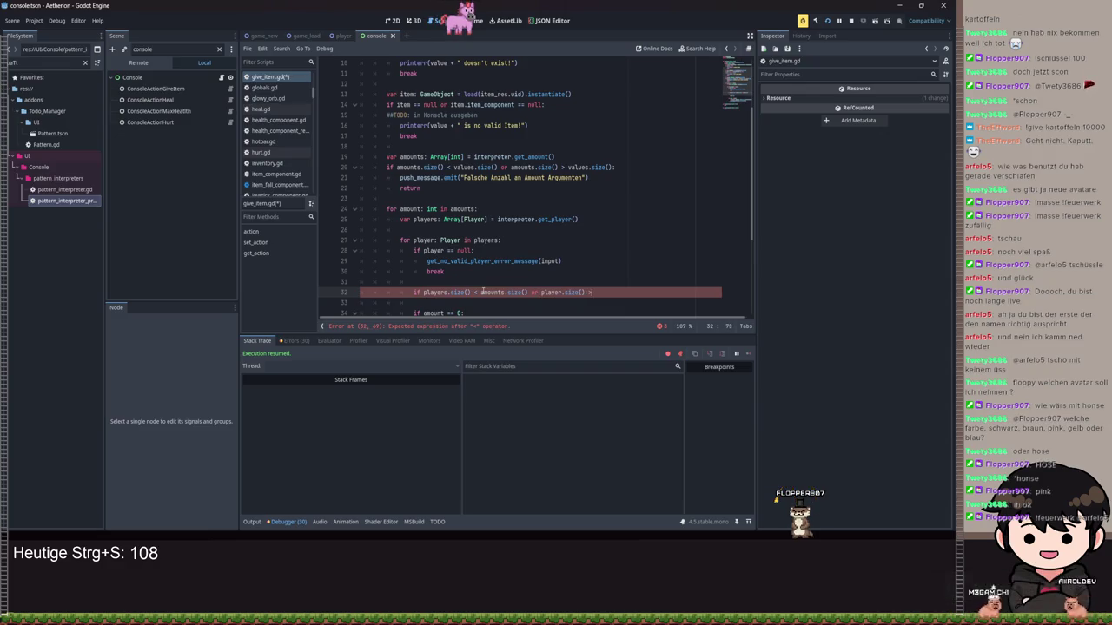
type(" amounts.s")
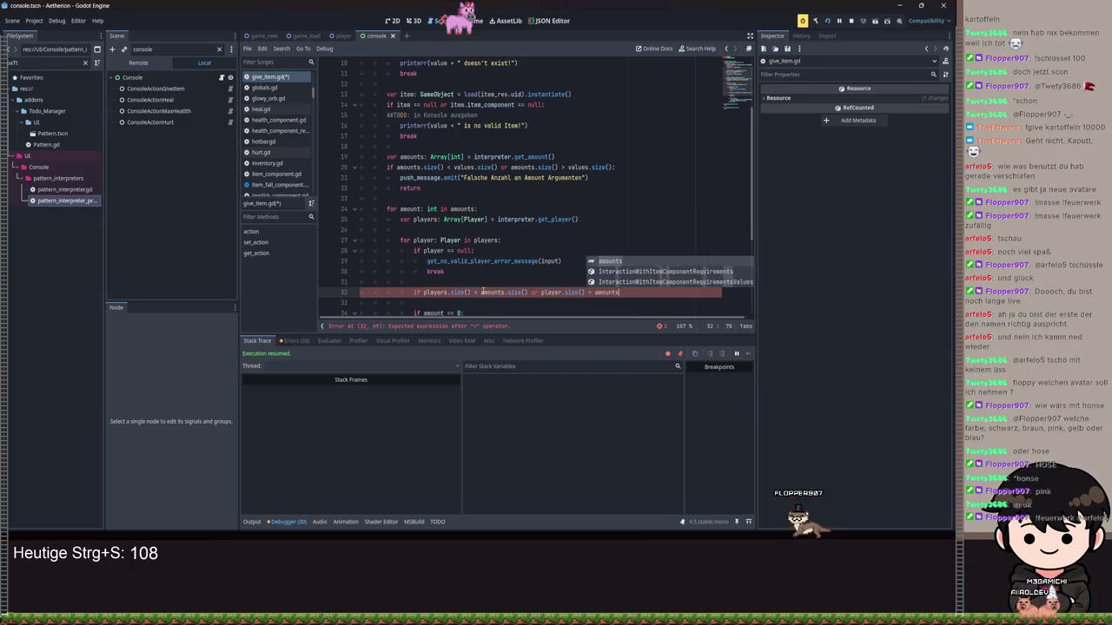
key("Return")
type(":")
key("Return")
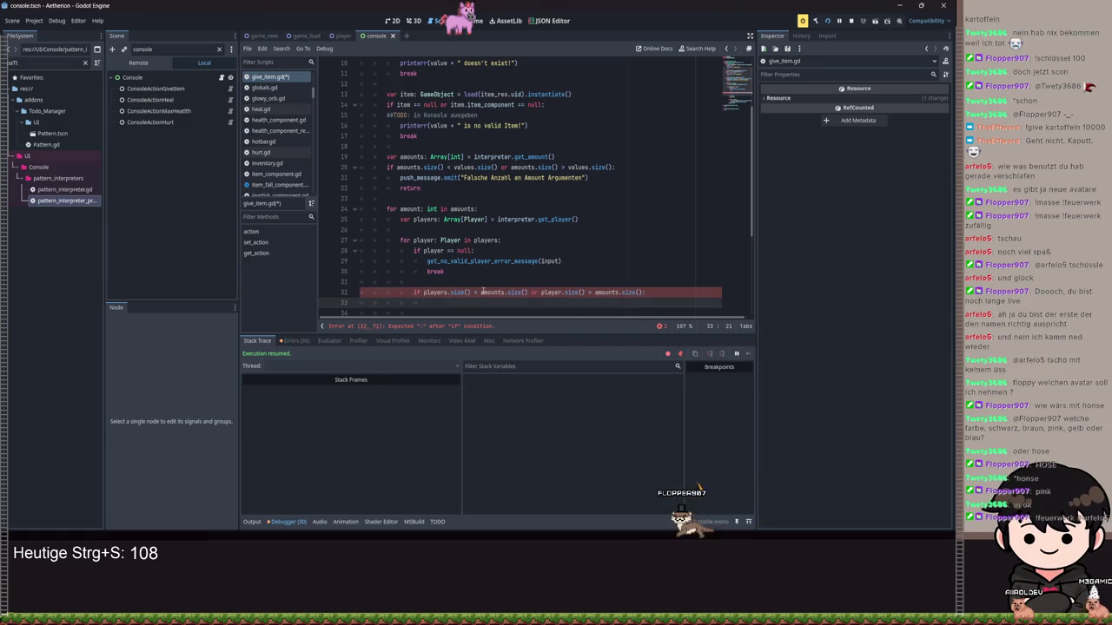
type("re")
In that branch emit "Falsche Anzahl an Player Argumenten!" and return, save, and launch the game.
key("BackSpace")
key("BackSpace")
type("pus")
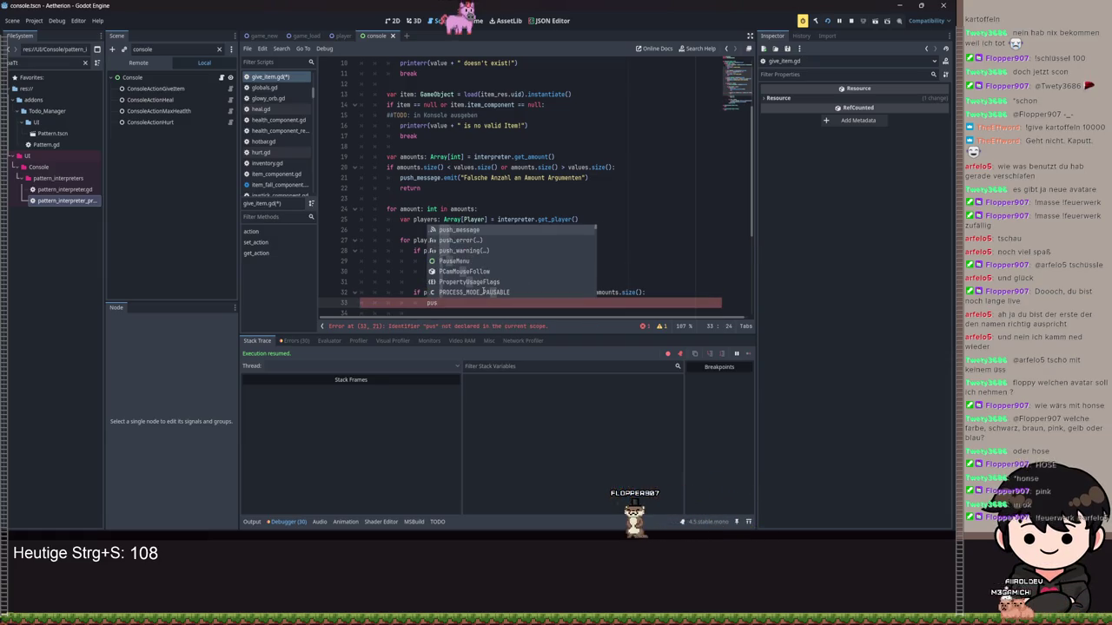
key("Return")
type("em")
key("Return")
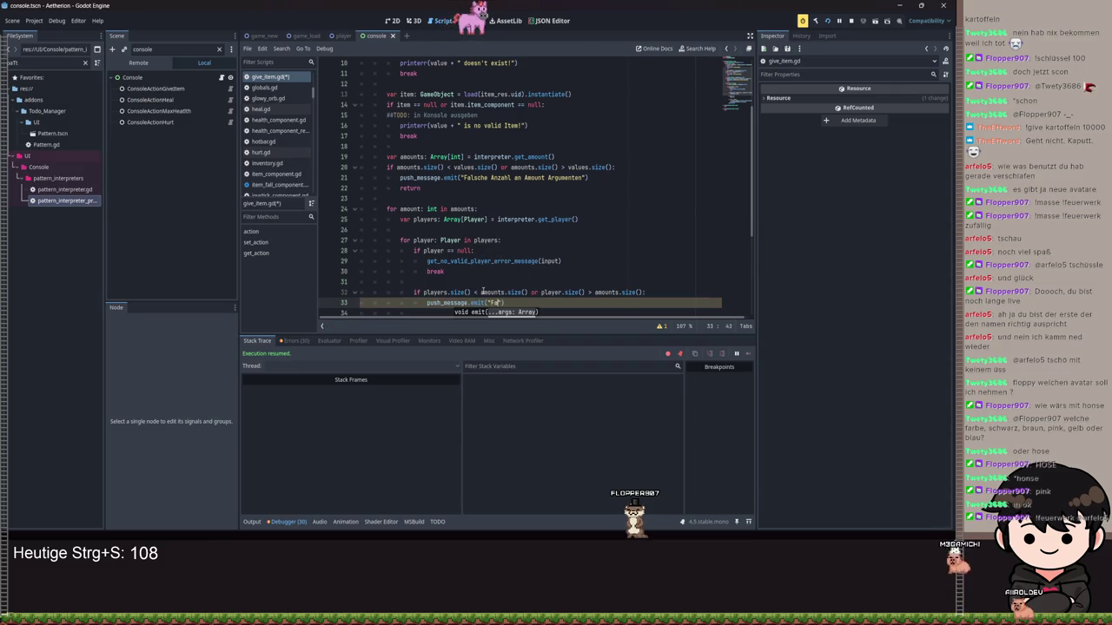
type("an Player Argum")
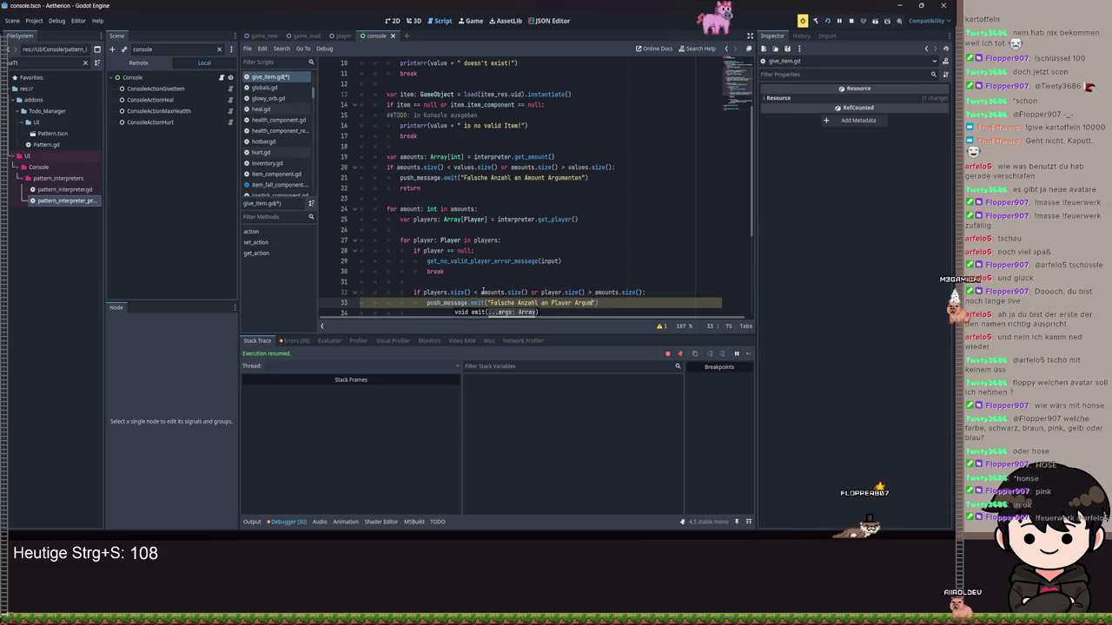
type("enten!")
key("Down")
type("return")
key("ctrl+s")
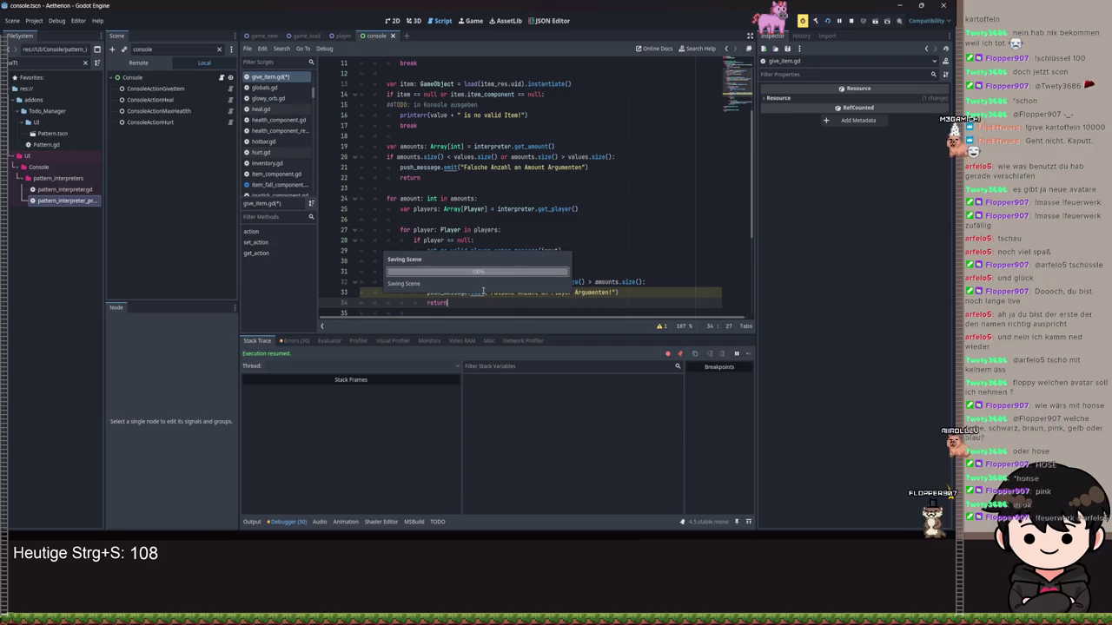
key("ctrl+s")
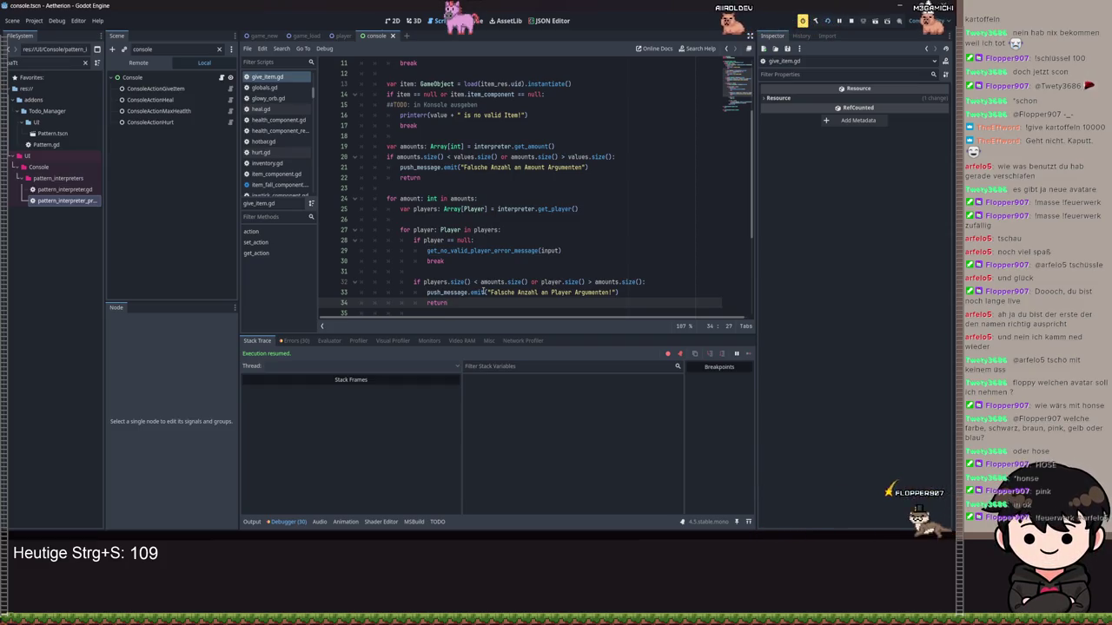
left_click(539, 269)
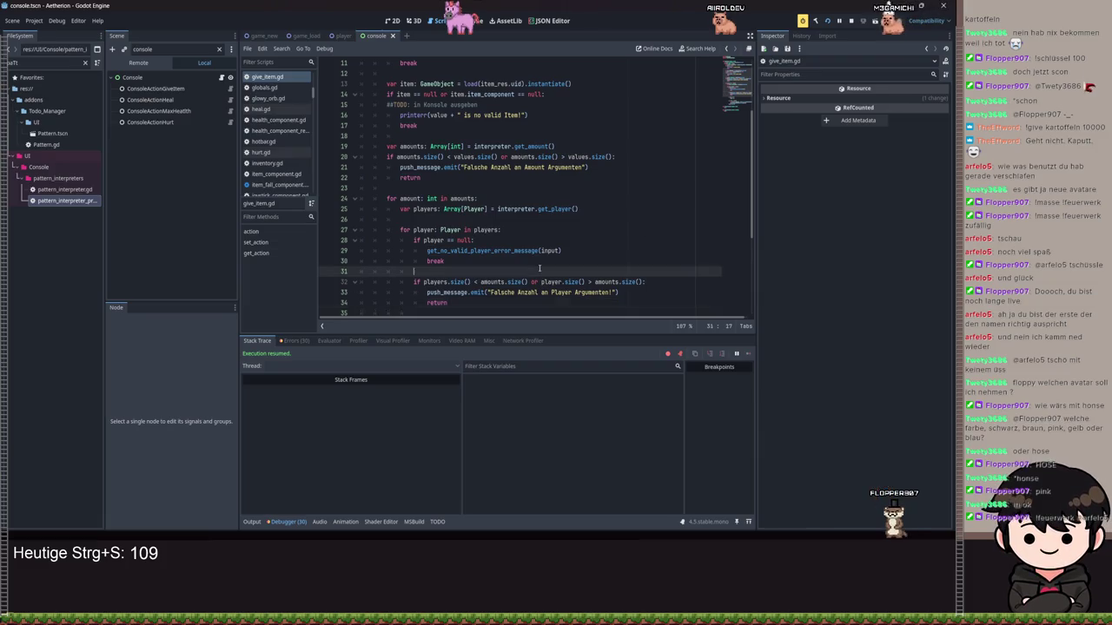
key("F5")
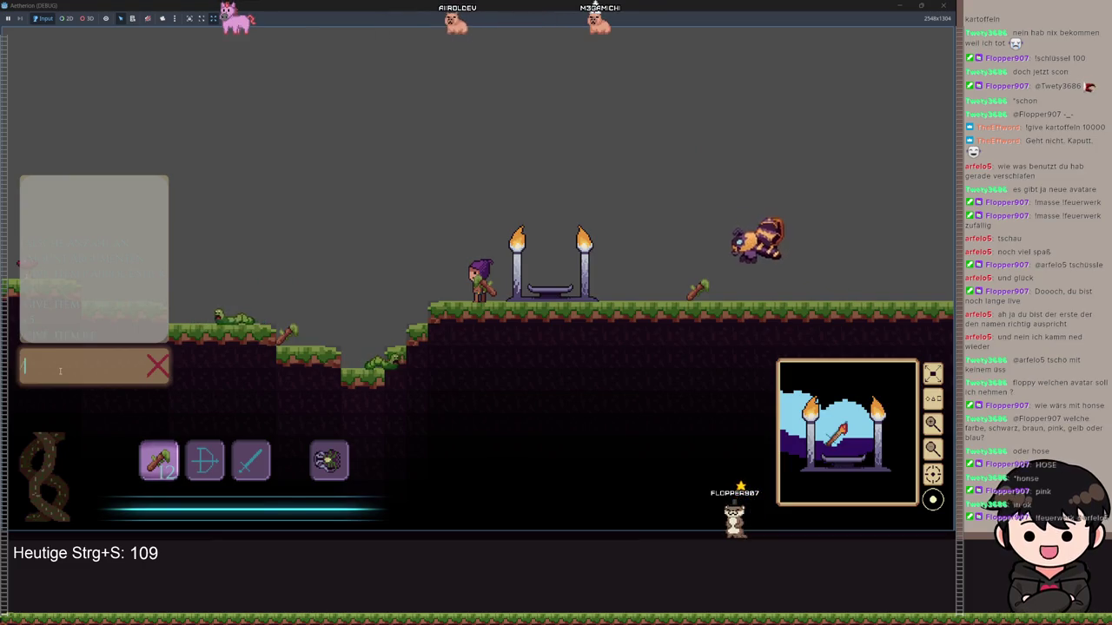
Enter /give_item E:STICK E:SPEAR P:<player> A:5 A:5 in the console, hitting line 32's size() error.
type("/GIVE_ITEM")
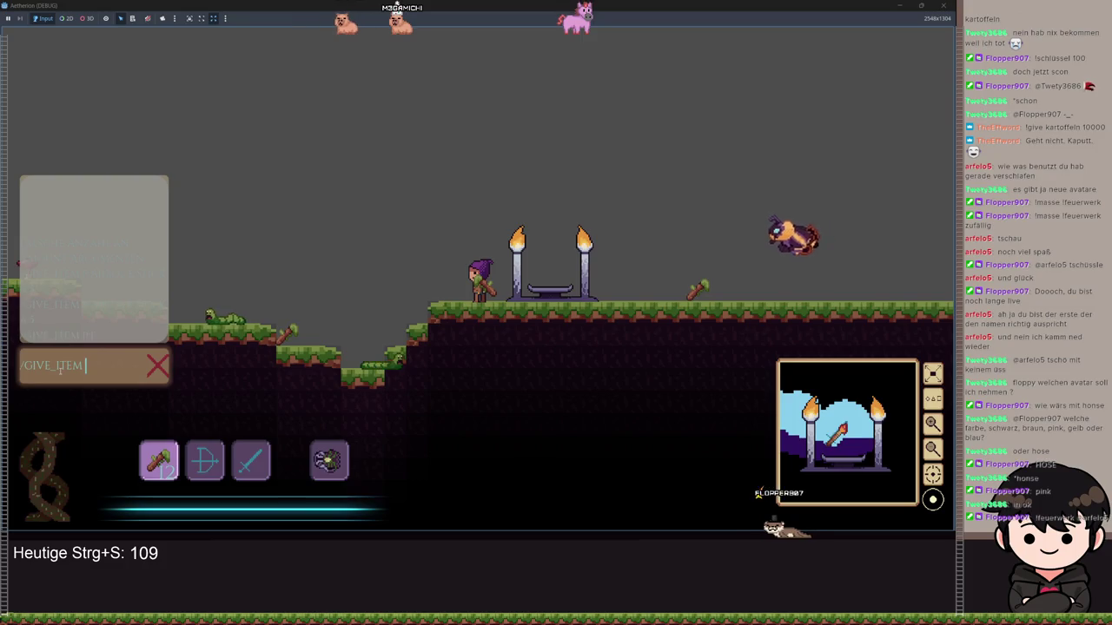
type("E:STICK")
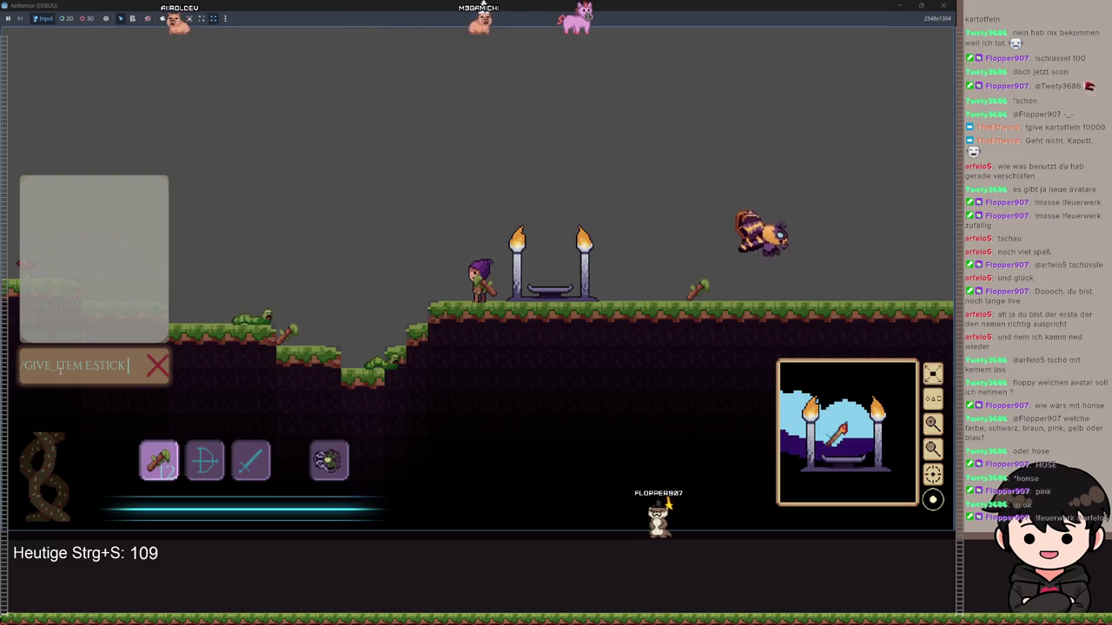
type("ROL")
key("BackSpace")
key("BackSpace")
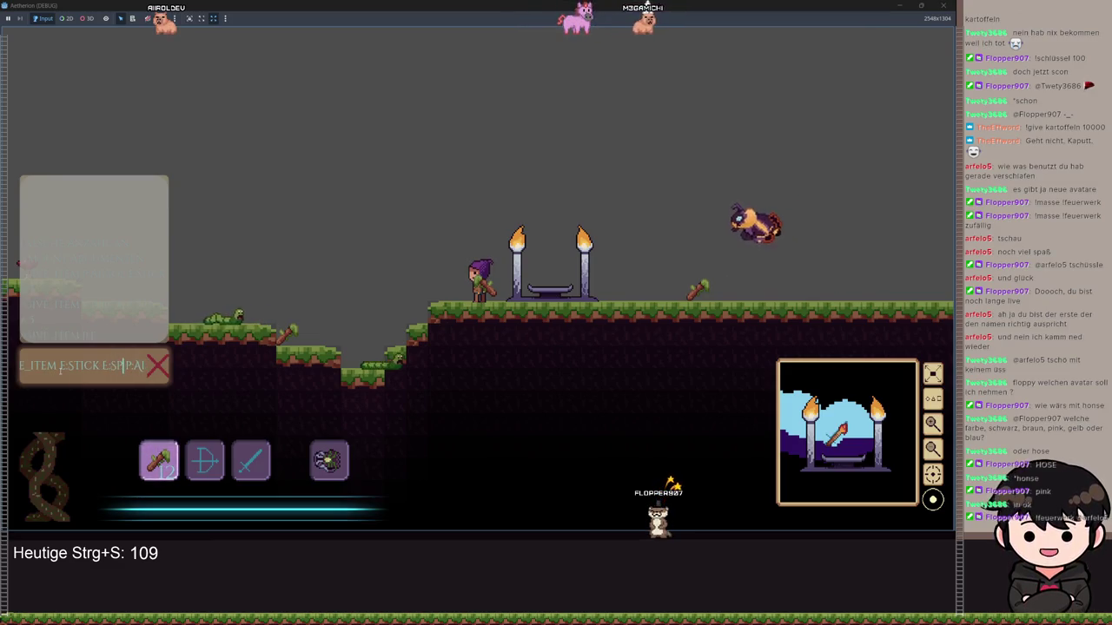
type("SPEAR")
key("End")
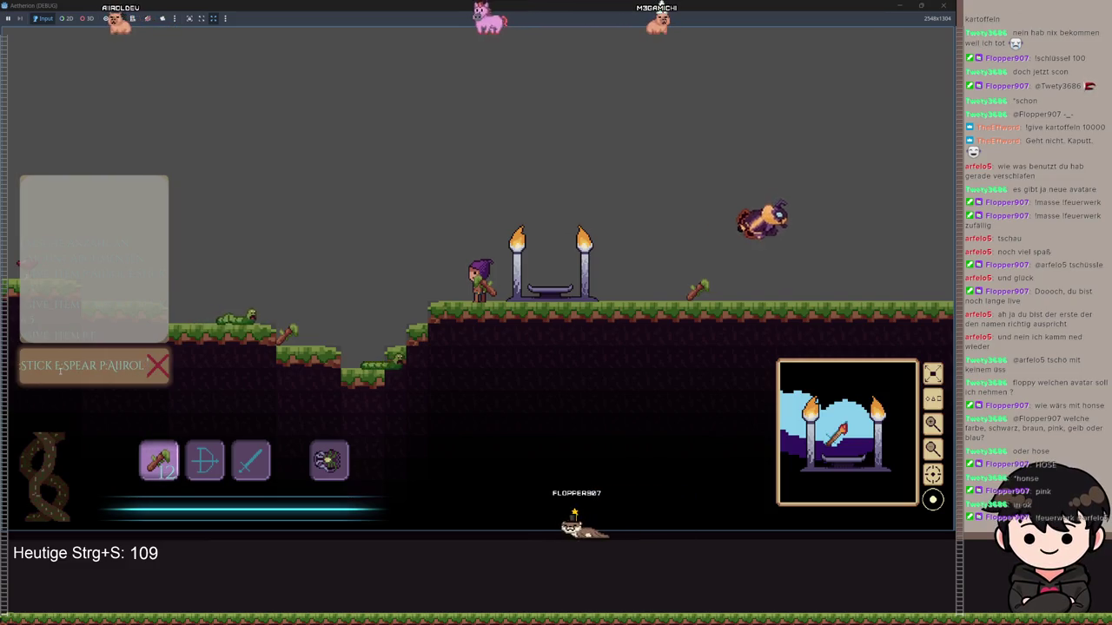
type("A:5")
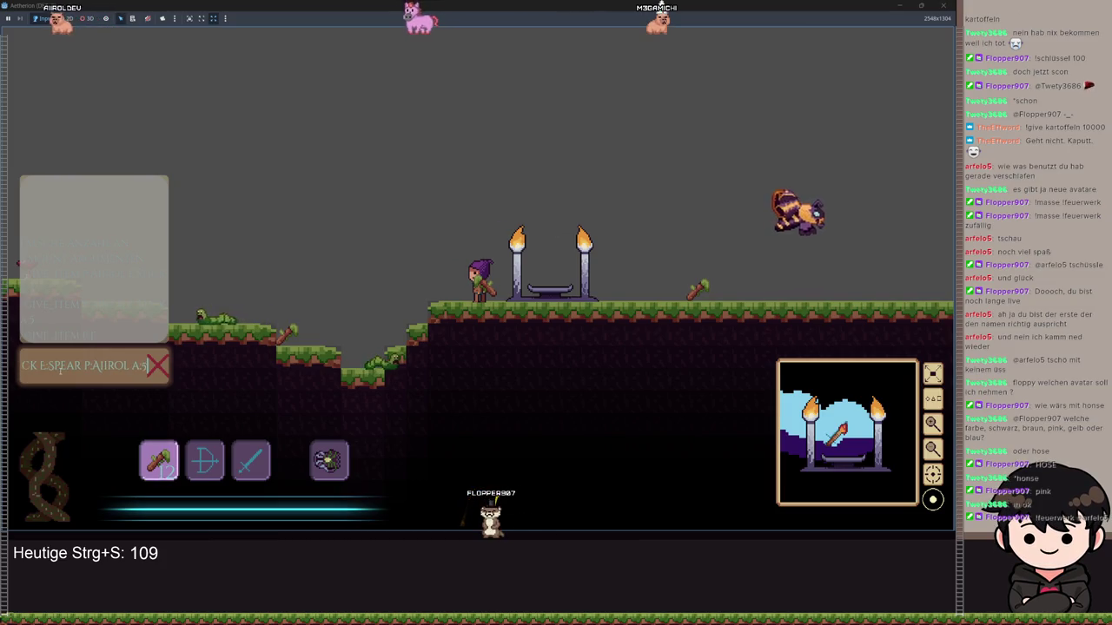
type("S A5")
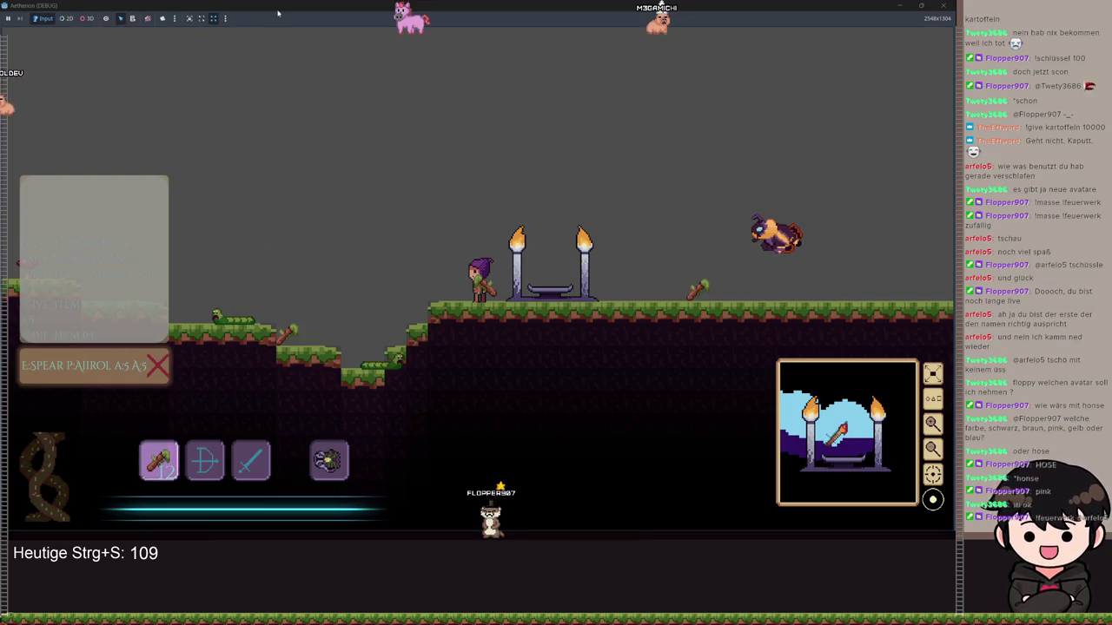
mouse_move(660, 7)
left_mouse_down()
mouse_move(651, 233)
mouse_move(696, 233)
mouse_move(711, 152)
mouse_move(676, 165)
mouse_move(548, 261)
mouse_move(473, 260)
left_mouse_up()
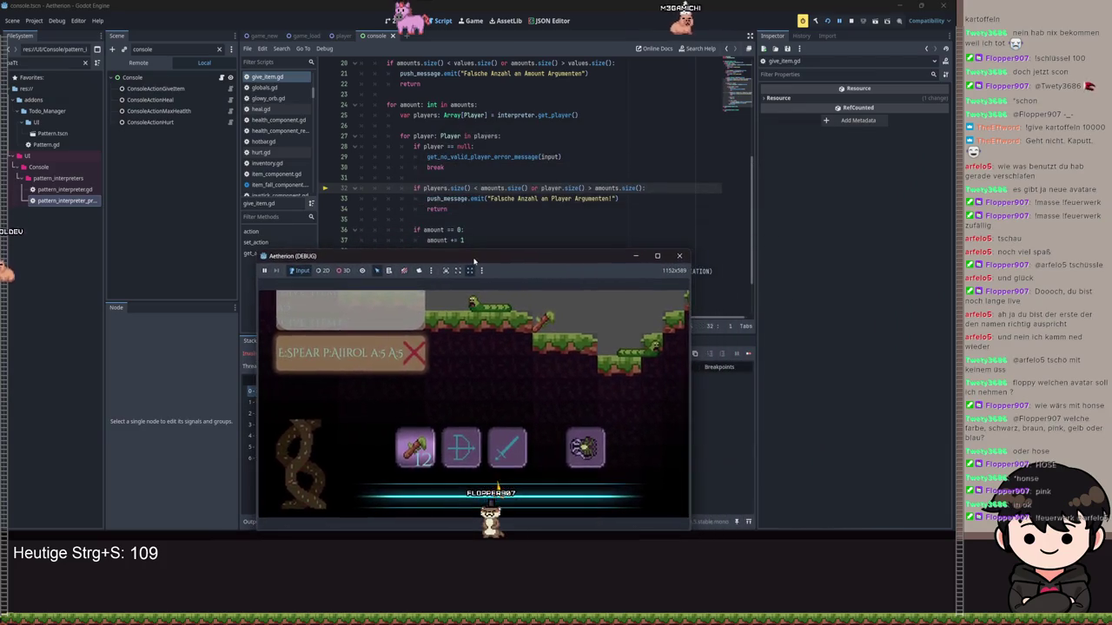
Change line 32's player.size() to players.size(), save give_item.gd, and relaunch the game.
type("s")
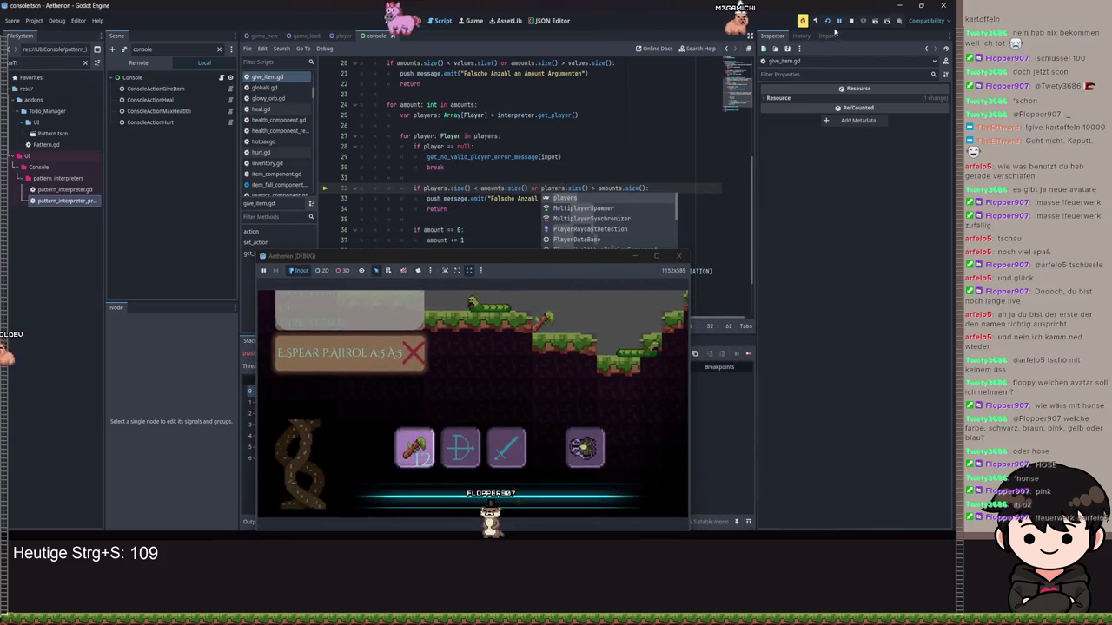
left_click(668, 129)
key("ctrl+s")
key("ctrl+s")
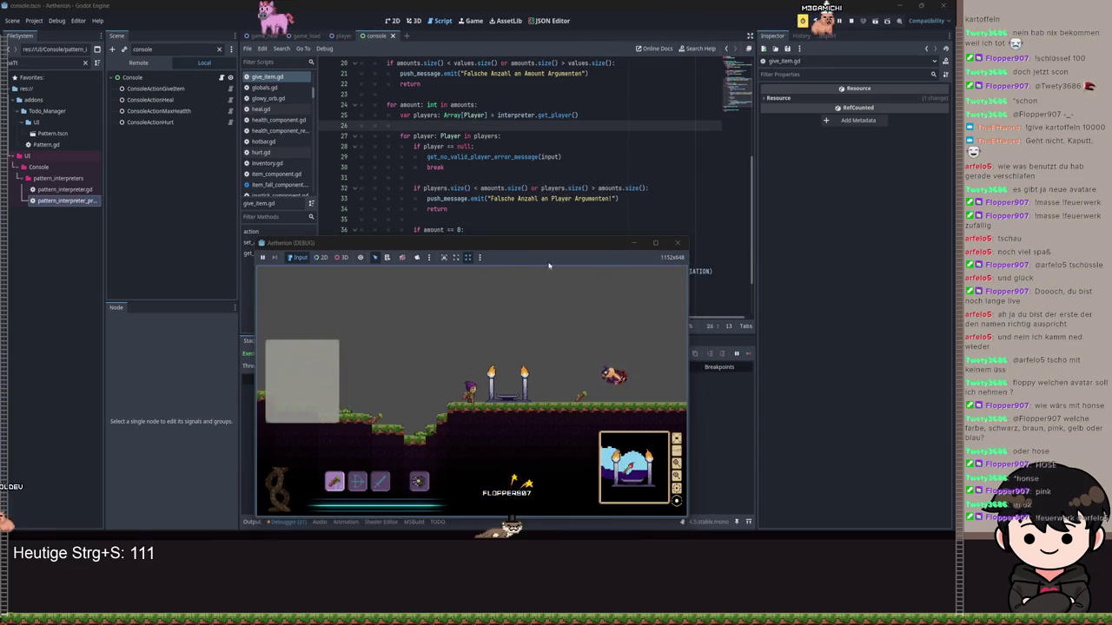
key("F5")
key("ctrl+s")
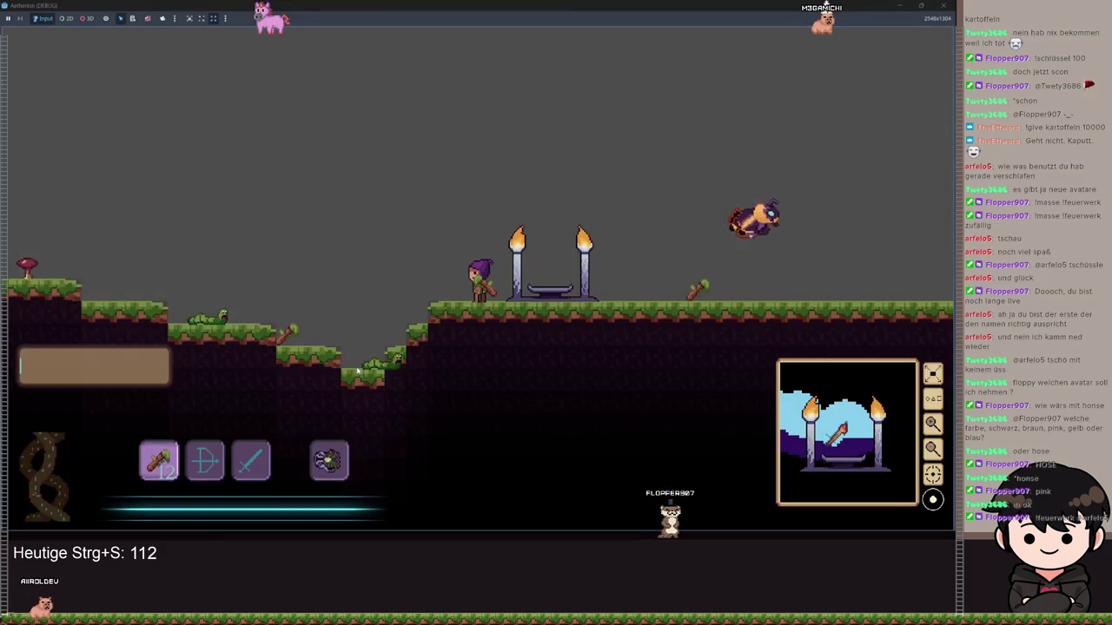
Submit /give_item E:STICK E:SPEAR P:<player> A:5 A:5 in the game console and read the log.
type("/gIVE_ITEM ")
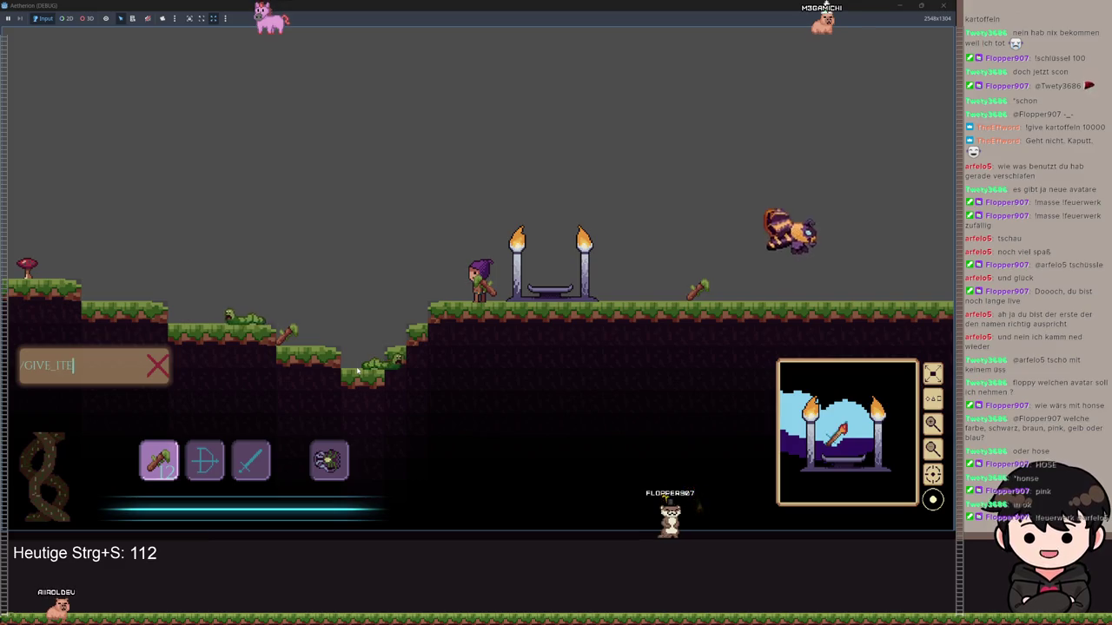
type("ES")
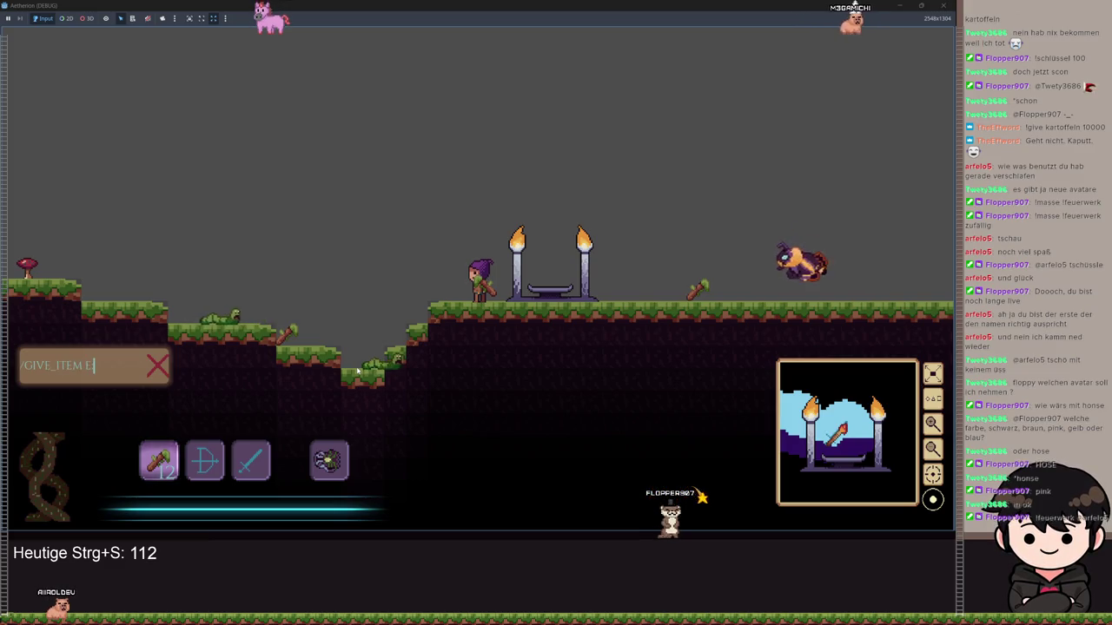
type("TICK")
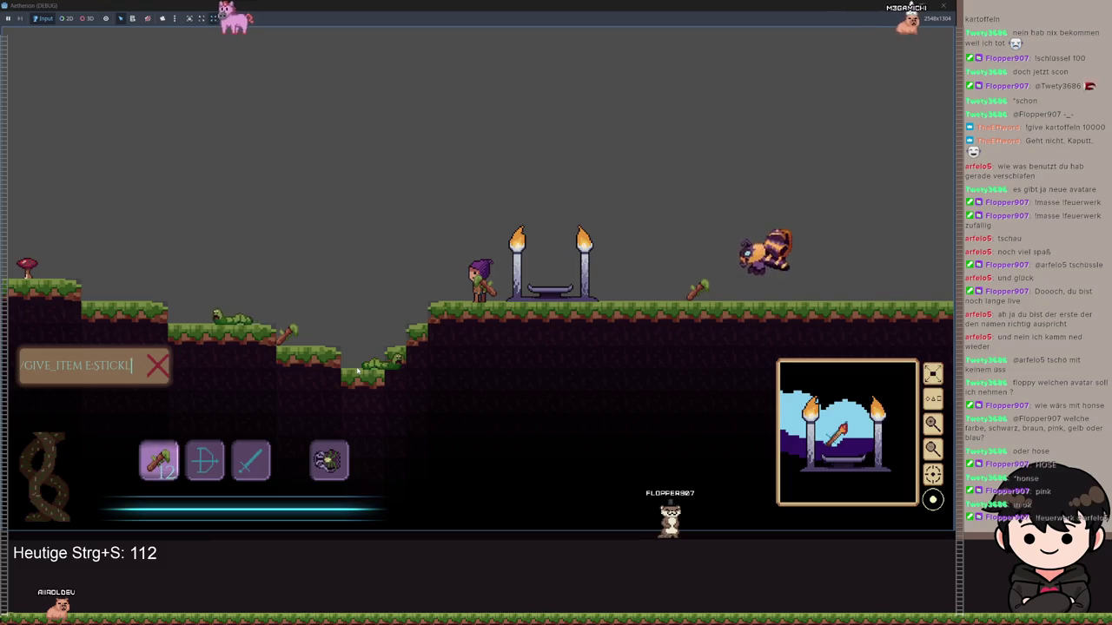
type(" E")
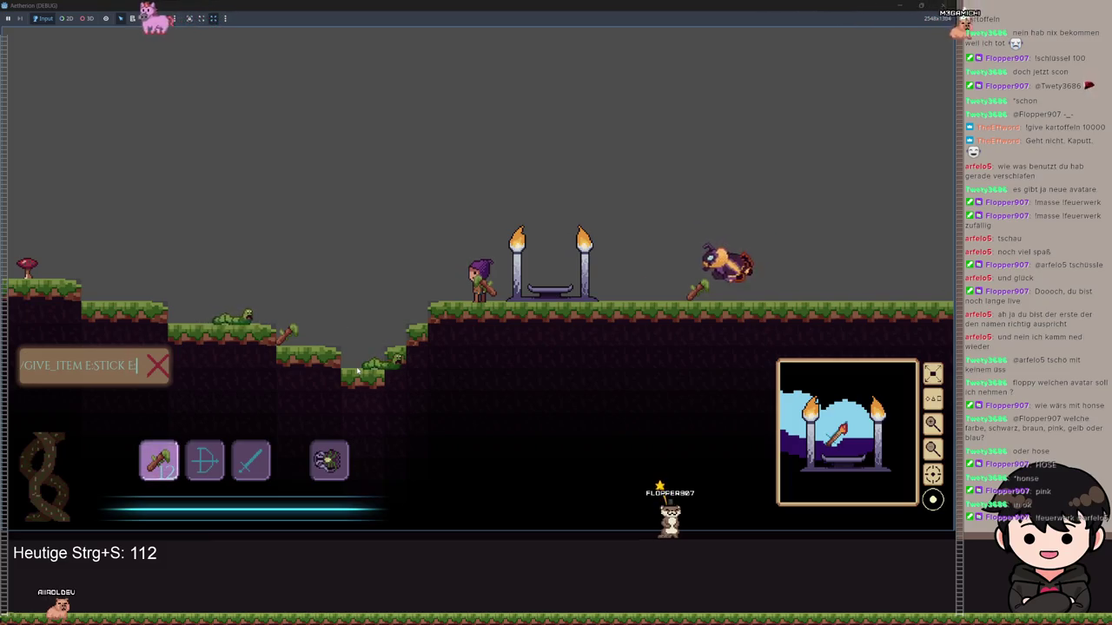
type(":SPEAR")
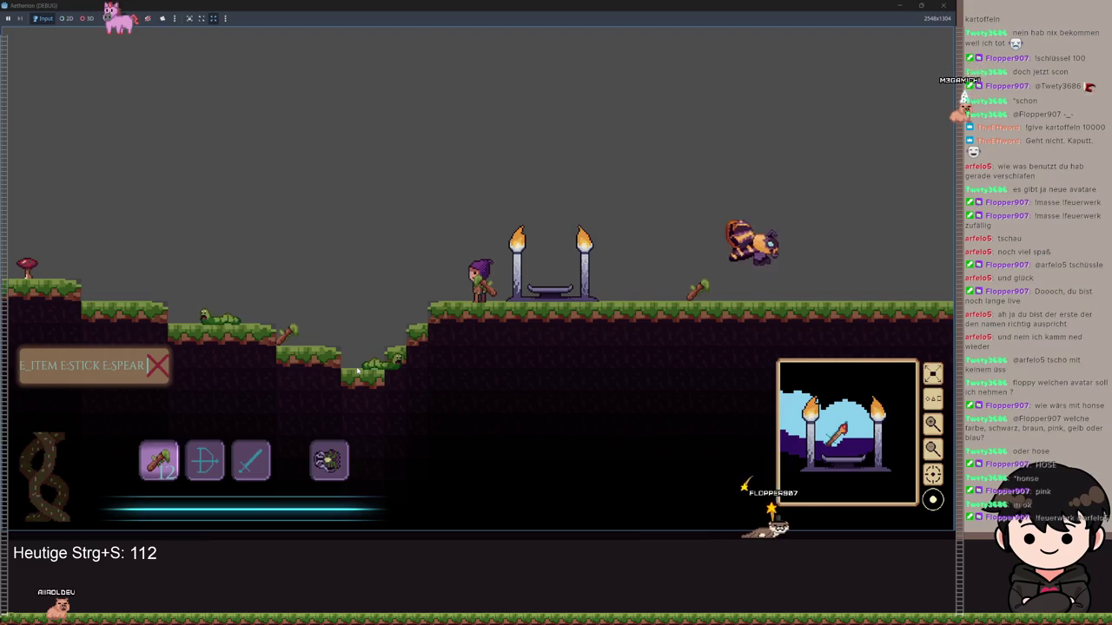
type(" P")
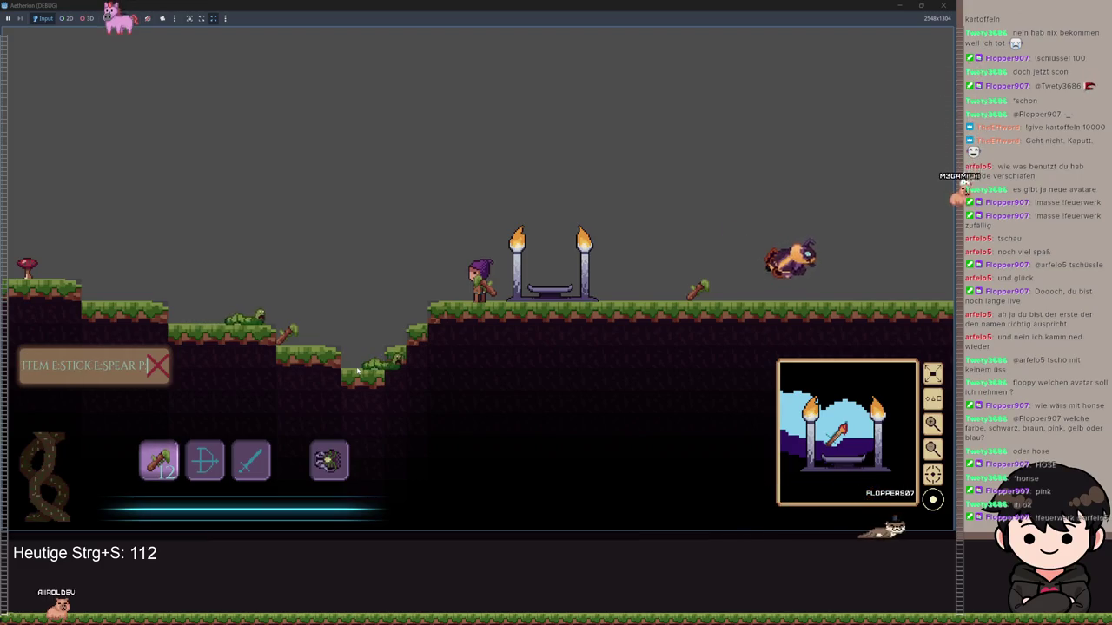
type(":AIROL A")
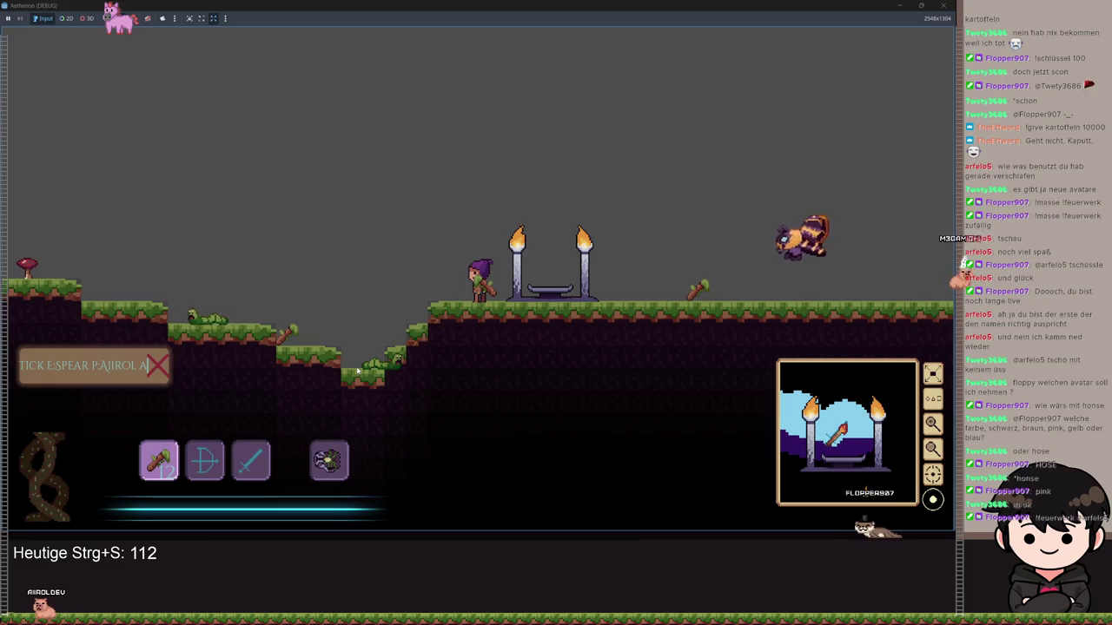
type(":5 A:5")
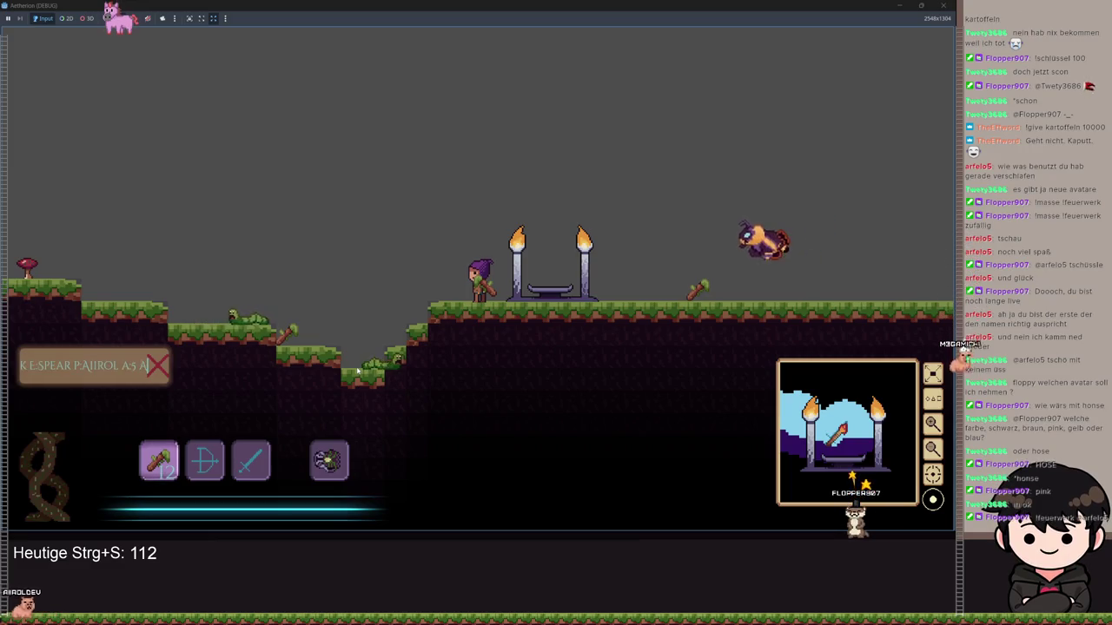
key("Return")
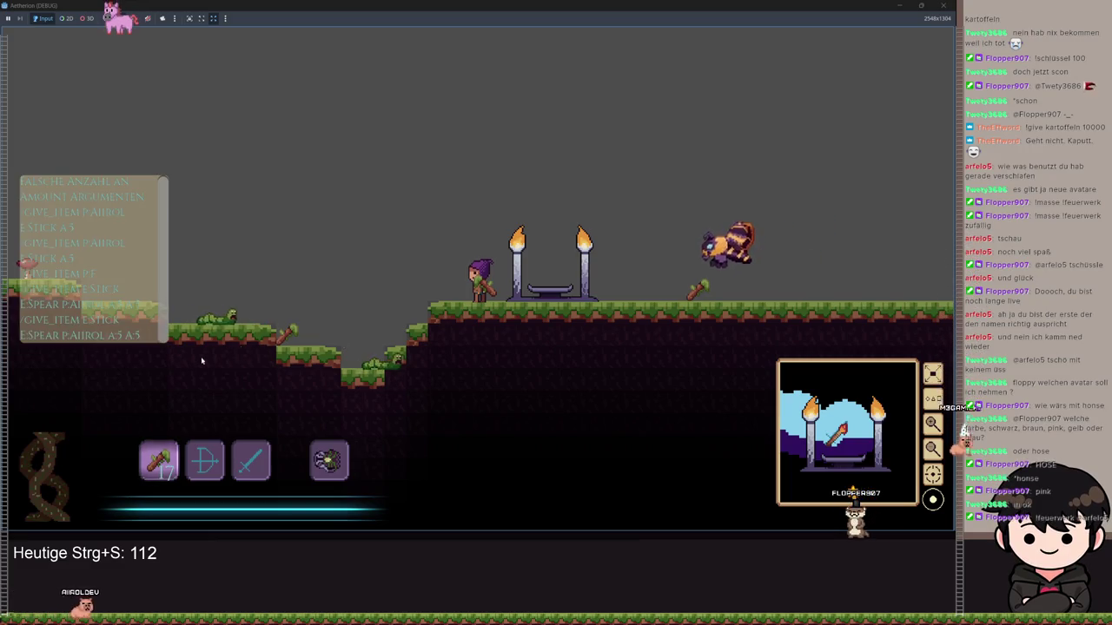
scroll(213, 357, "down", 3)
key("Escape")
key("Escape")
key("Escape")
key("Escape")
key("t")
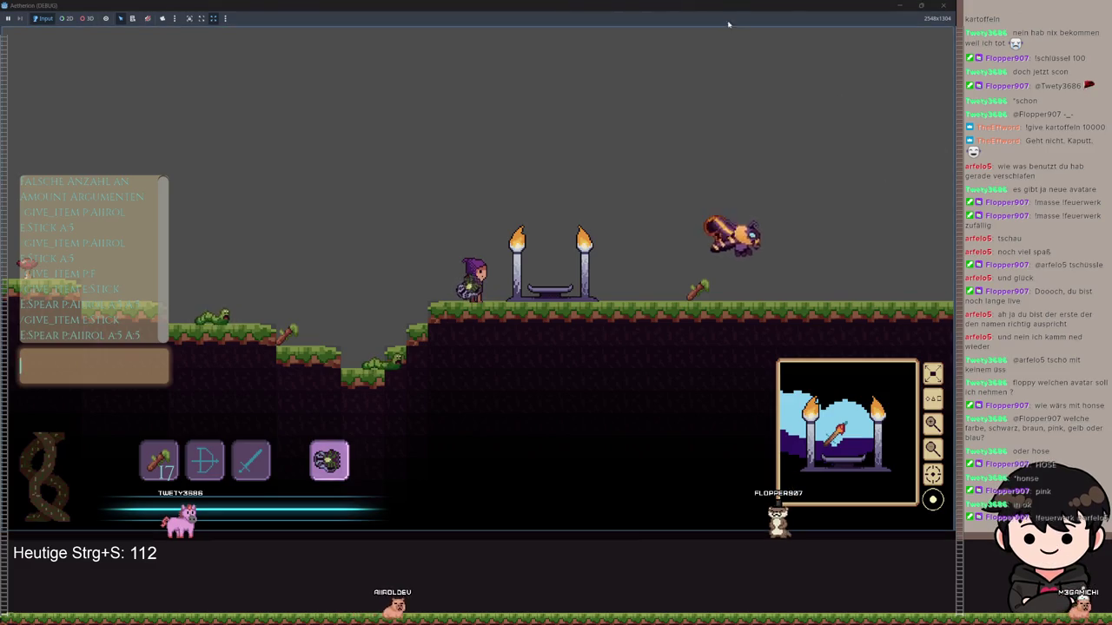
Back in the editor, set a breakpoint on line 6 of give_item.gd.
left_click(899, 5)
left_click(392, 219)
scroll(393, 173, "up", 6)
left_click(325, 114)
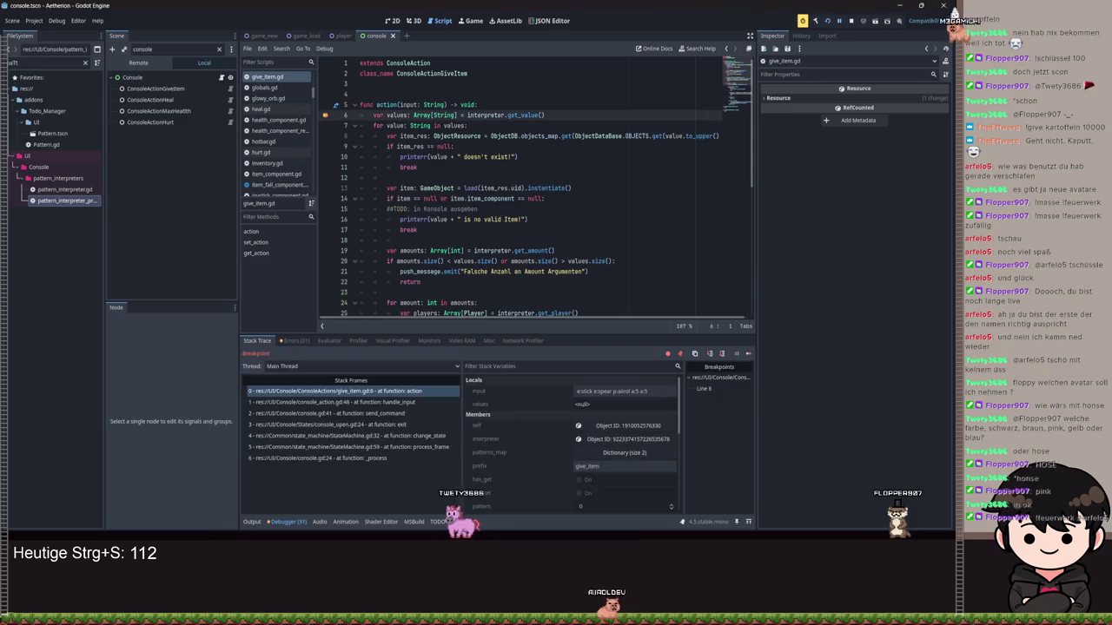
Step to line 7, review get_value in pattern_interpreter.gd, then resume and select ConsoleActionGiveItem.
key("F10")
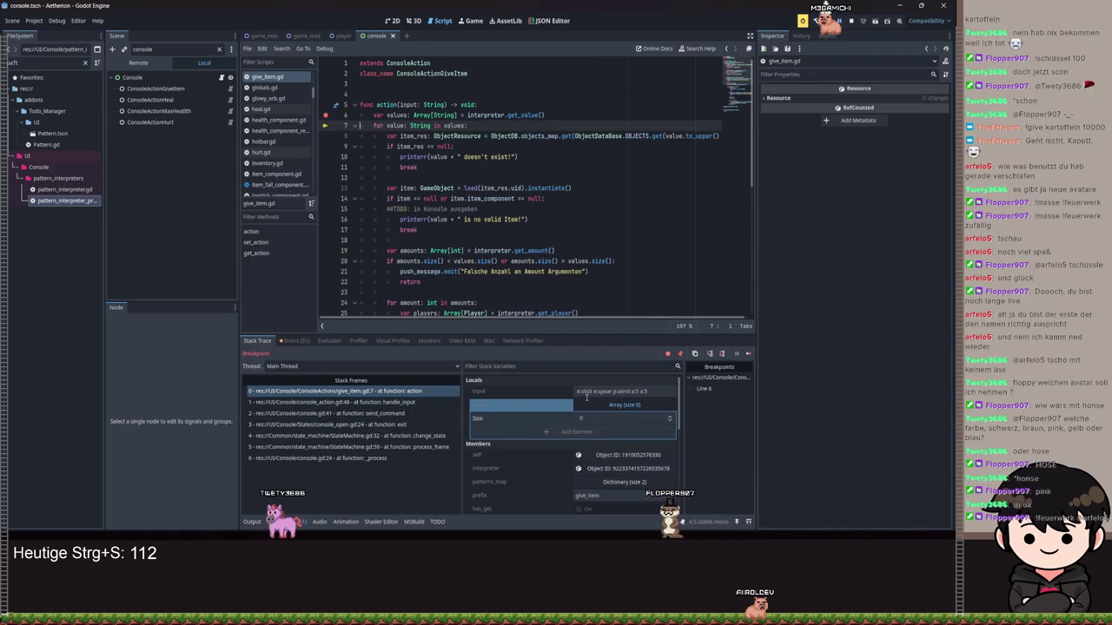
left_click(522, 114, "ctrl")
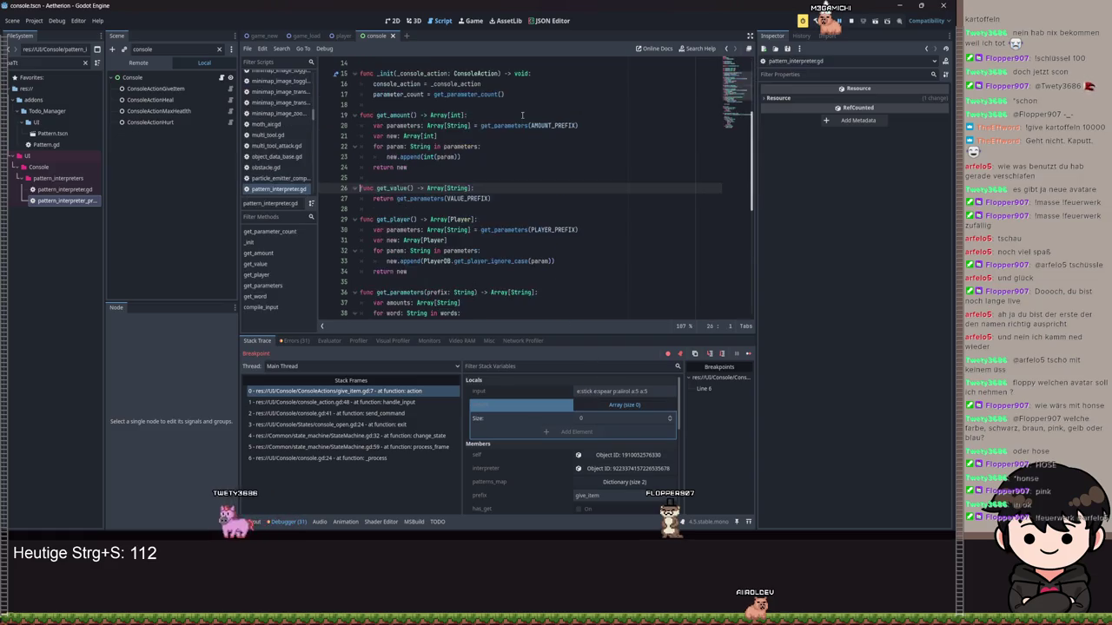
scroll(498, 181, "up", 4)
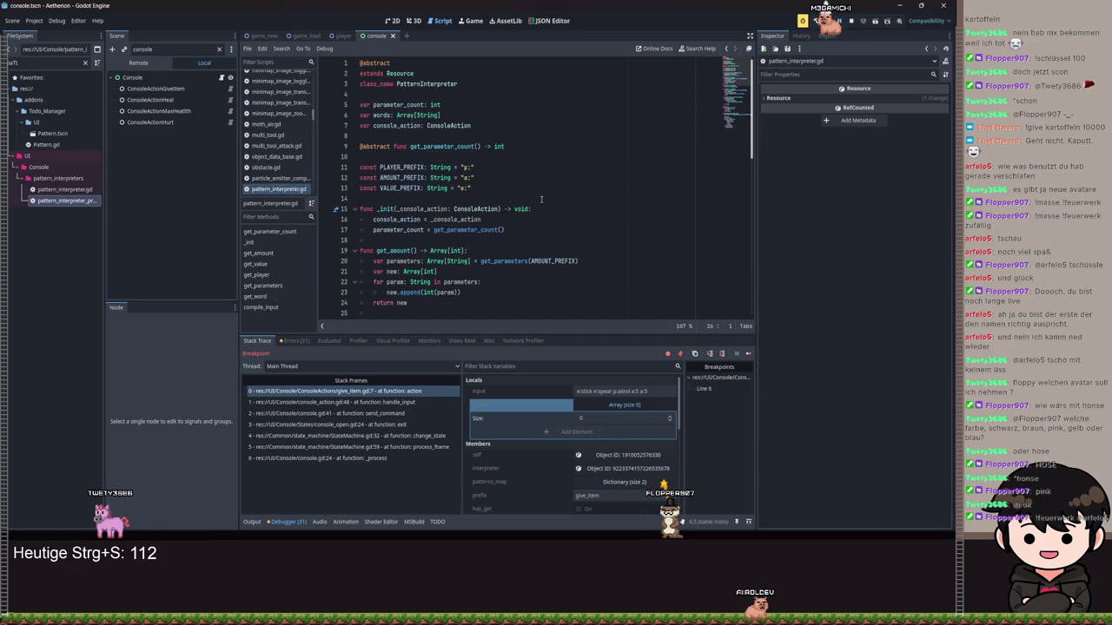
scroll(541, 199, "down", 3)
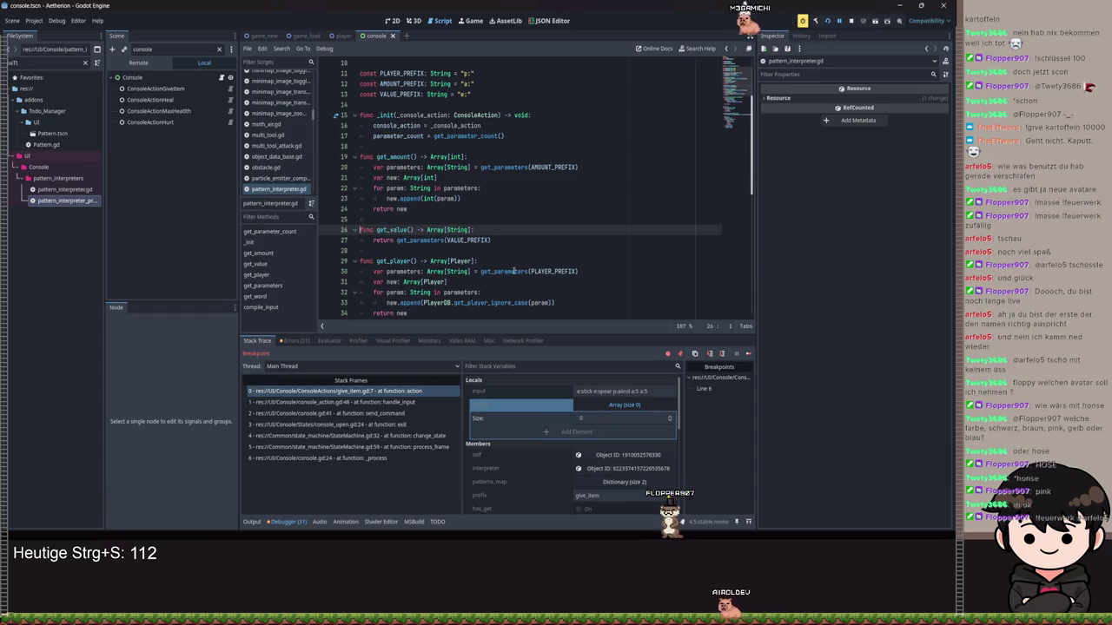
mouse_move(514, 272)
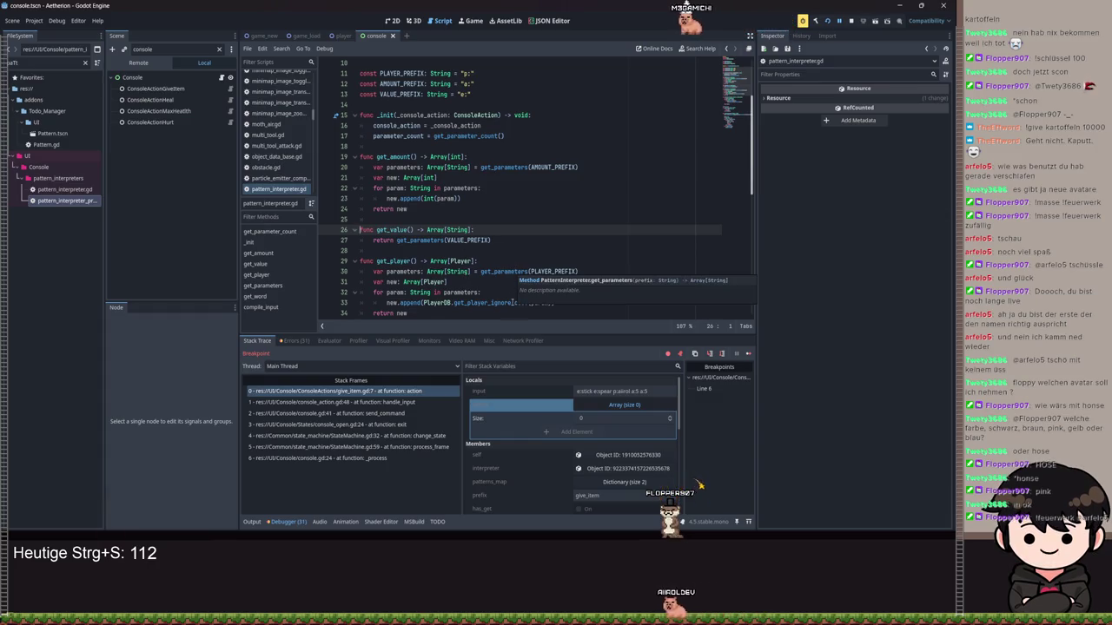
scroll(392, 168, "down", 2)
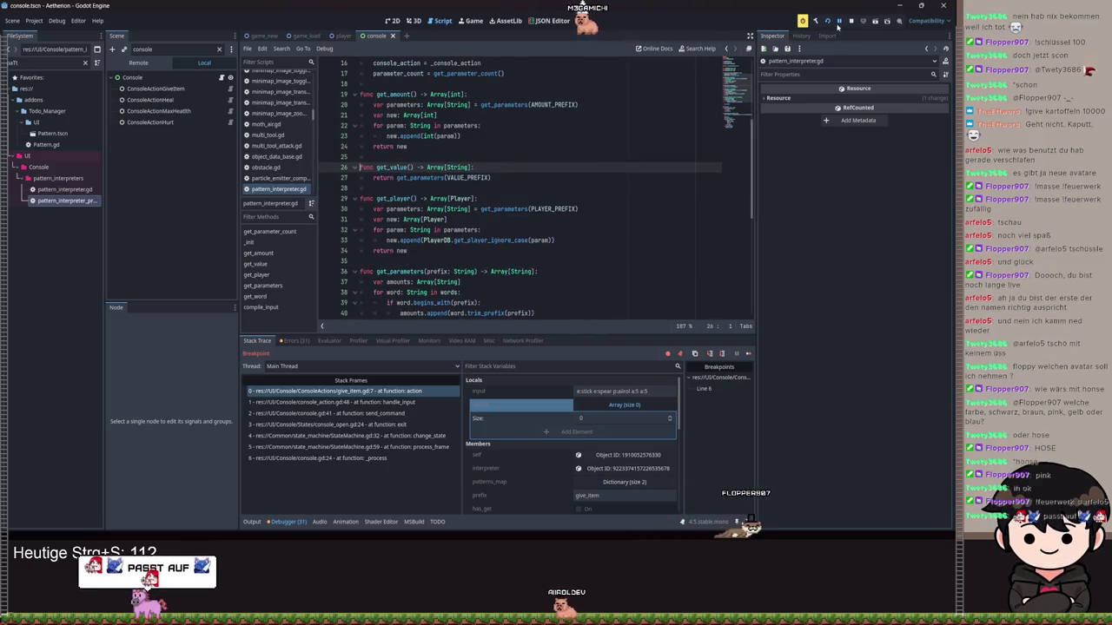
key("F12")
left_click(139, 89)
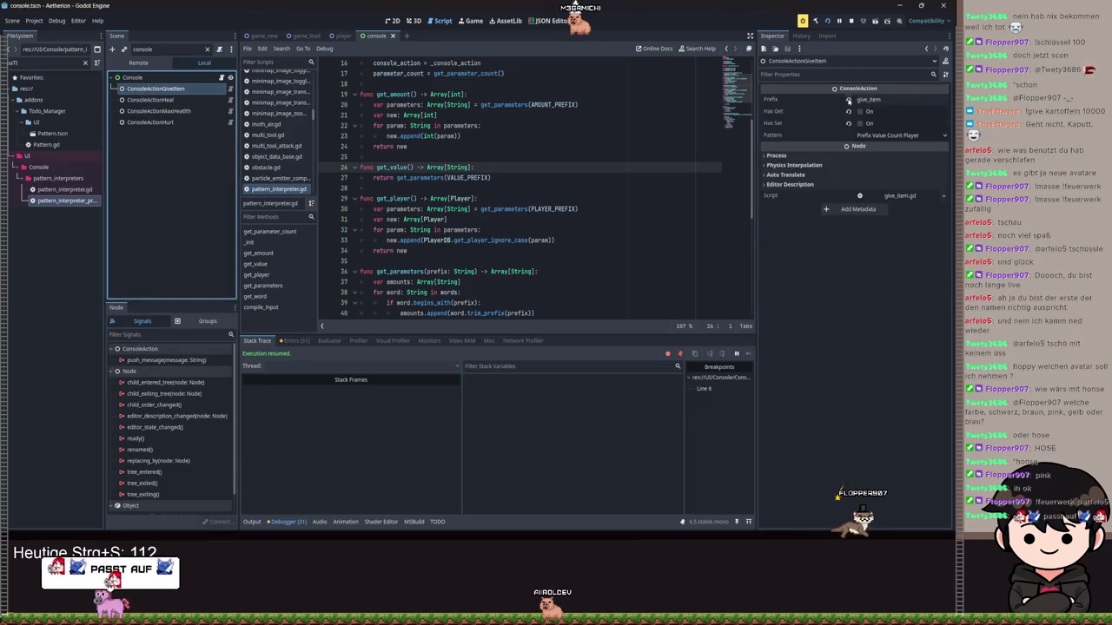
Switch the Scene dock to Remote and add a breakpoint on line 27 of pattern_interpreter.gd.
left_click(138, 62)
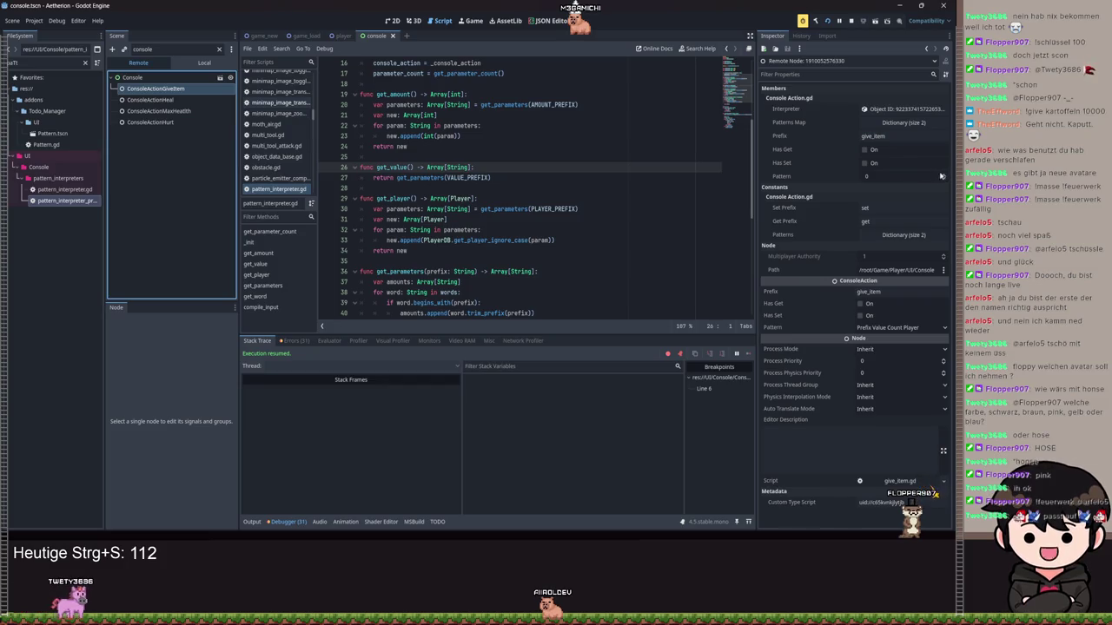
left_click(325, 179)
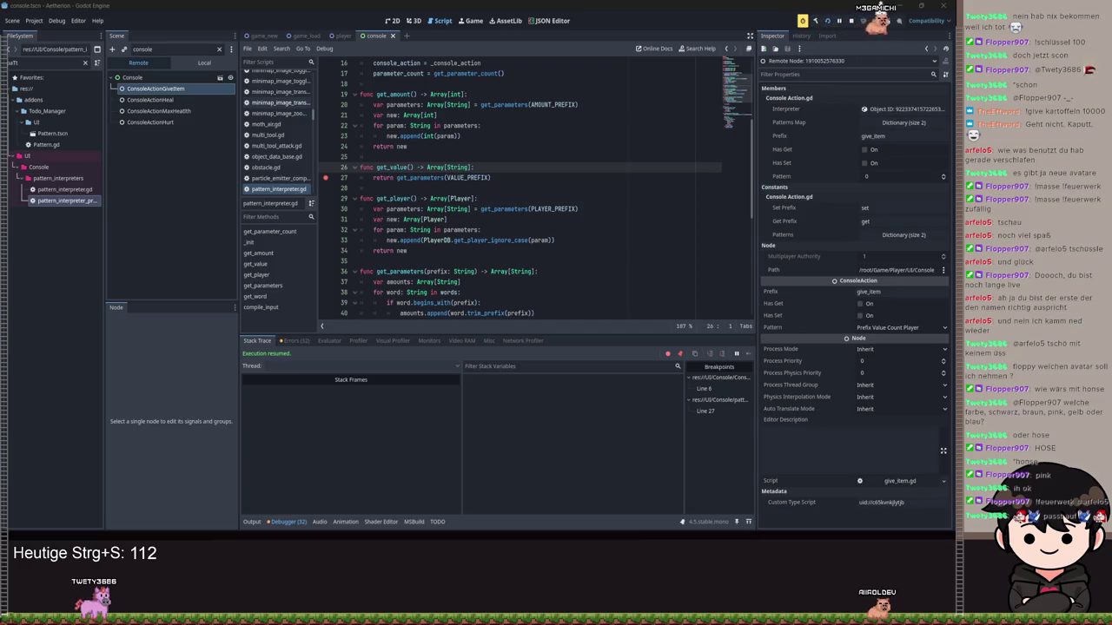
scroll(491, 199, "up", 5)
scroll(492, 199, "down", 4)
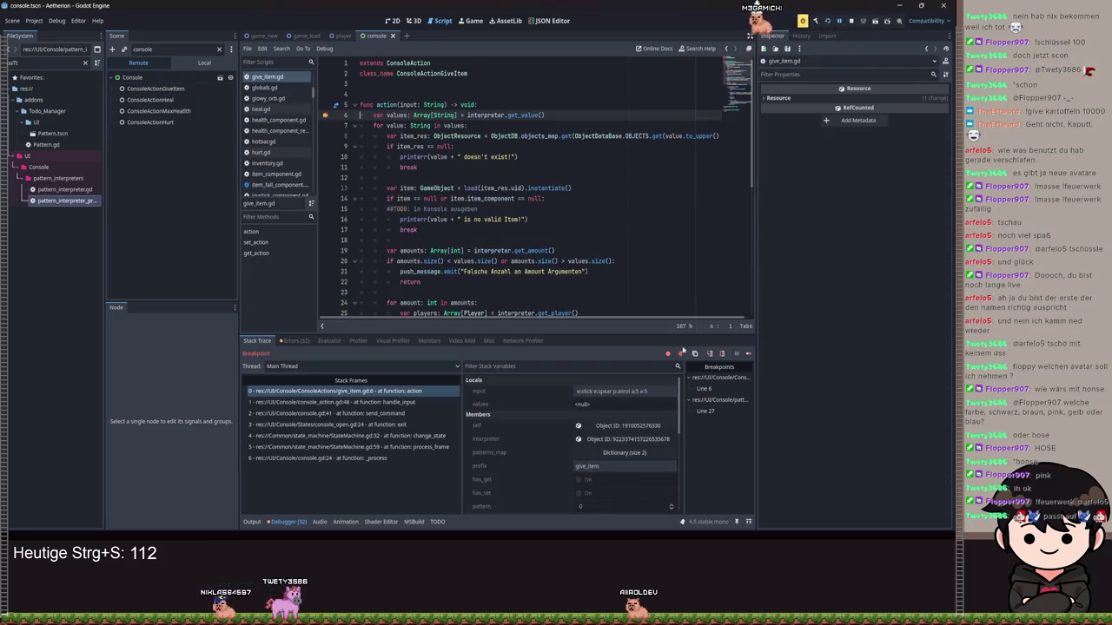
Step through give_item.gd from line 6 past the item lookup and amounts loop to line 33.
left_click(721, 355)
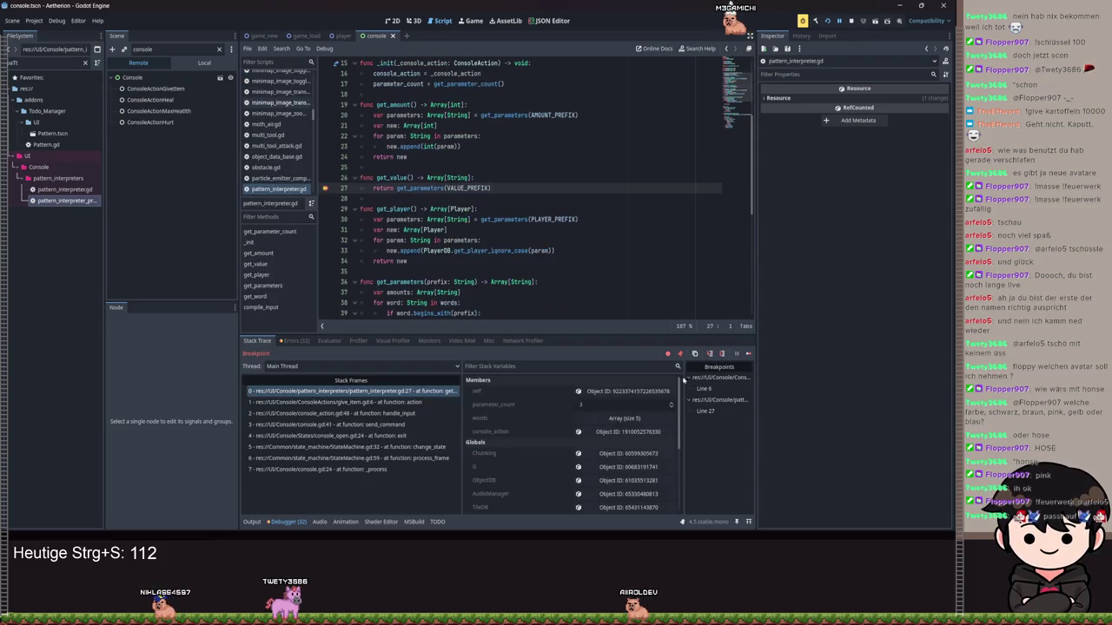
left_click(721, 355)
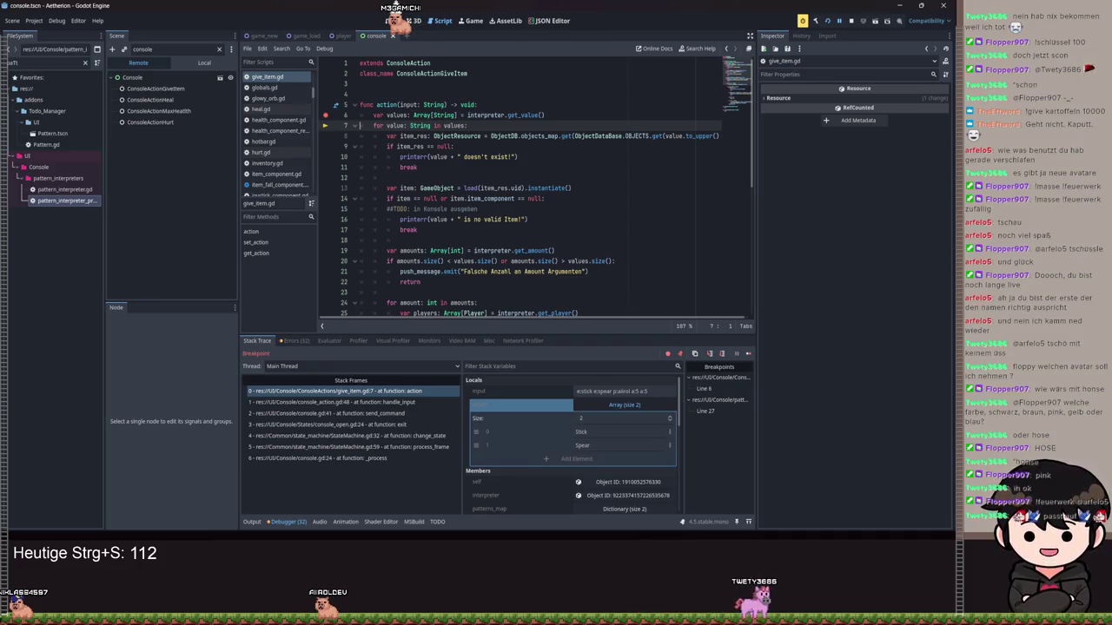
left_click(709, 354)
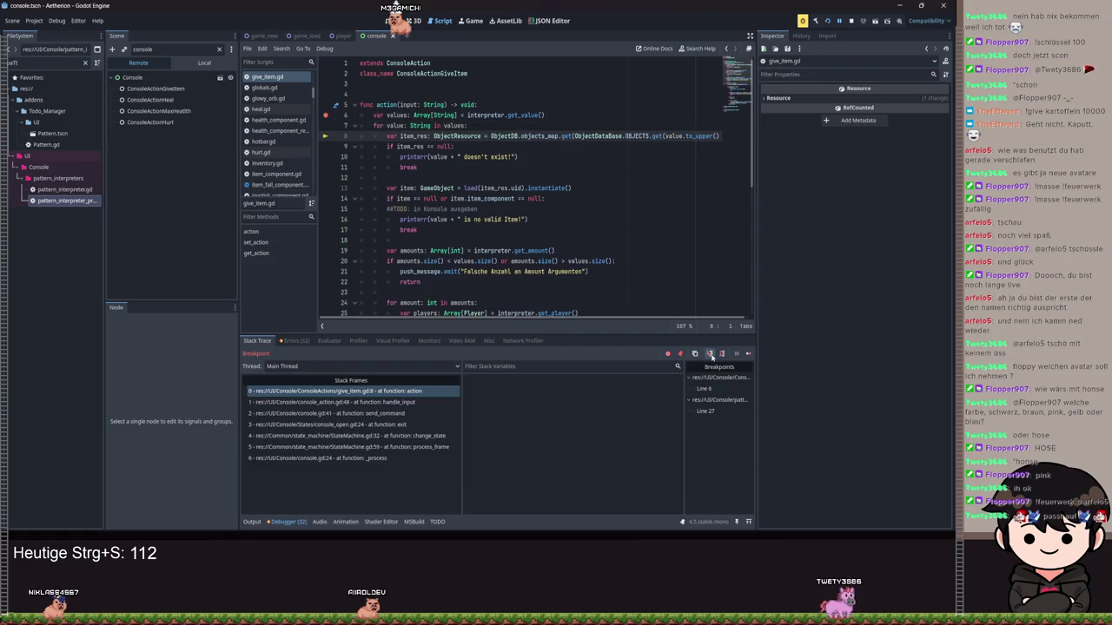
left_click(721, 353)
left_click(721, 353)
left_click(721, 353)
left_click(721, 353)
left_click(721, 353)
left_click(721, 353)
left_click(720, 353)
left_click(721, 353)
left_click(721, 354)
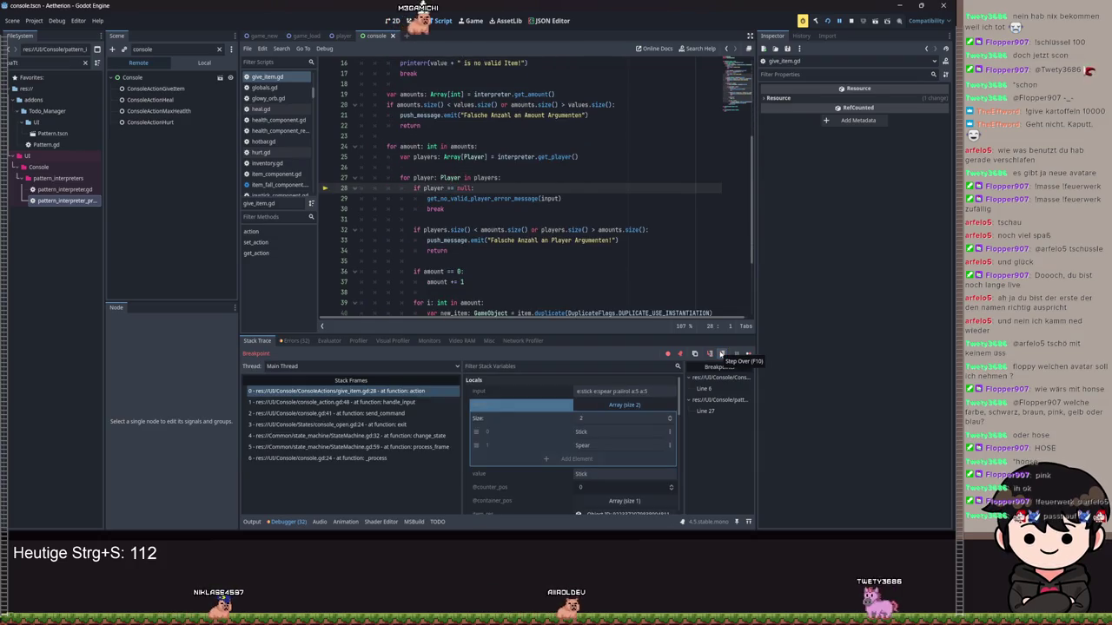
left_click(721, 353)
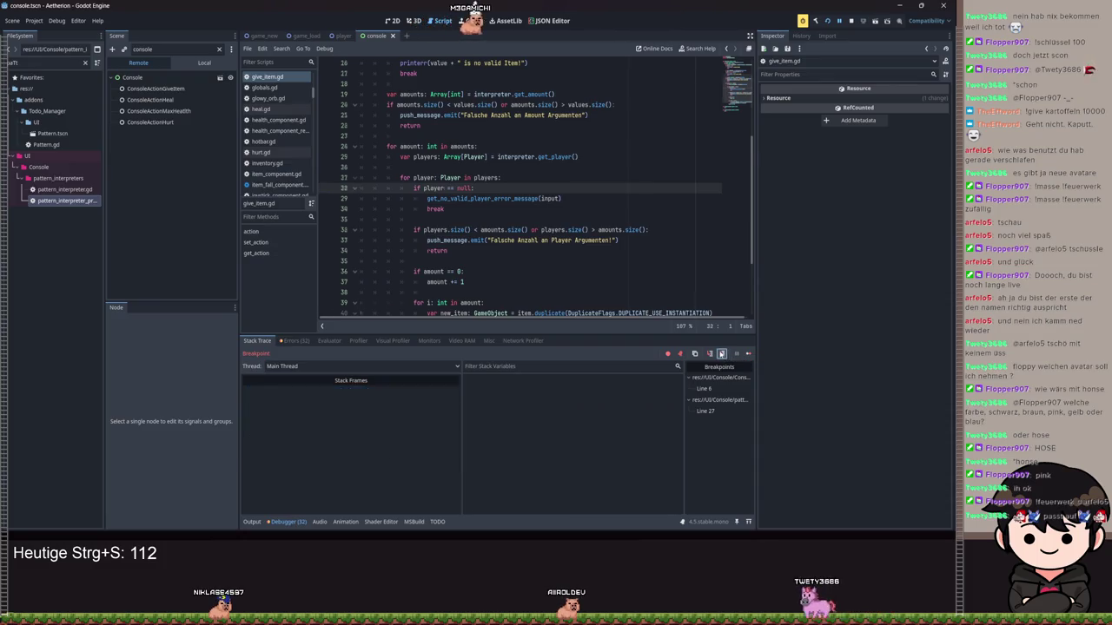
left_click(721, 353)
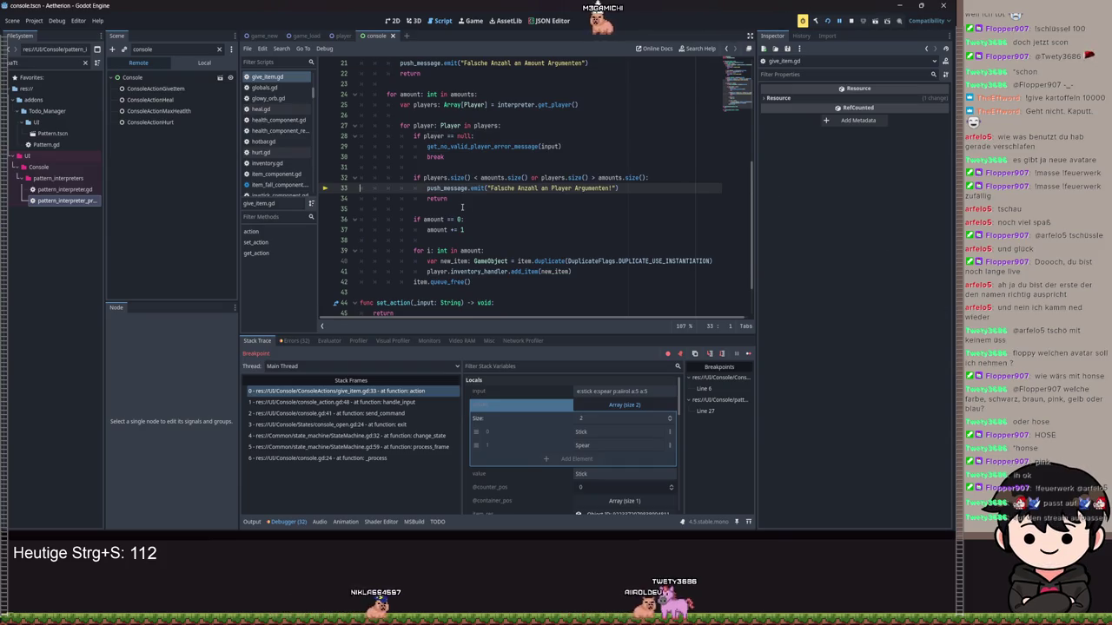
scroll(462, 206, "up", 2)
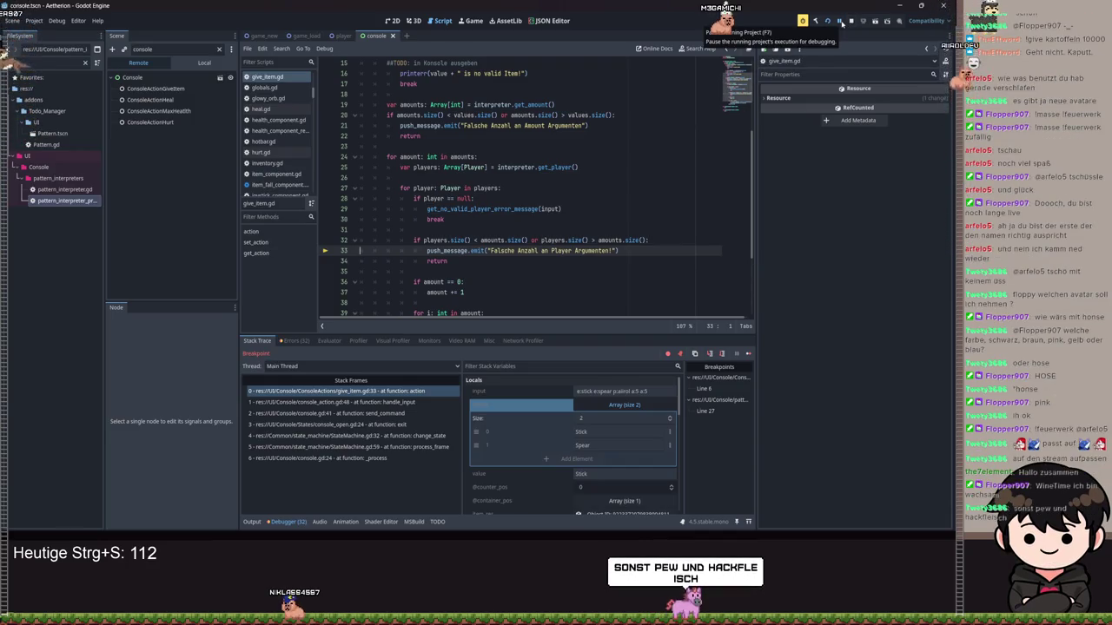
Resume the game and move the player-count check to just below get_player().
left_click(840, 23)
left_click(455, 138)
key("Return")
key("Return")
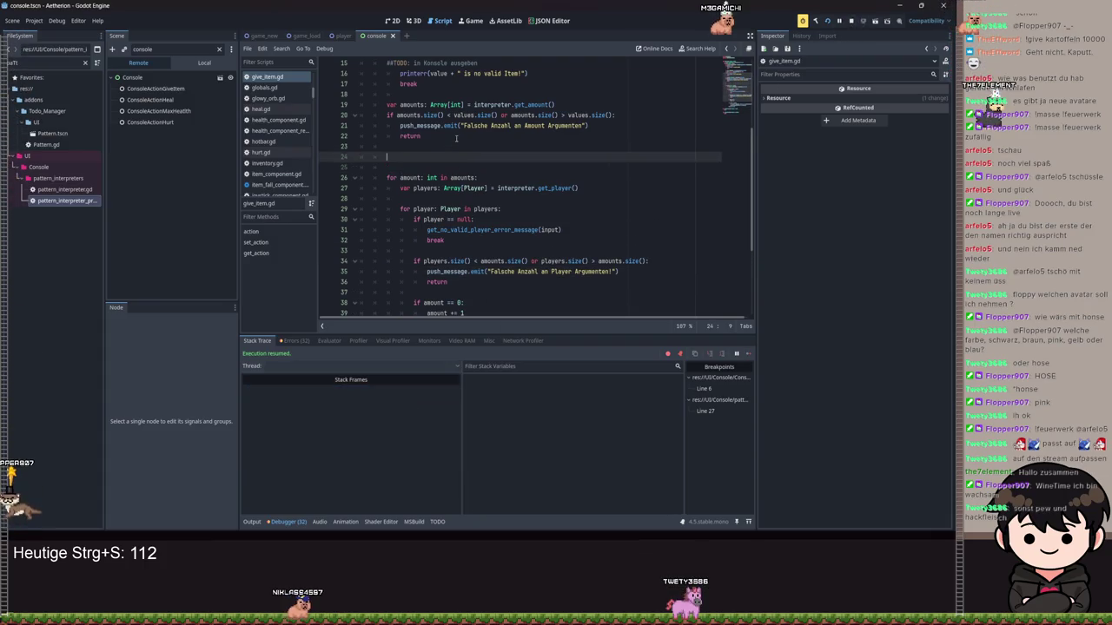
left_click_drag(471, 289, 350, 253)
key("alt+Up")
key("alt+Up")
key("alt+Up")
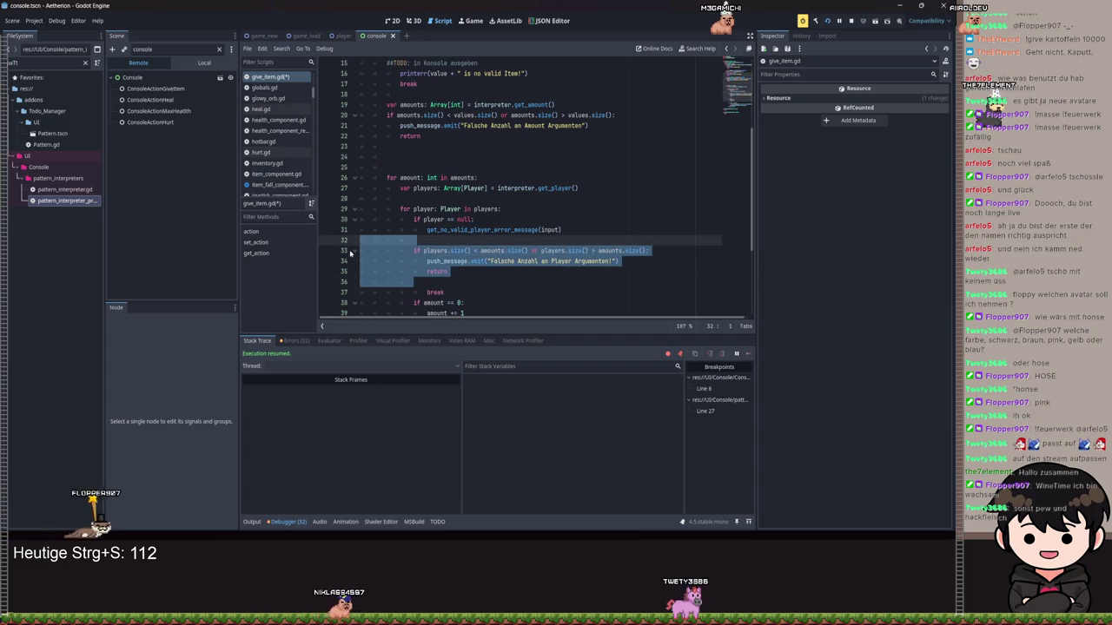
key("alt+Down")
key("alt+Down")
key("alt+Down")
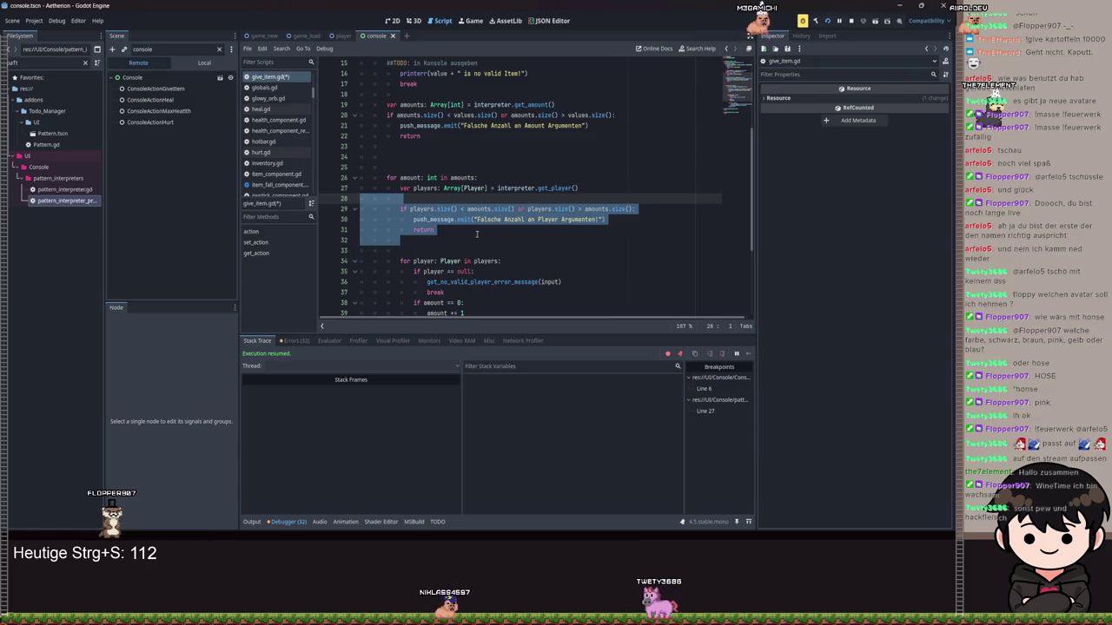
key("shift+Tab")
left_click(420, 198)
key("BackSpace")
key("BackSpace")
key("BackSpace")
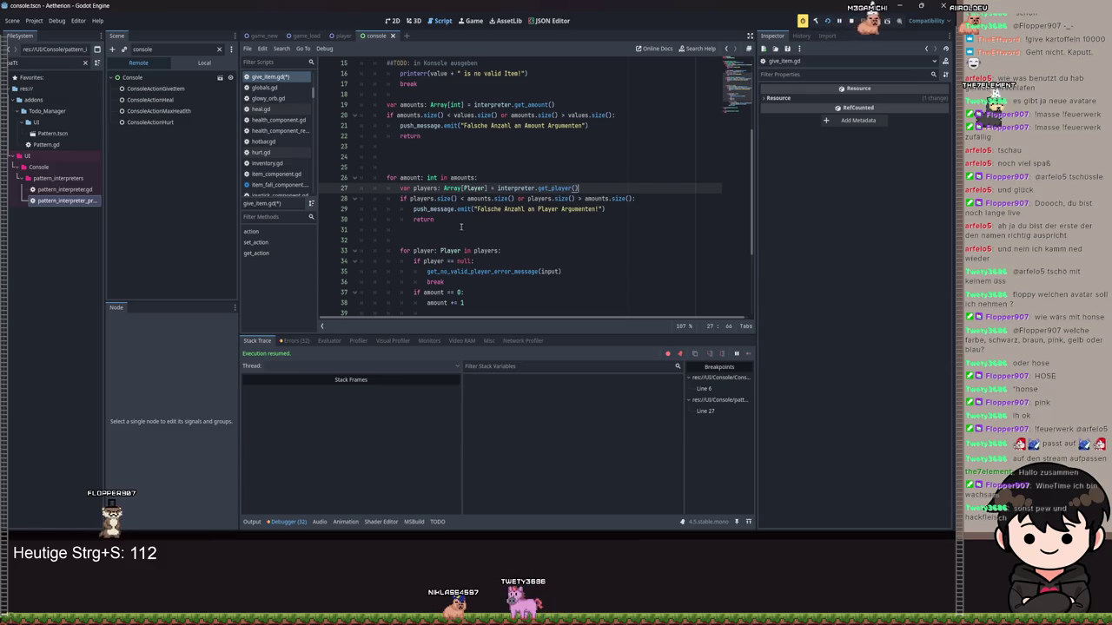
Add the condition 'if players.size() == 1:' after the get_player line.
key("Return")
key("Return")
left_click(599, 196)
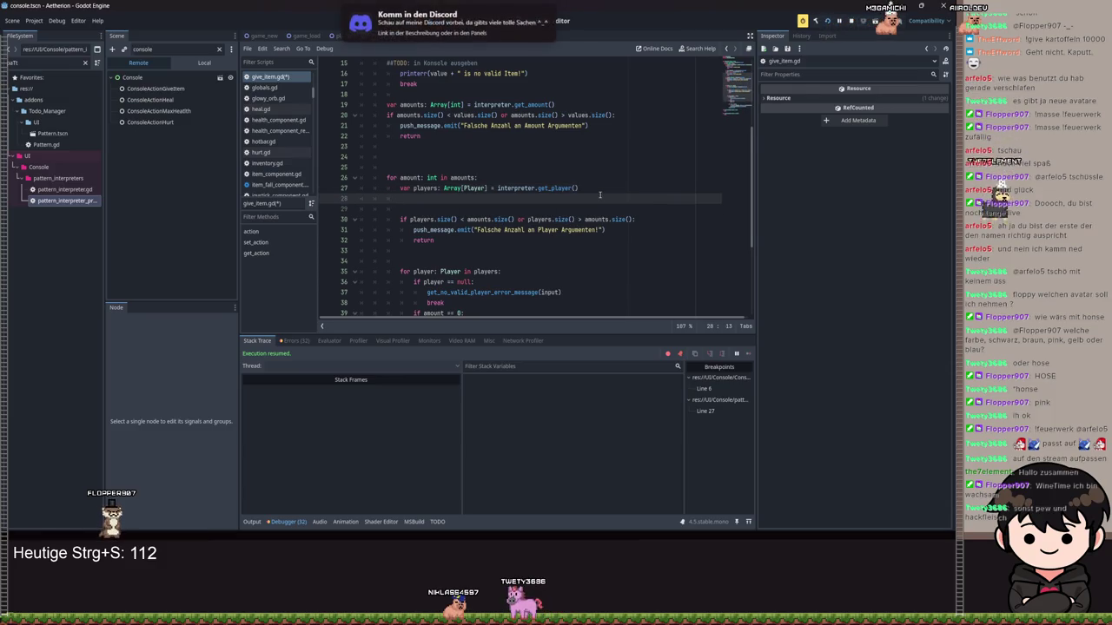
key("Return")
key("BackSpace")
key("BackSpace")
key("BackSpace")
type("if player")
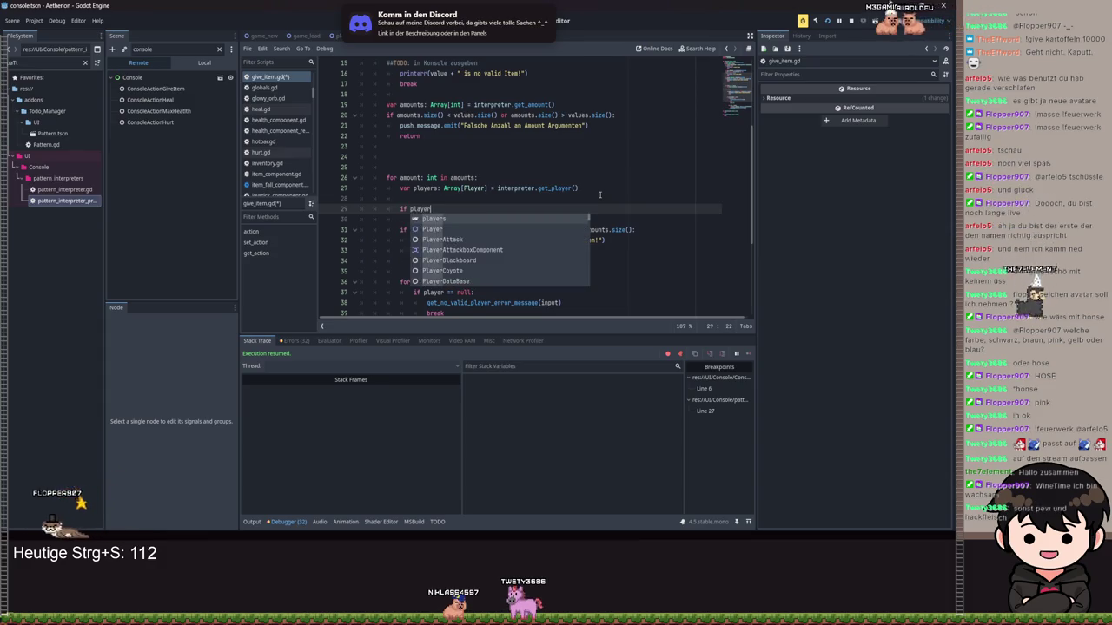
type("s.si")
key("Return")
type("== 1")
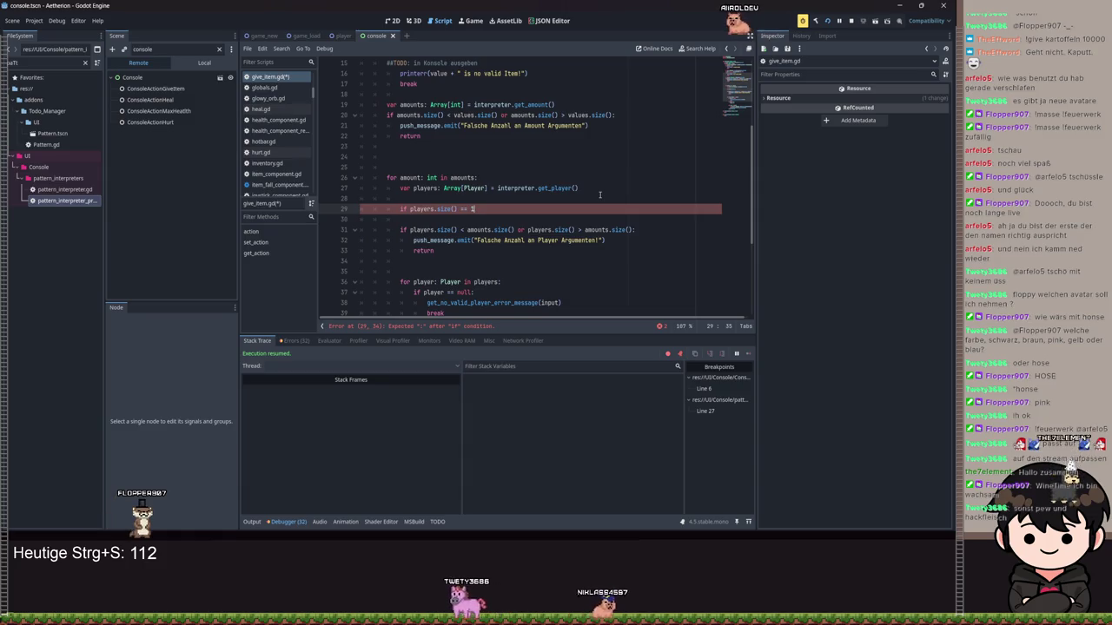
type(":")
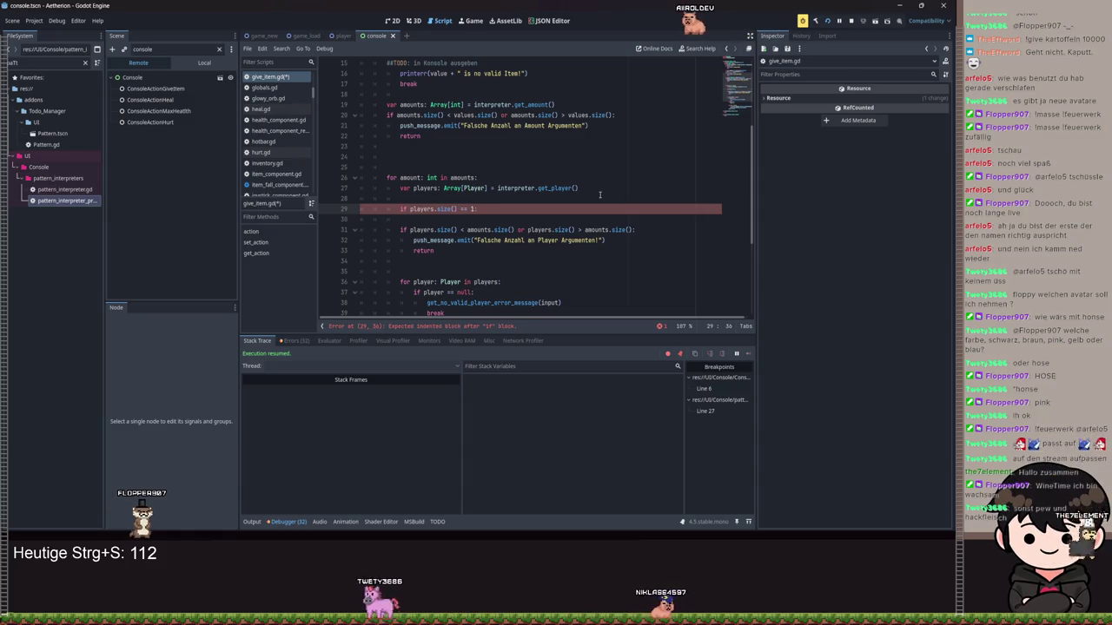
key("Return")
Loop over amounts.size() setting players[i] = players[0], then save the script.
type("players")
key("ctrl+BackSpace")
type("for a")
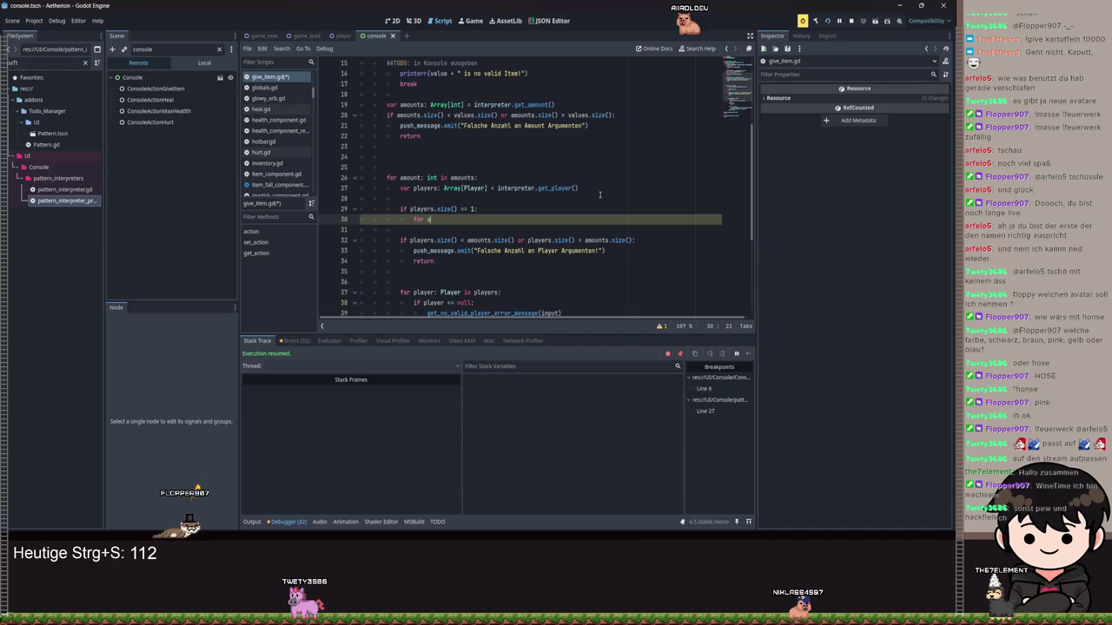
type("nounts.s")
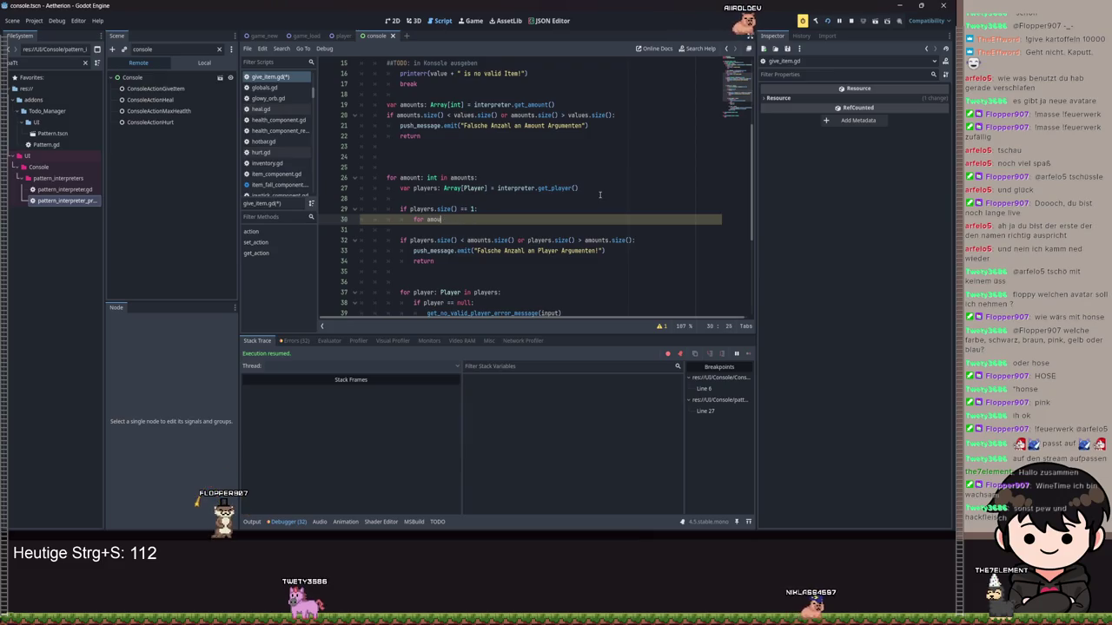
type("i: ")
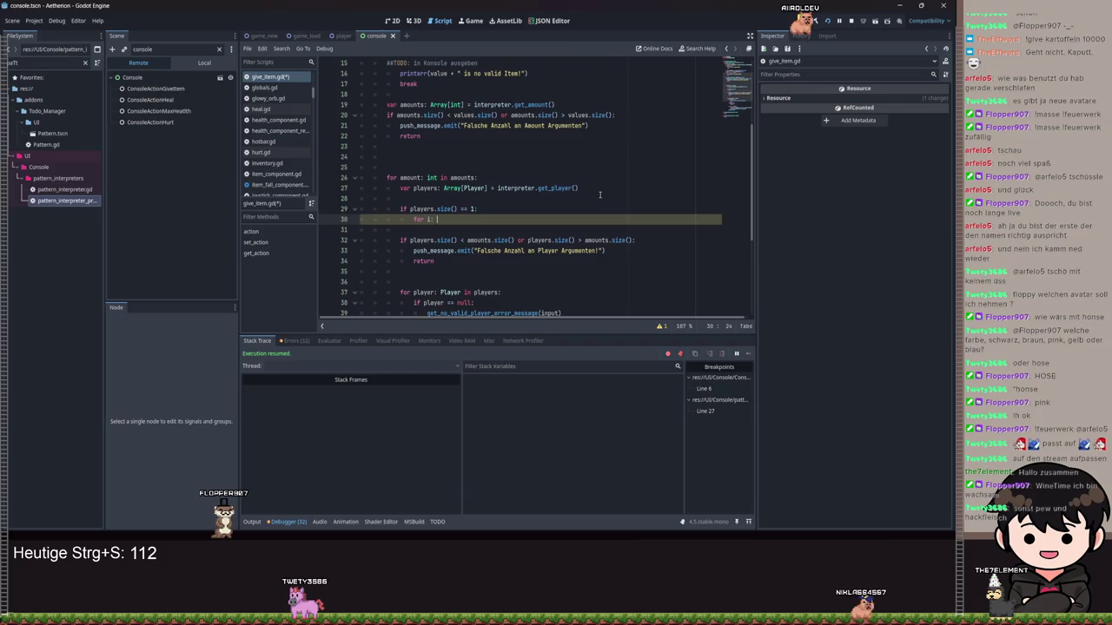
type("int in am")
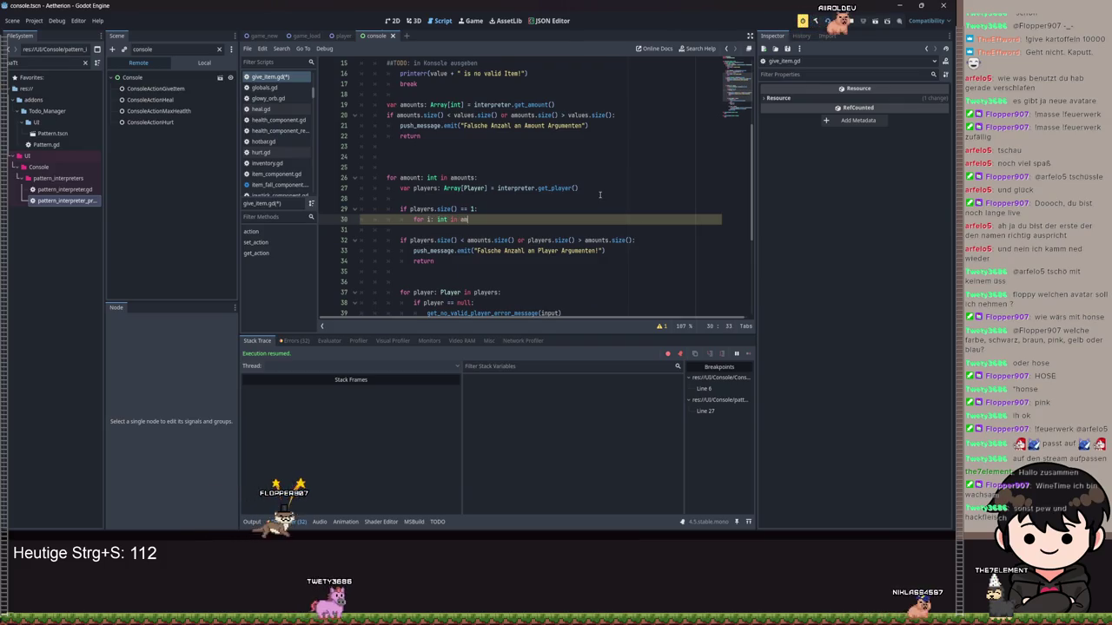
type("ounts.size():")
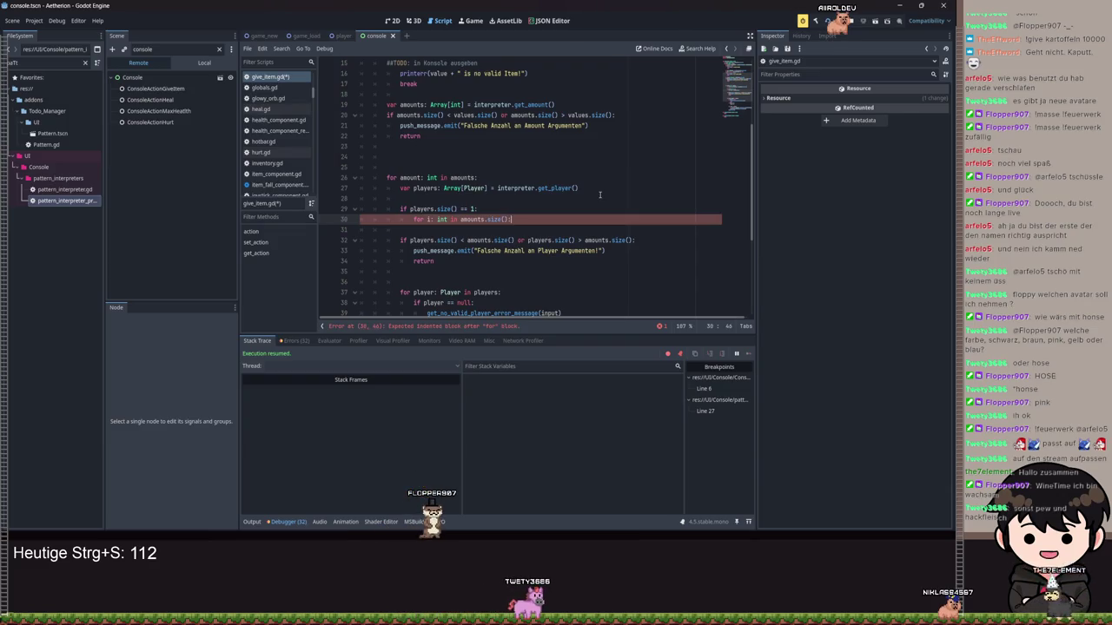
key("Return")
type("players")
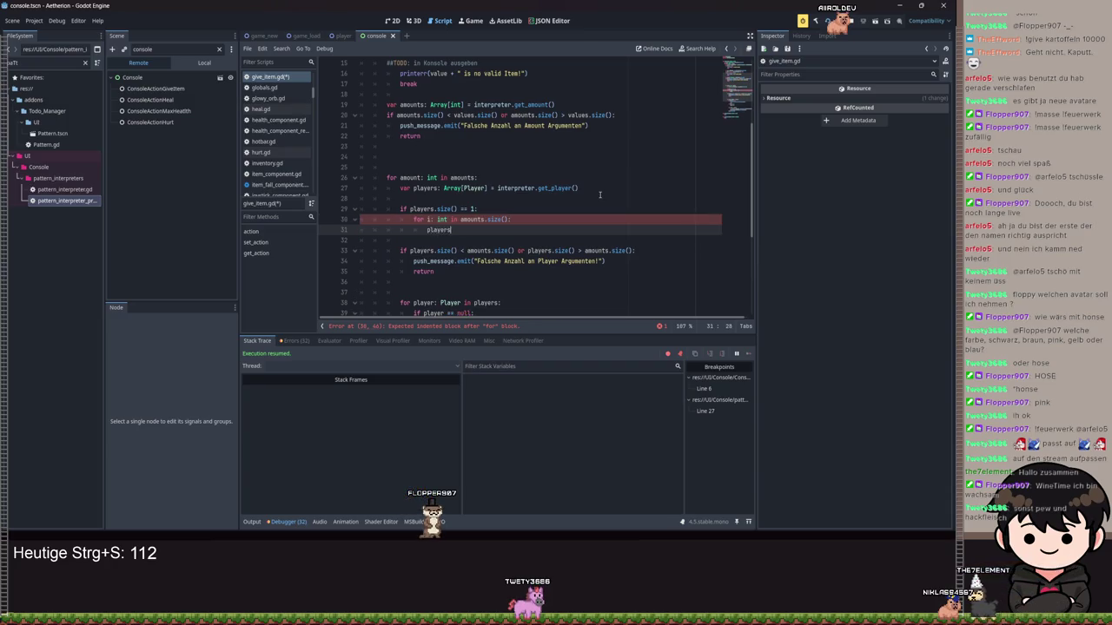
type("[i] ")
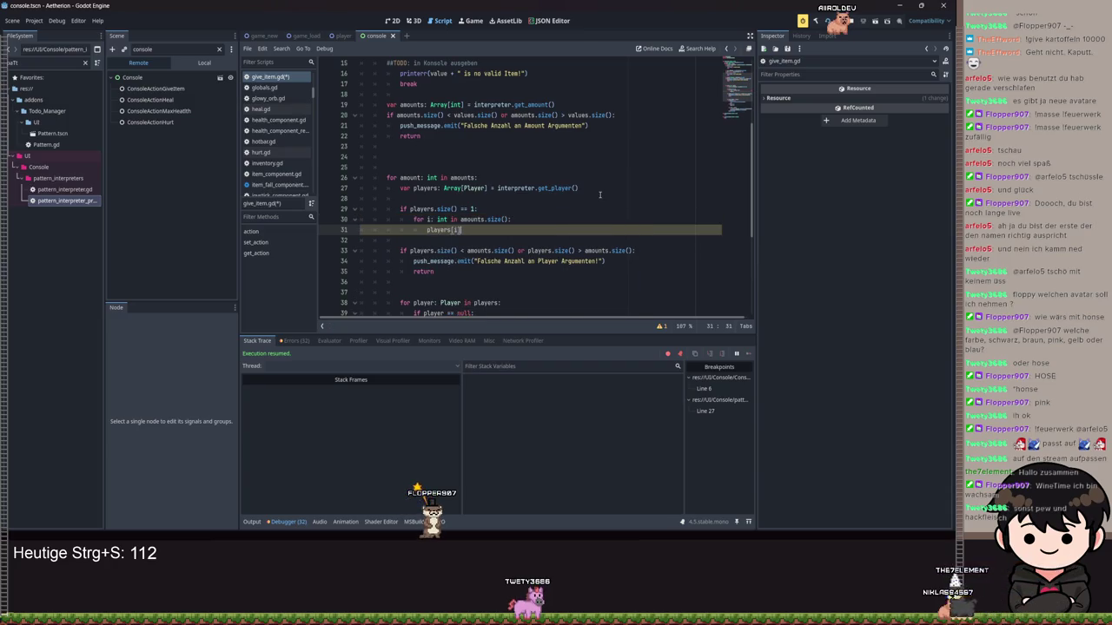
type("=")
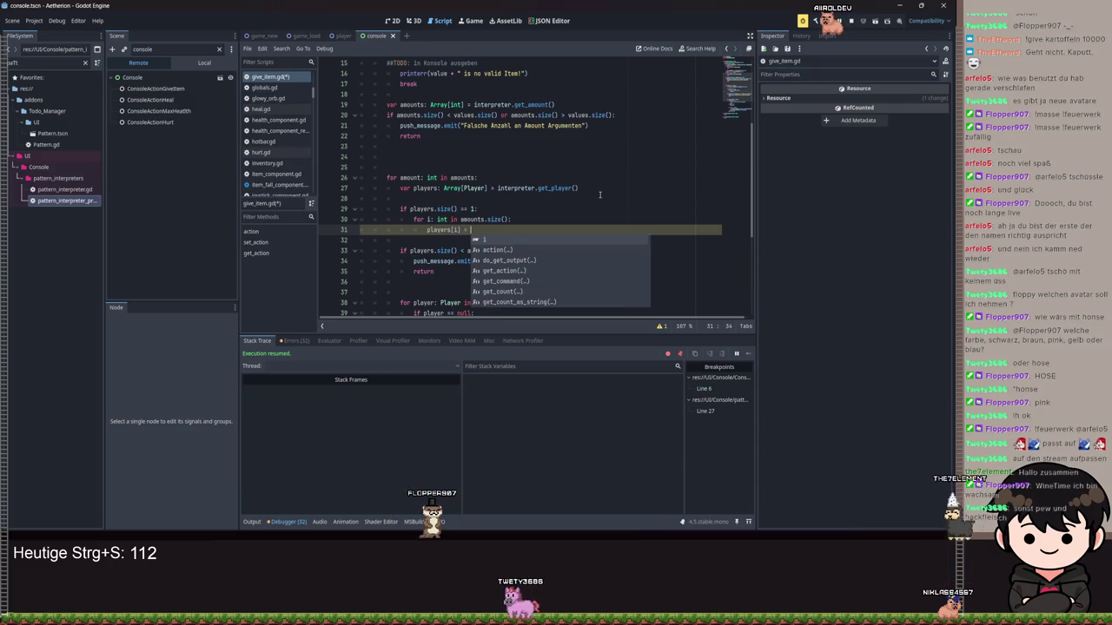
type(" players")
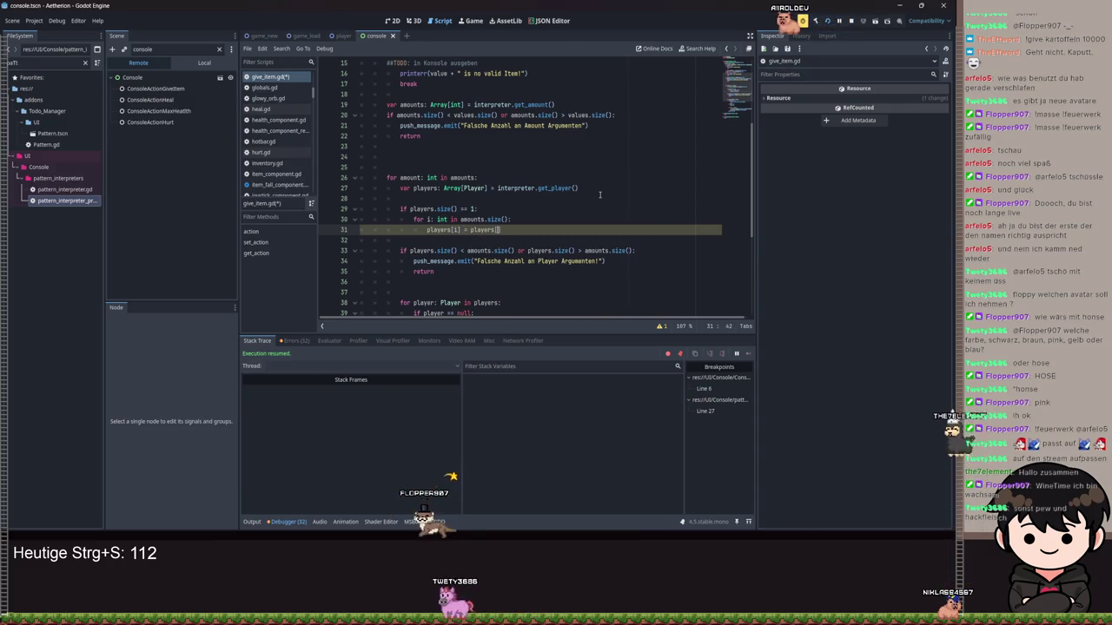
type("[0")
key("ctrl+s")
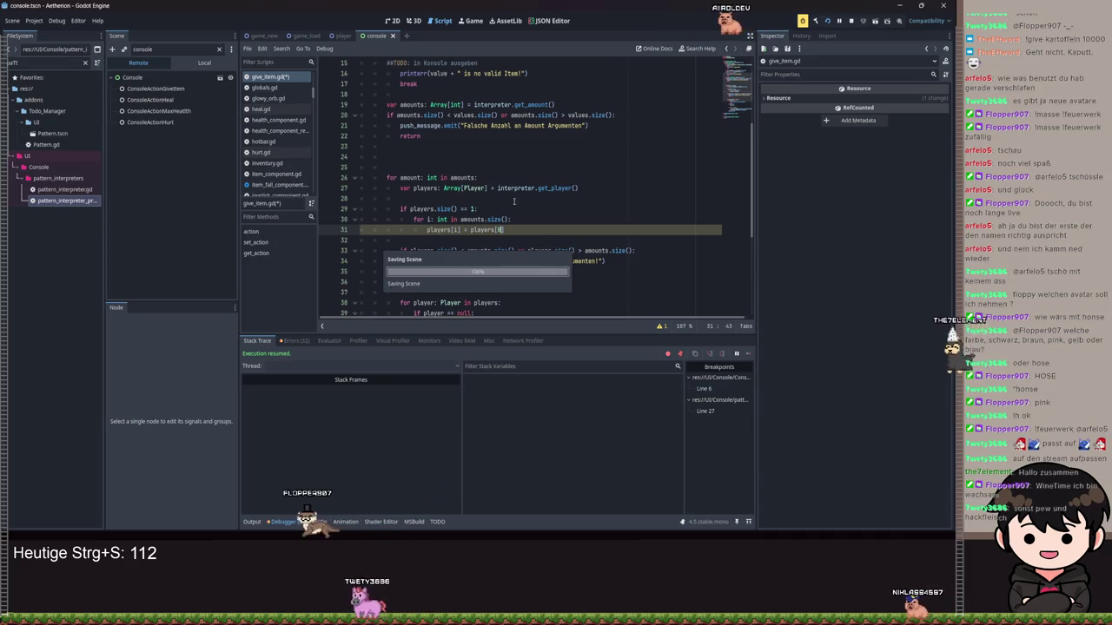
scroll(582, 195, "down", 1)
key("ctrl+s")
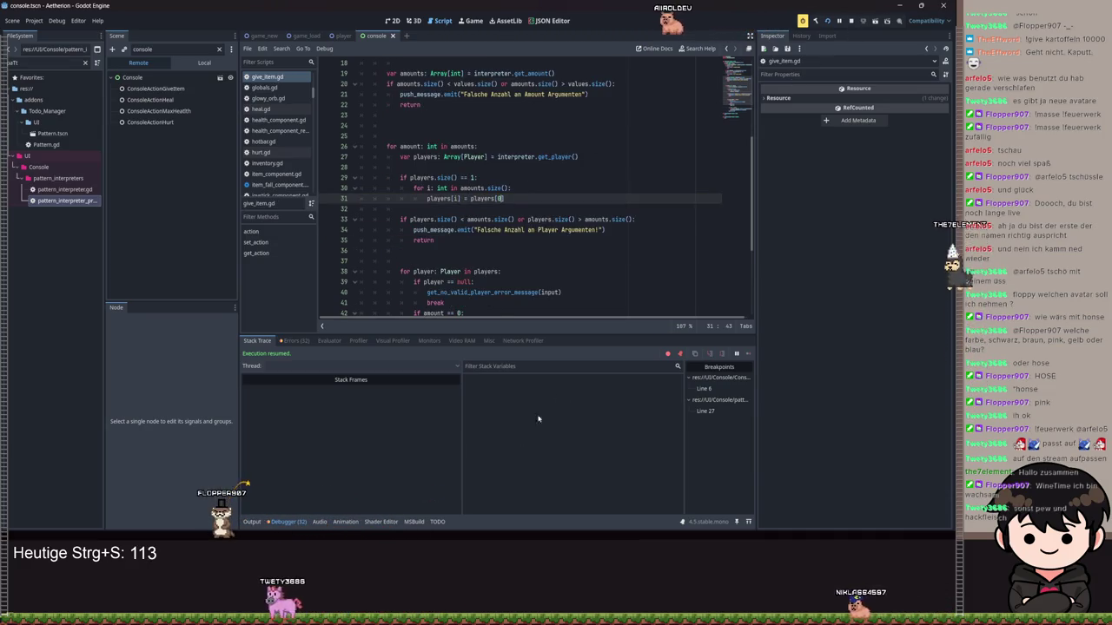
Run the game with F5 and submit /give_item E:STICK E:SPEAR P:<player> A:5 A:5 in the console.
key("F5")
key("t")
type("/GIVE_ITEM")
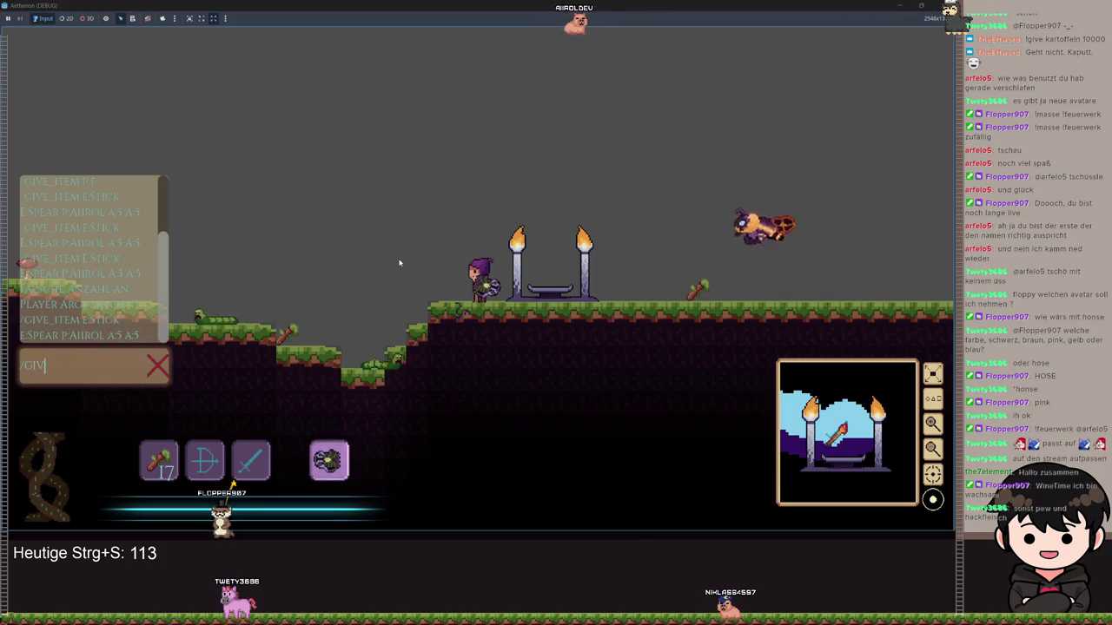
type(" E:STIC")
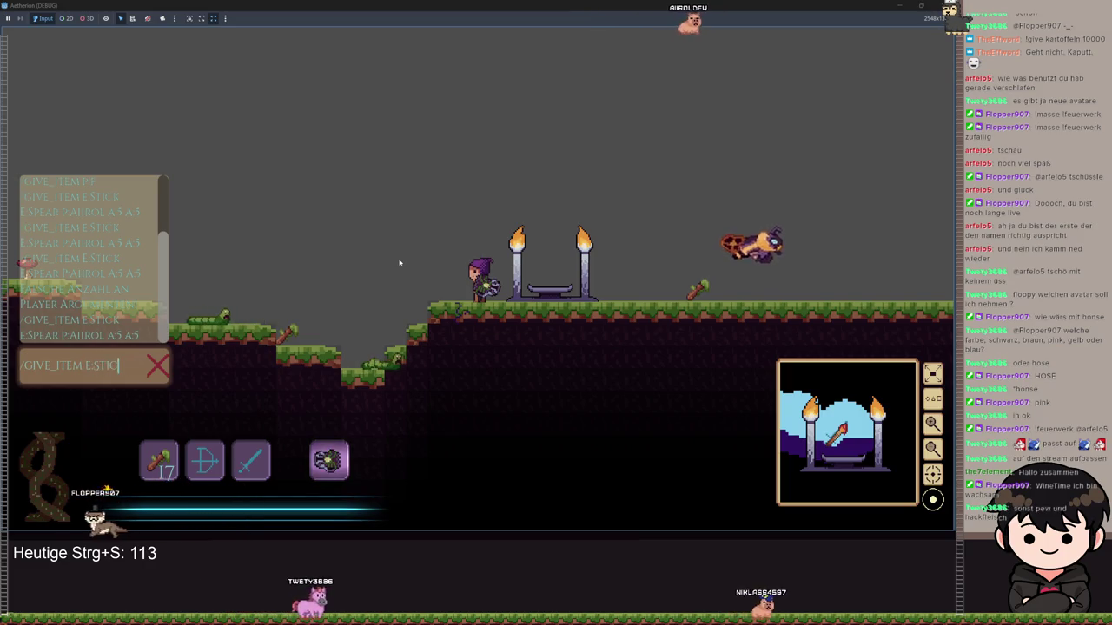
type("E:STICK E:SPEAR")
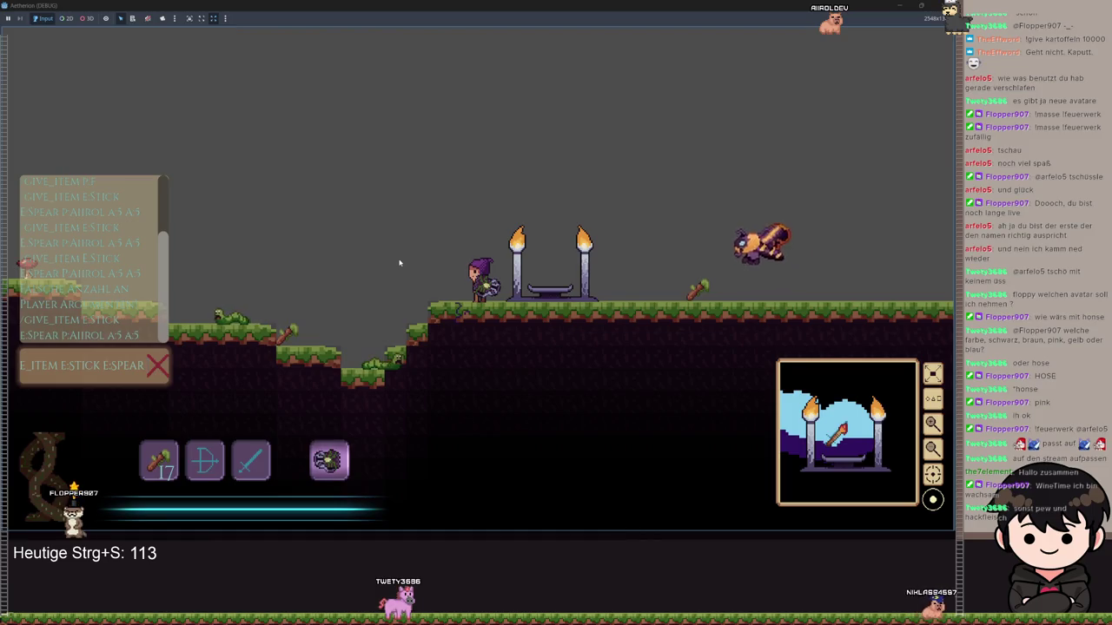
type(" P:AIIROL")
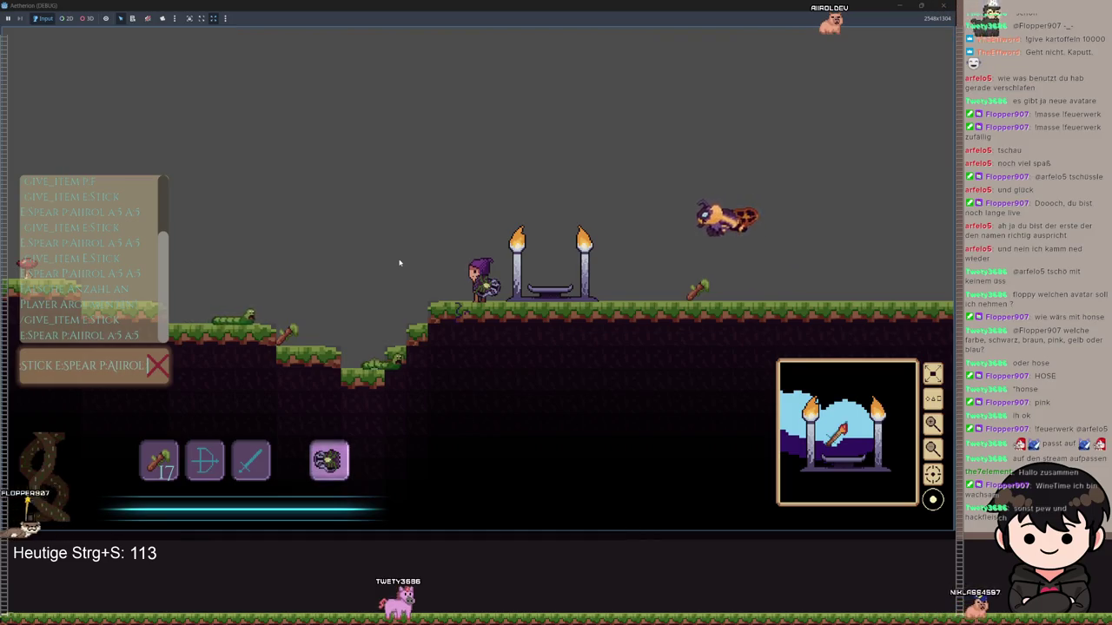
type(" A")
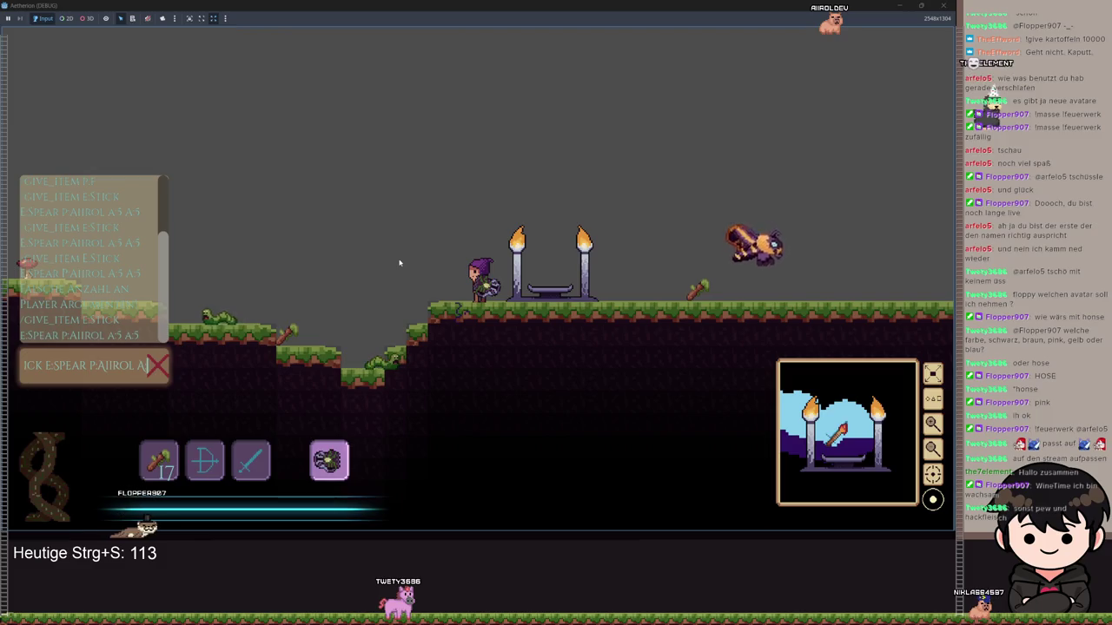
type(":5 A:5")
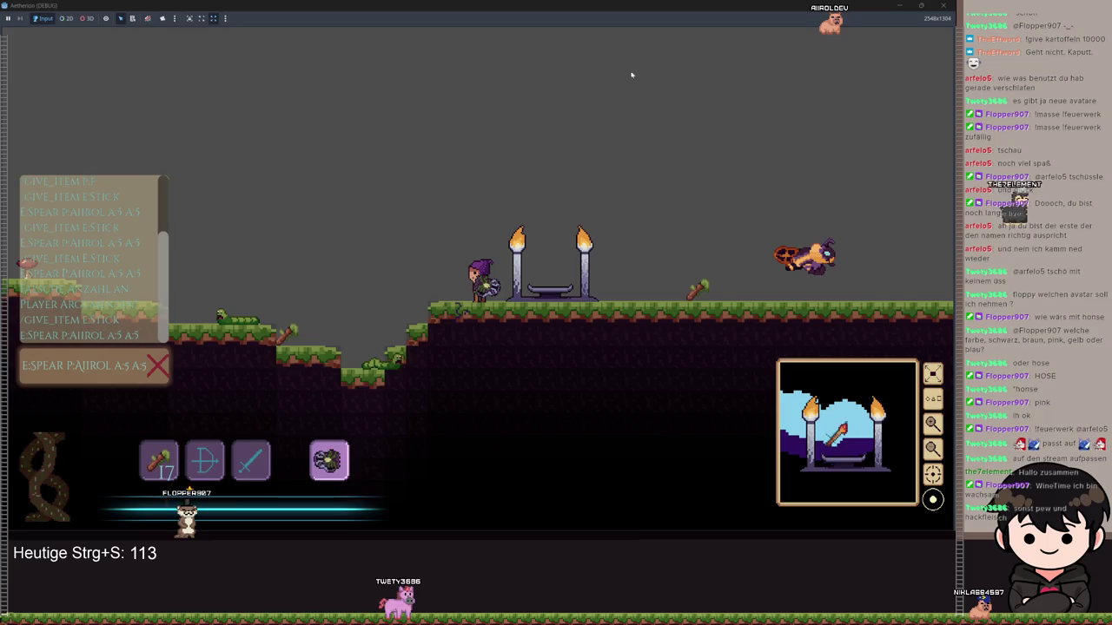
key("Return")
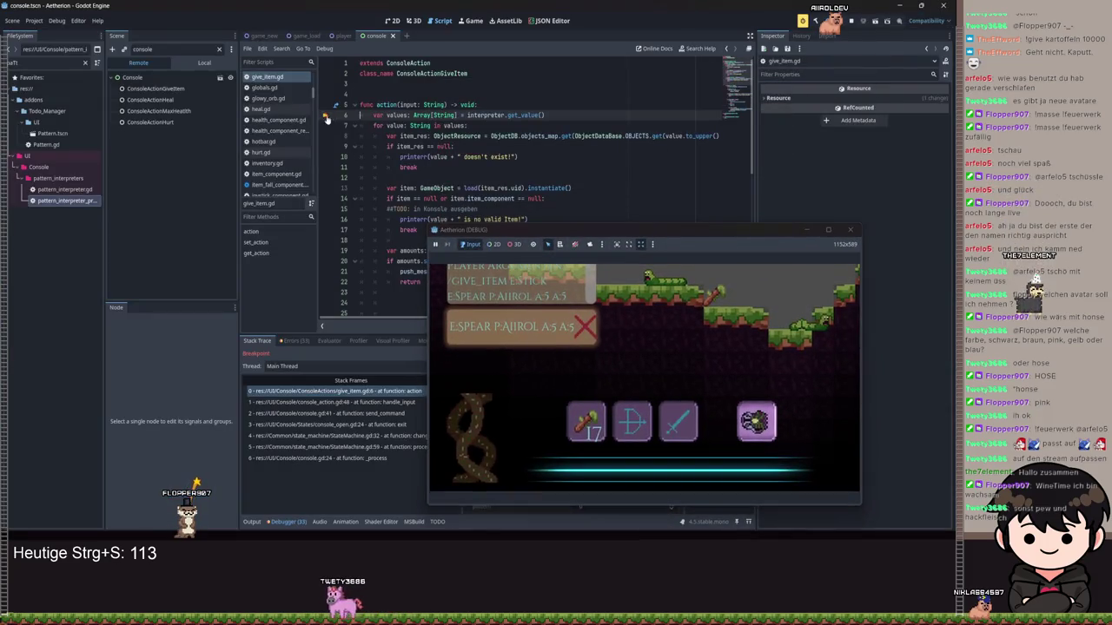
Step and continue until the error on give_item.gd line 31, then minimize the game window.
key("F11")
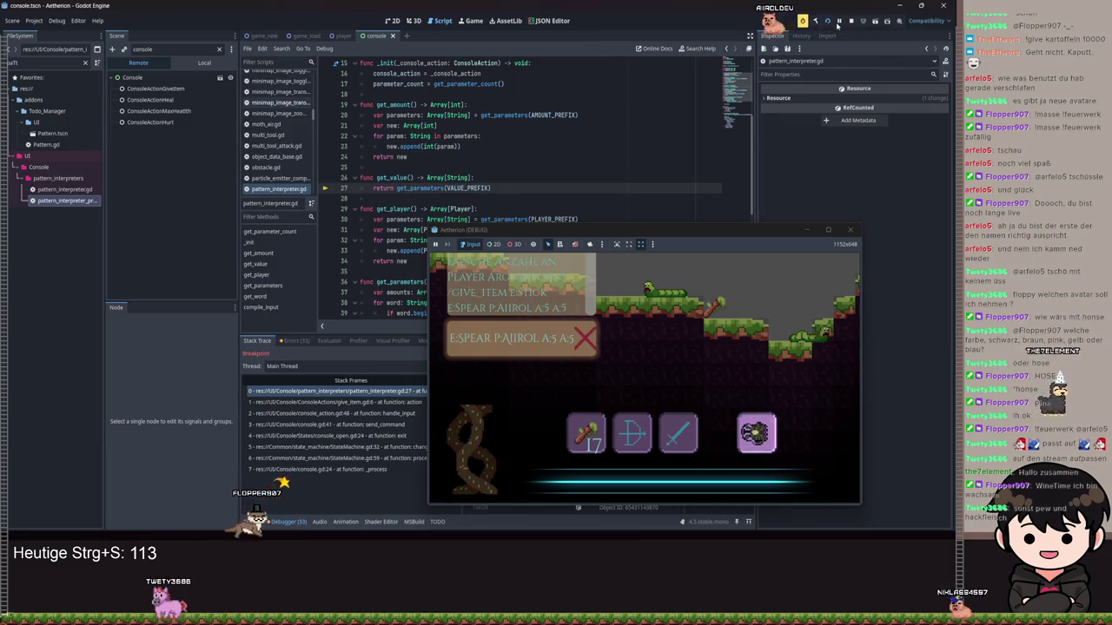
key("F12")
mouse_move(612, 233)
left_mouse_down()
mouse_move(729, 237)
mouse_move(728, 207)
mouse_move(687, 167)
mouse_move(538, 264)
mouse_move(729, 165)
mouse_move(703, 92)
mouse_move(674, 52)
mouse_move(582, 32)
mouse_move(657, 171)
mouse_move(651, 354)
mouse_move(628, 443)
mouse_move(469, 467)
mouse_move(479, 490)
mouse_move(704, 282)
mouse_move(596, 169)
left_mouse_up()
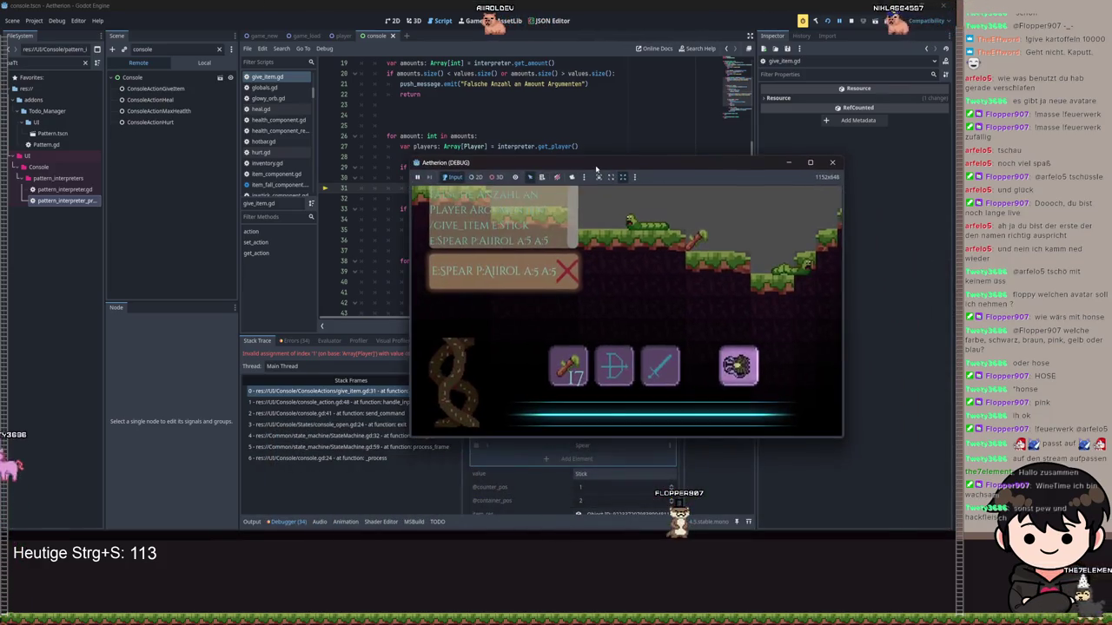
left_click(799, 152)
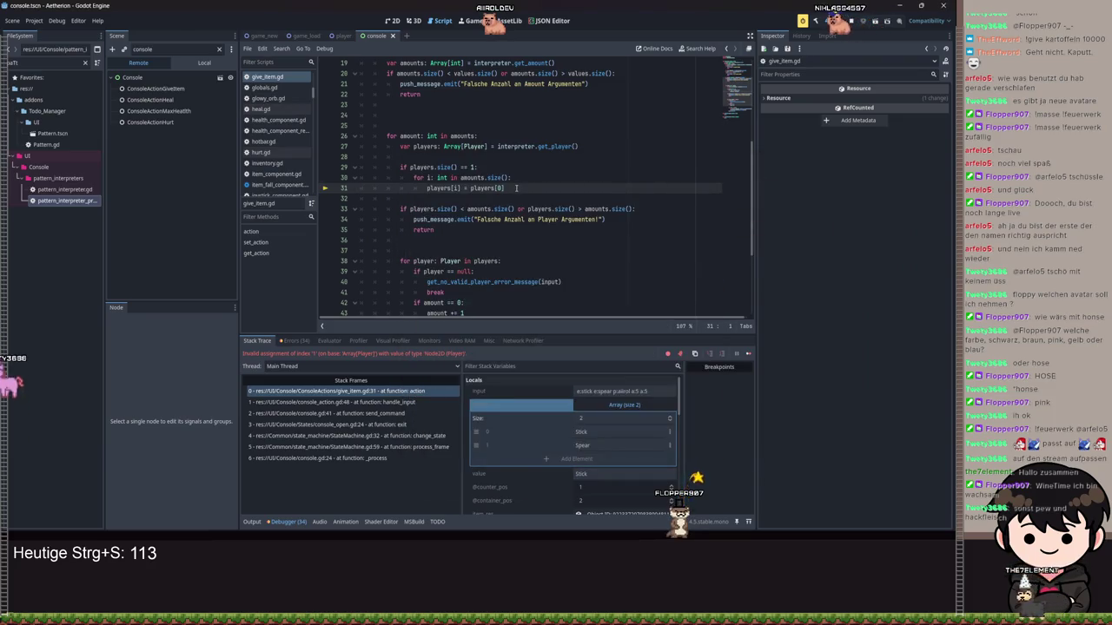
left_click(553, 192)
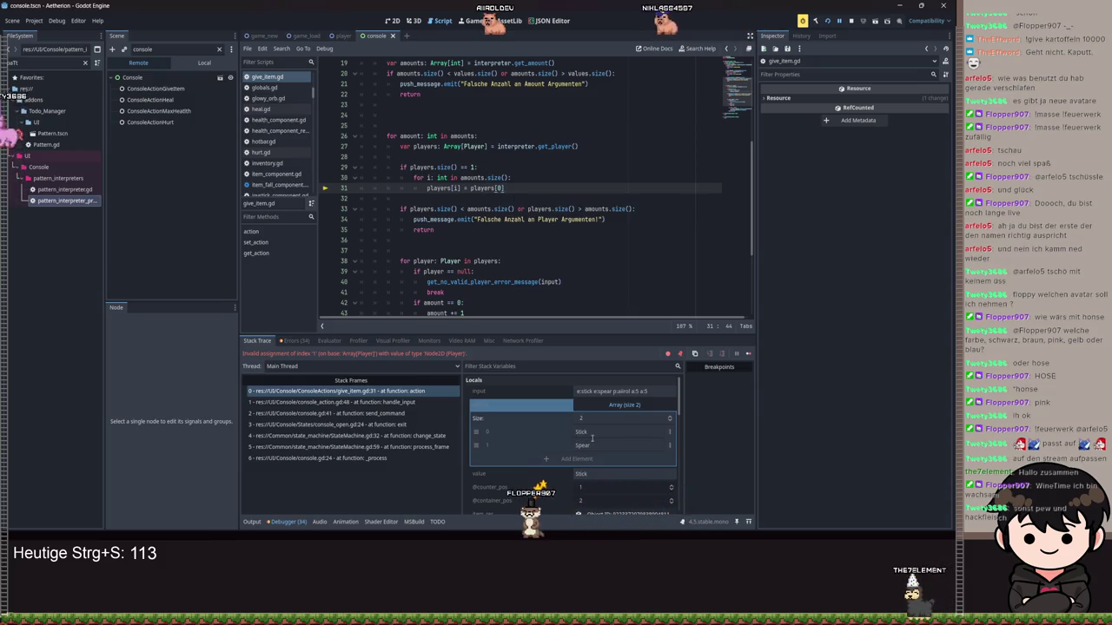
scroll(588, 438, "down", 5)
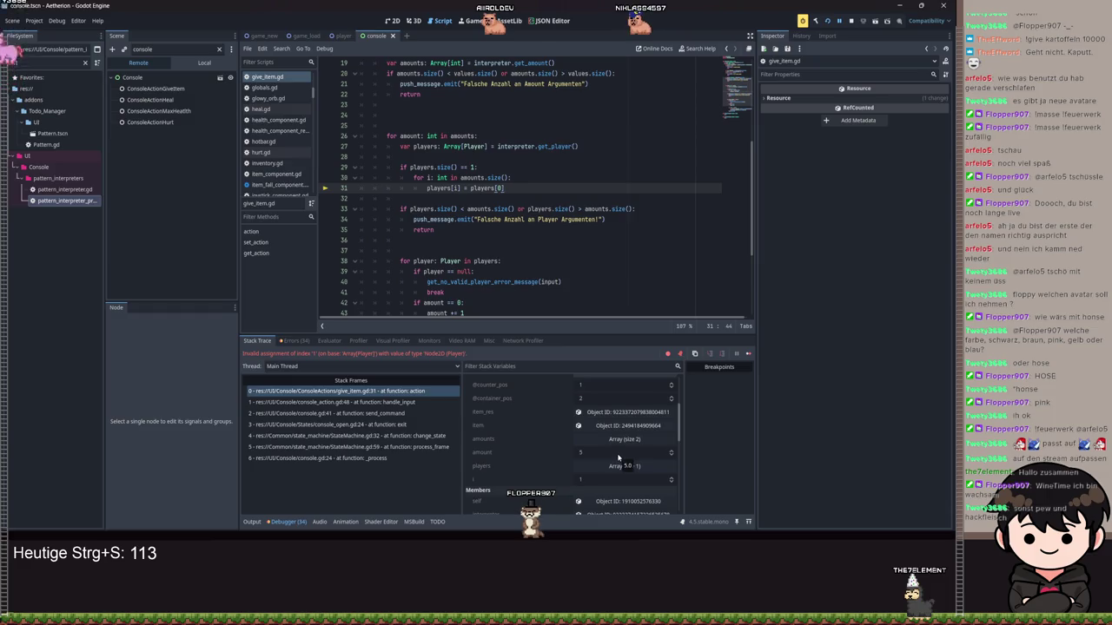
Expand players in Stack Variables to confirm it holds one entry, then go to line 30's loop.
left_click(618, 469)
left_click(639, 493)
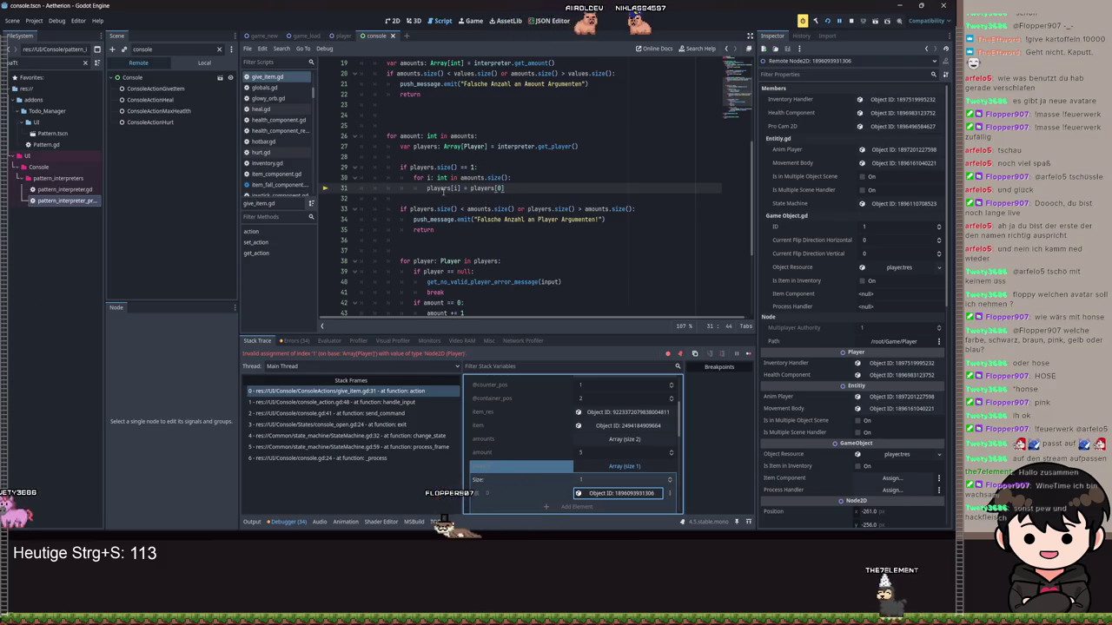
mouse_move(443, 190)
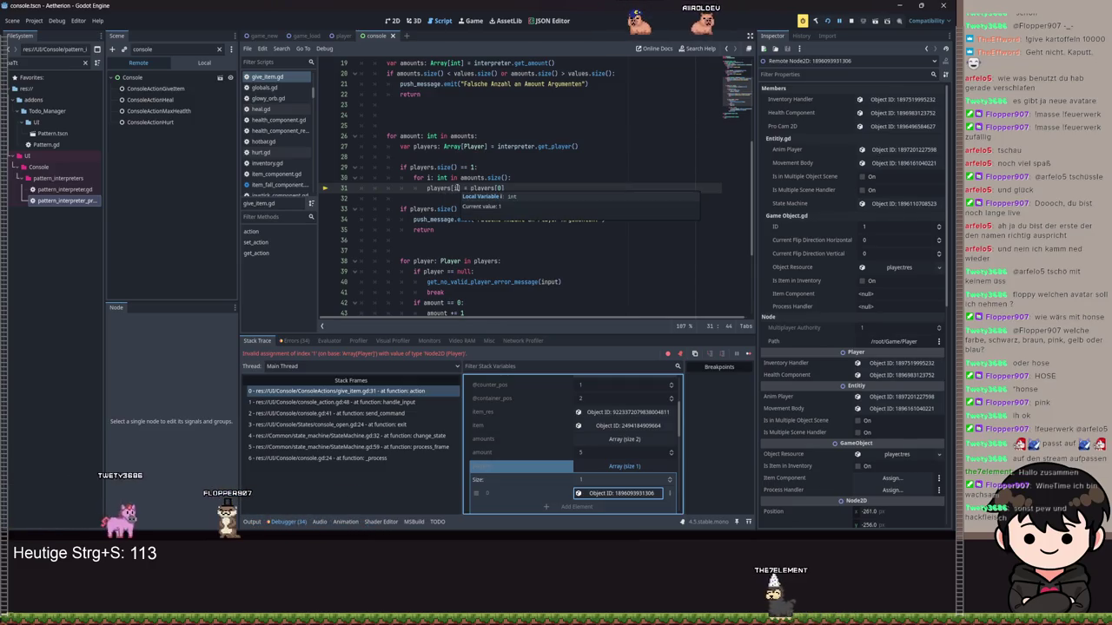
scroll(530, 458, "up", 3)
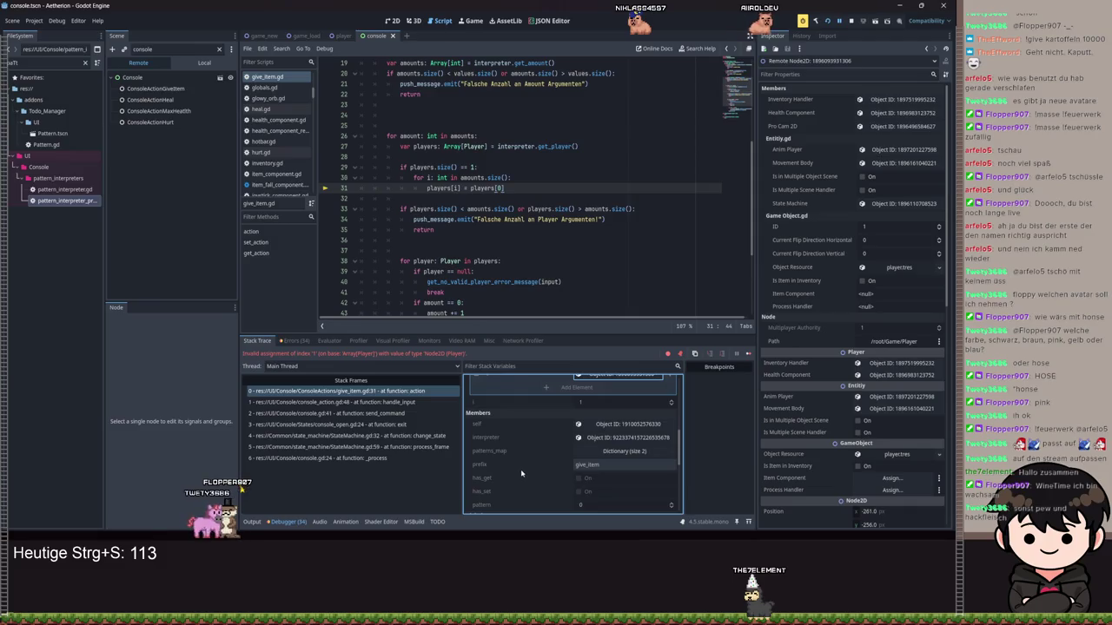
scroll(530, 459, "down", 5)
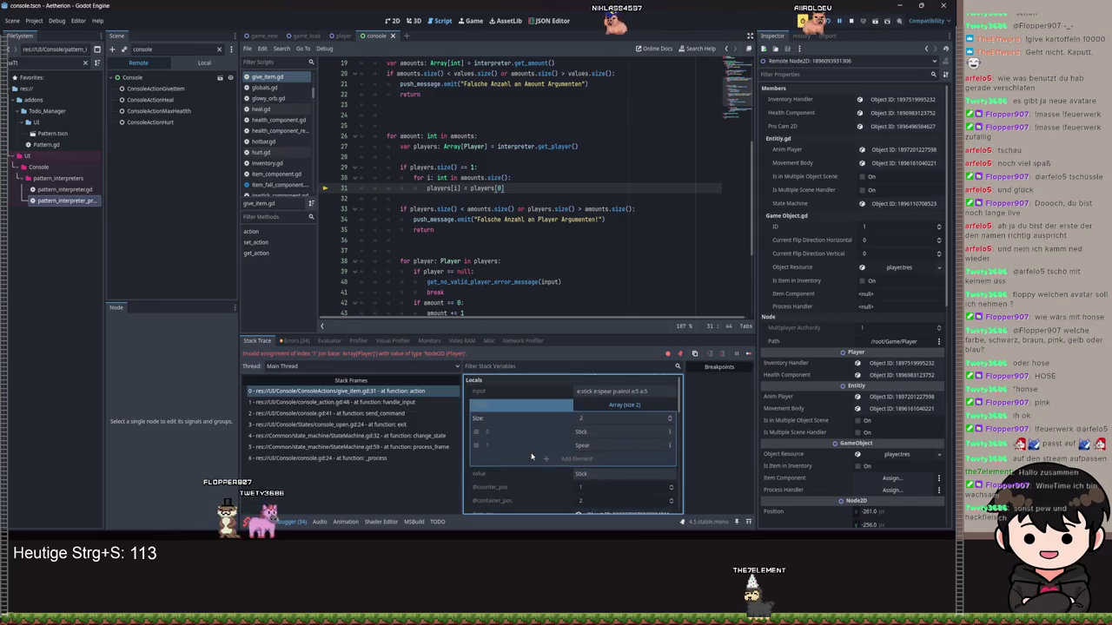
left_click(429, 178)
type("range(1,")
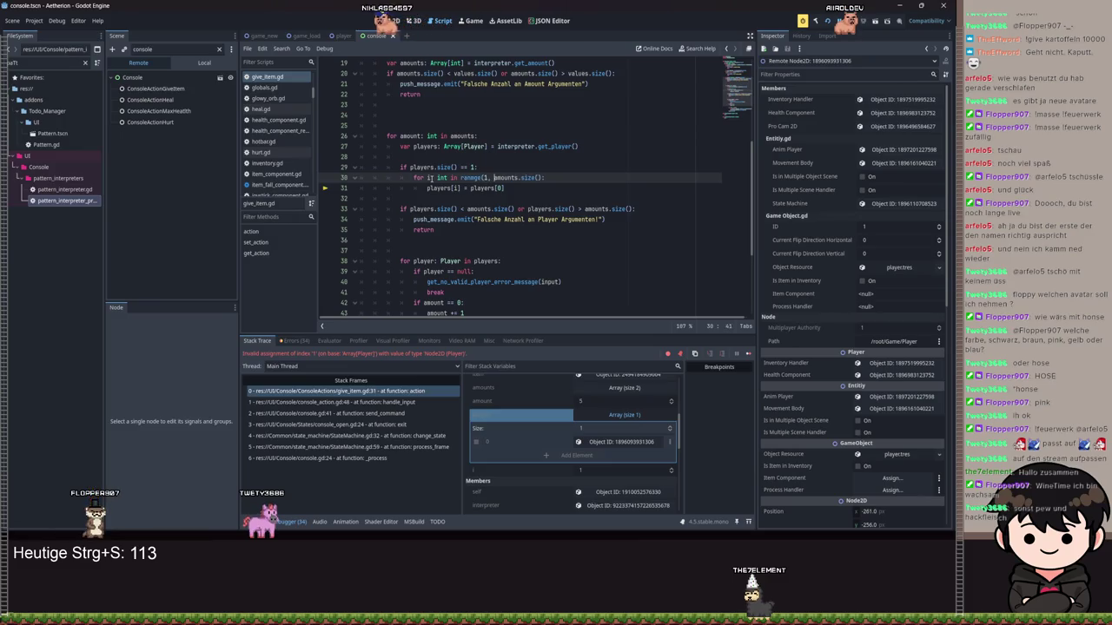
Make line 30 read 'for i: int in range(1, amounts.size()):', save, and resume with F12.
type(")")
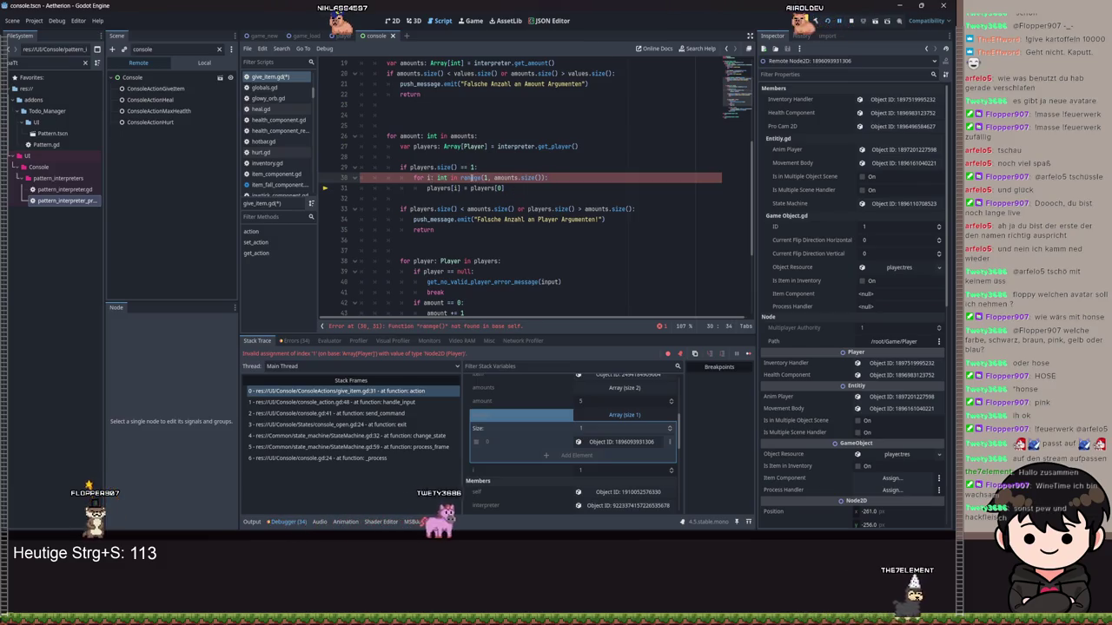
key("ctrl+s")
key("F12")
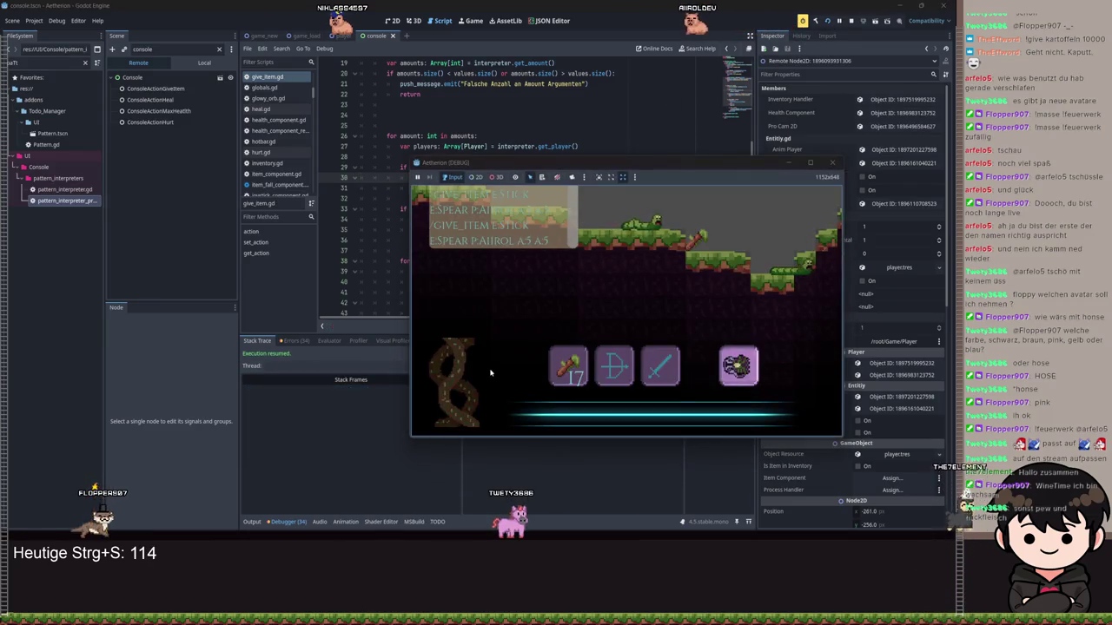
Resubmit /give_item E:STICK E:SPEAR P:<player> A:5 A:5 in the game console.
key("Return")
type("E_ITEM")
key("BackSpace")
type("E:STICK ")
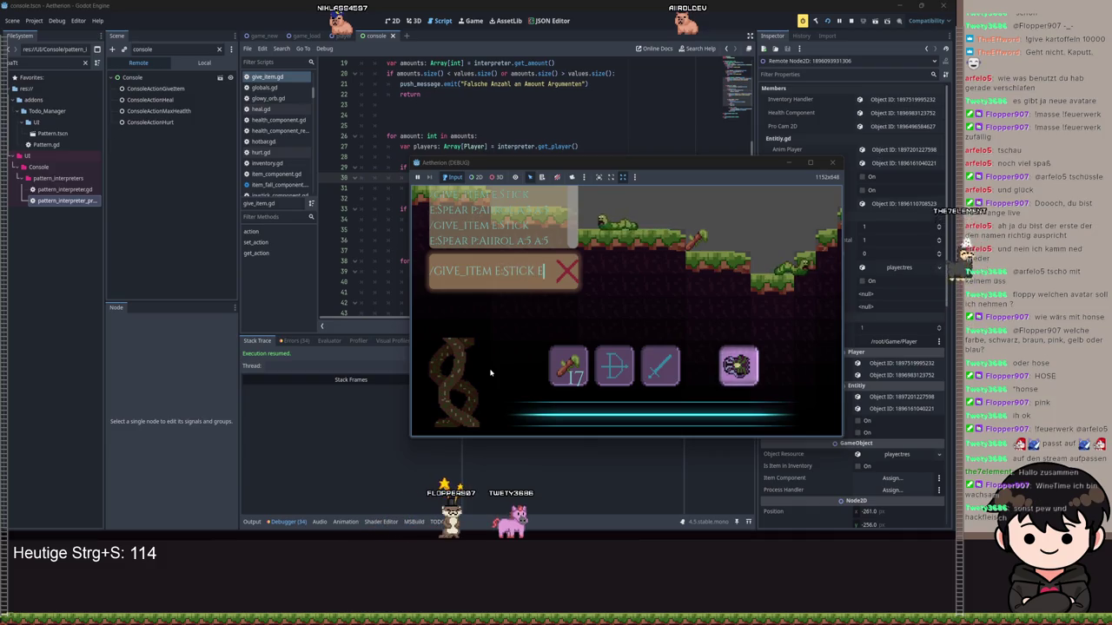
type("EAR")
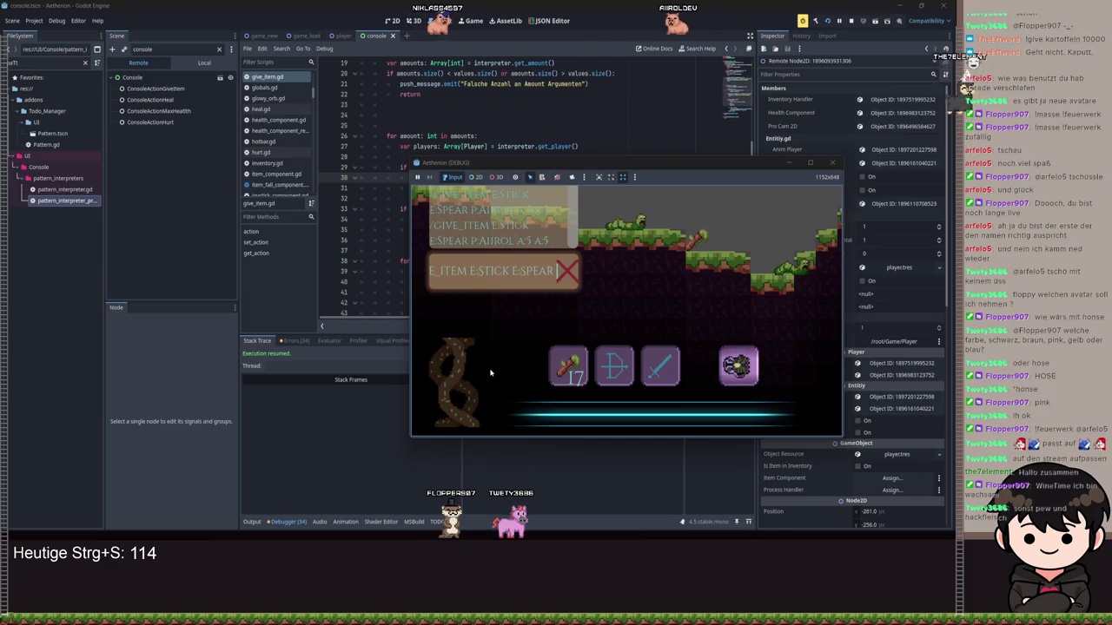
type(" :AIIRO")
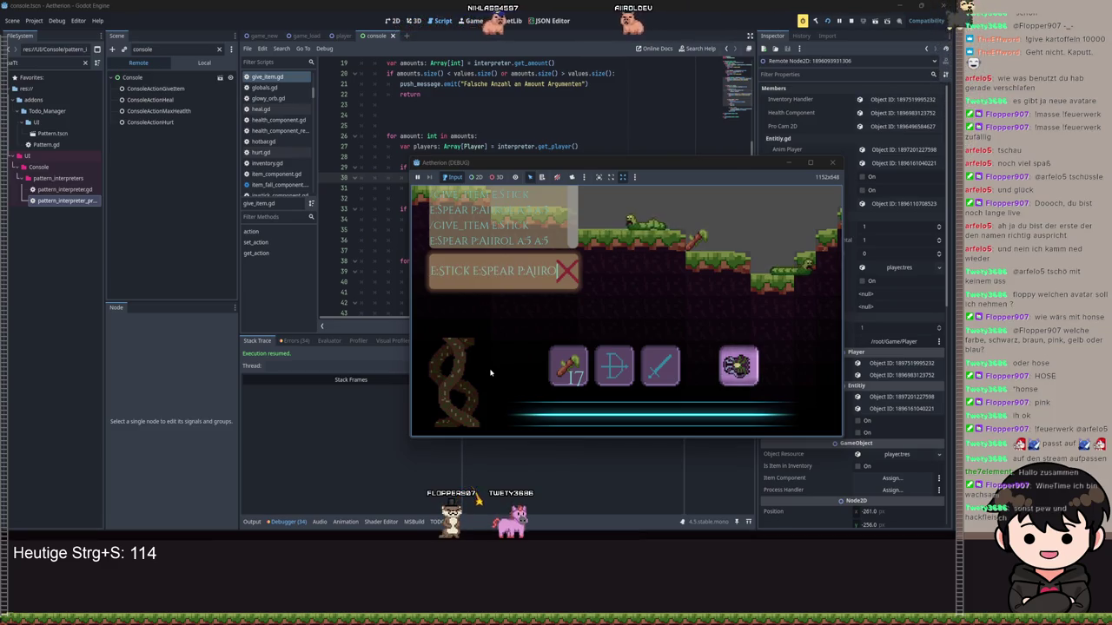
type("L A")
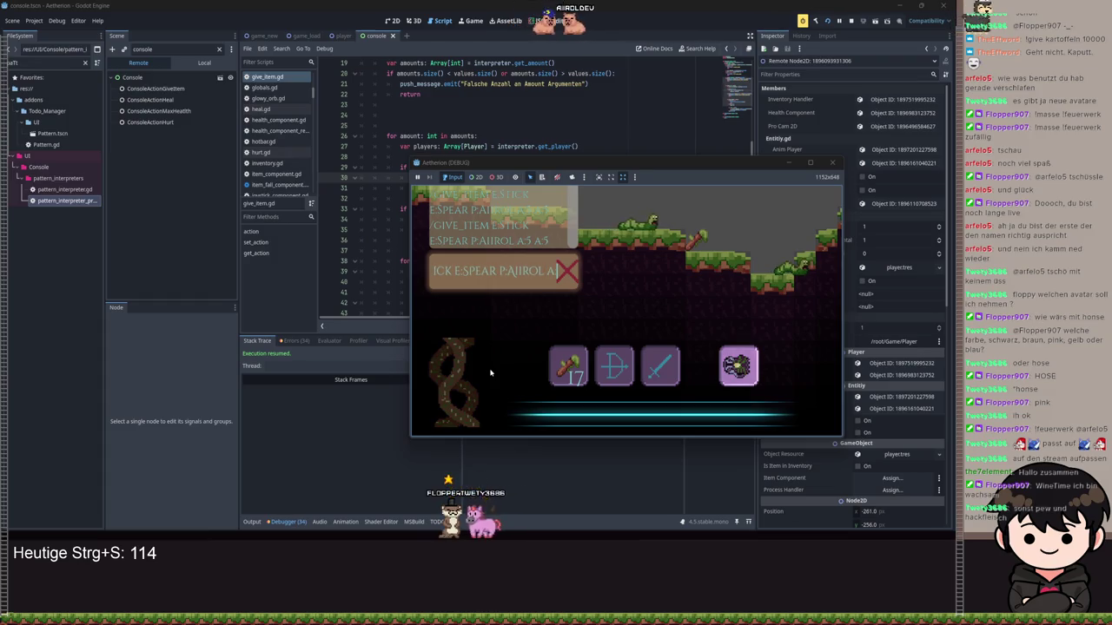
type(":5 A:5")
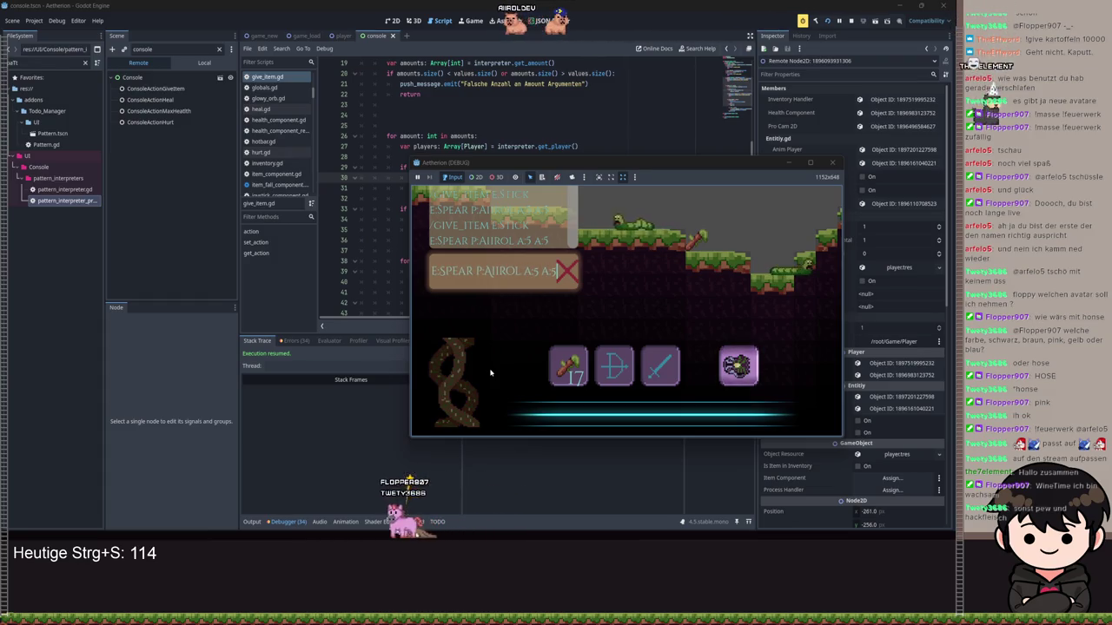
key("Return")
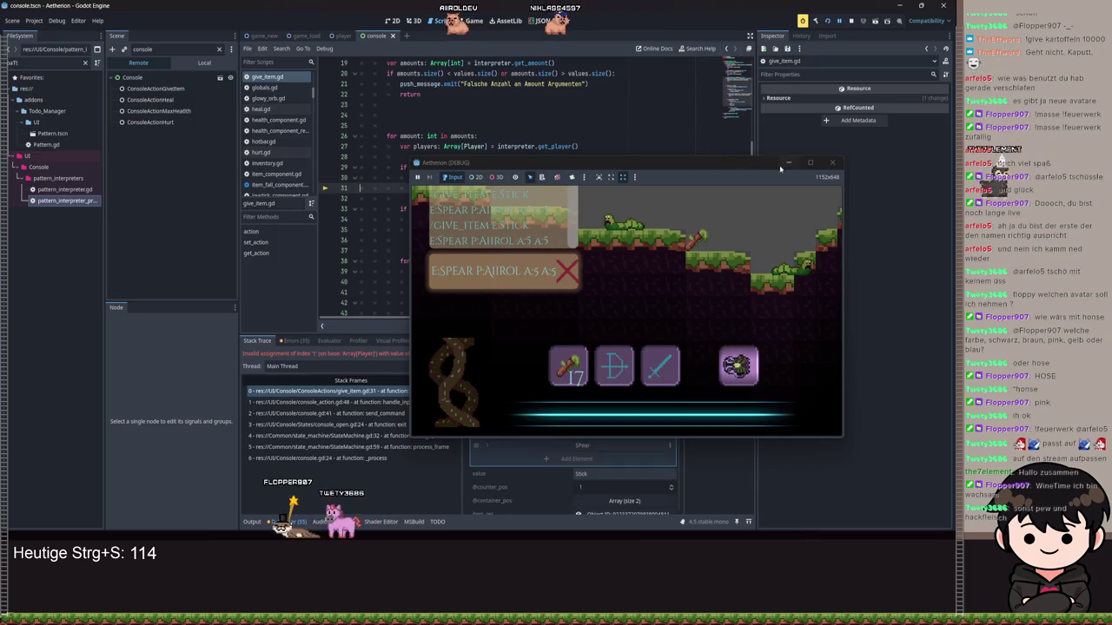
left_click(725, 167)
Minimize the game and scroll Stack Variables to see players with one entry, amounts with two.
left_click(788, 163)
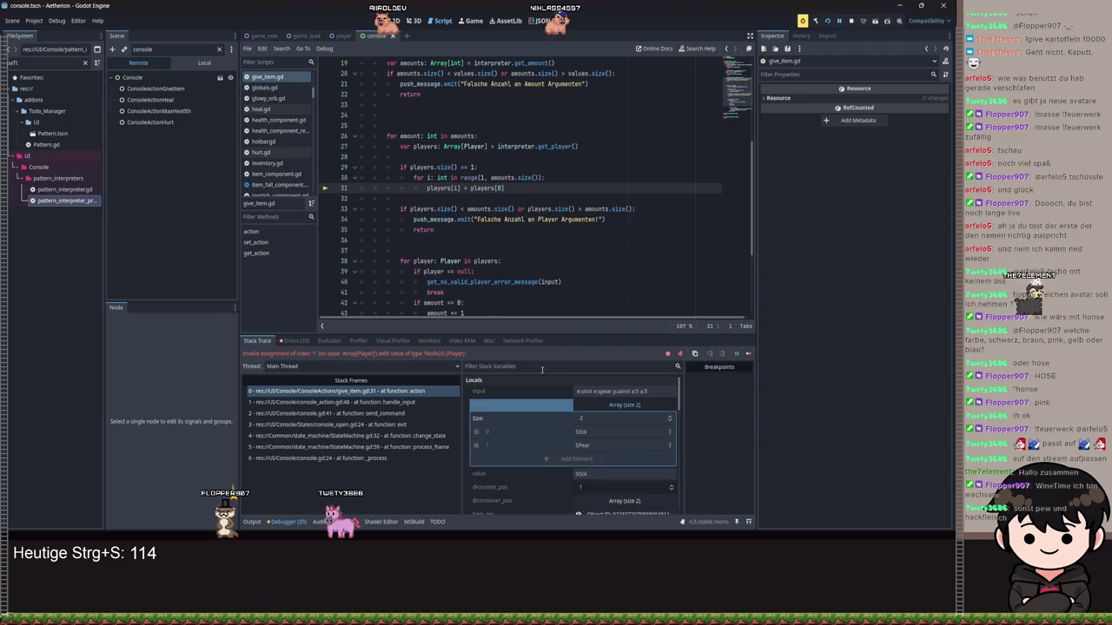
scroll(573, 434, "down", 1)
scroll(590, 451, "down", 1)
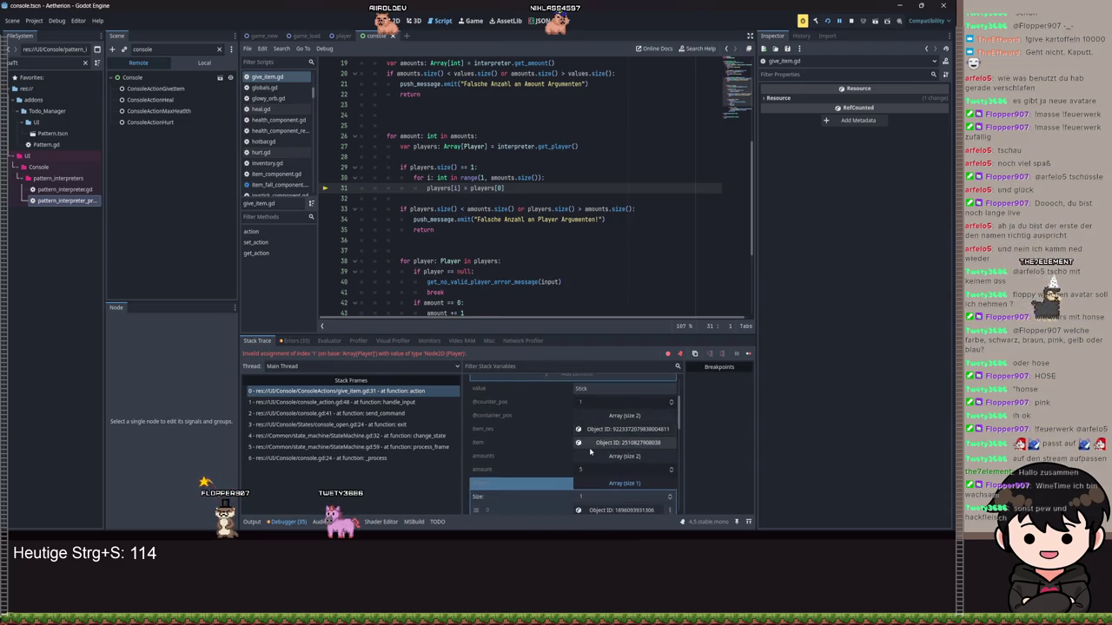
scroll(589, 452, "down", 2)
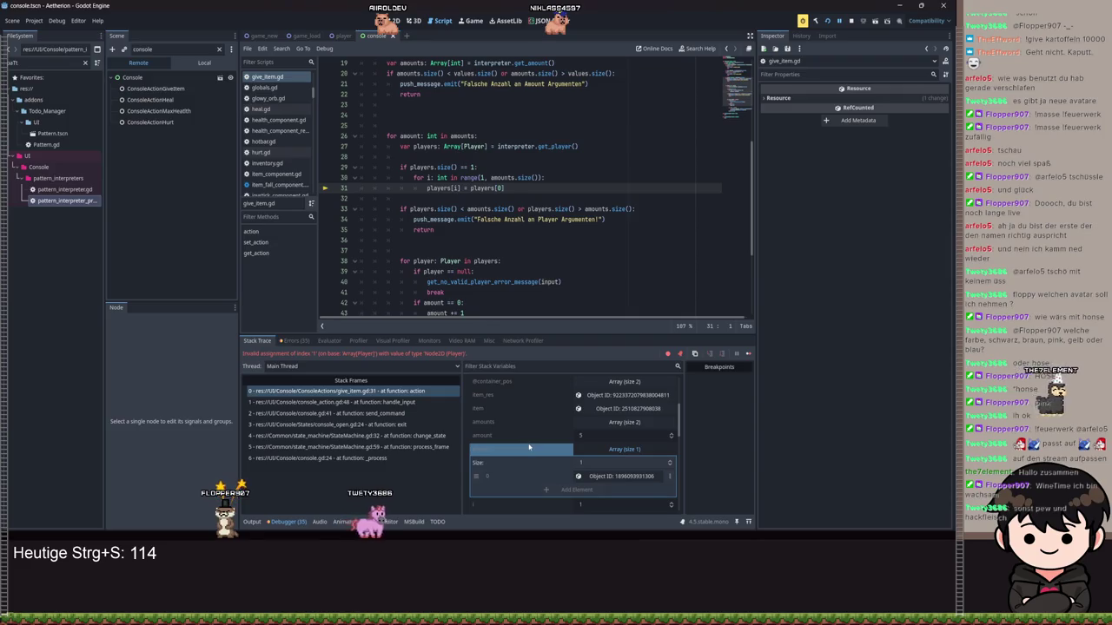
scroll(529, 447, "down", 1)
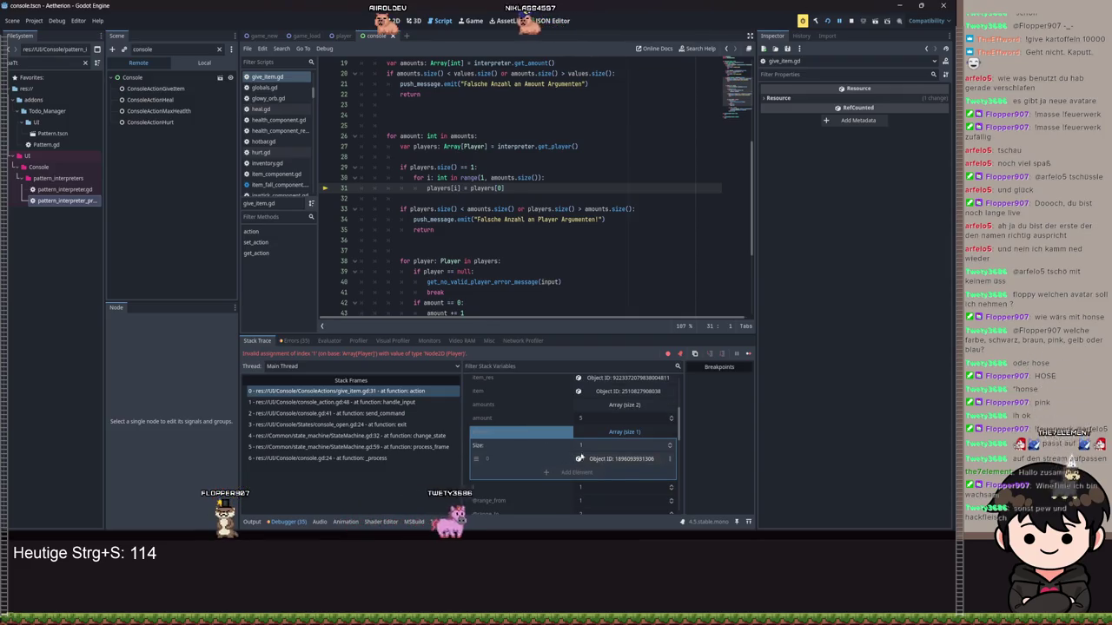
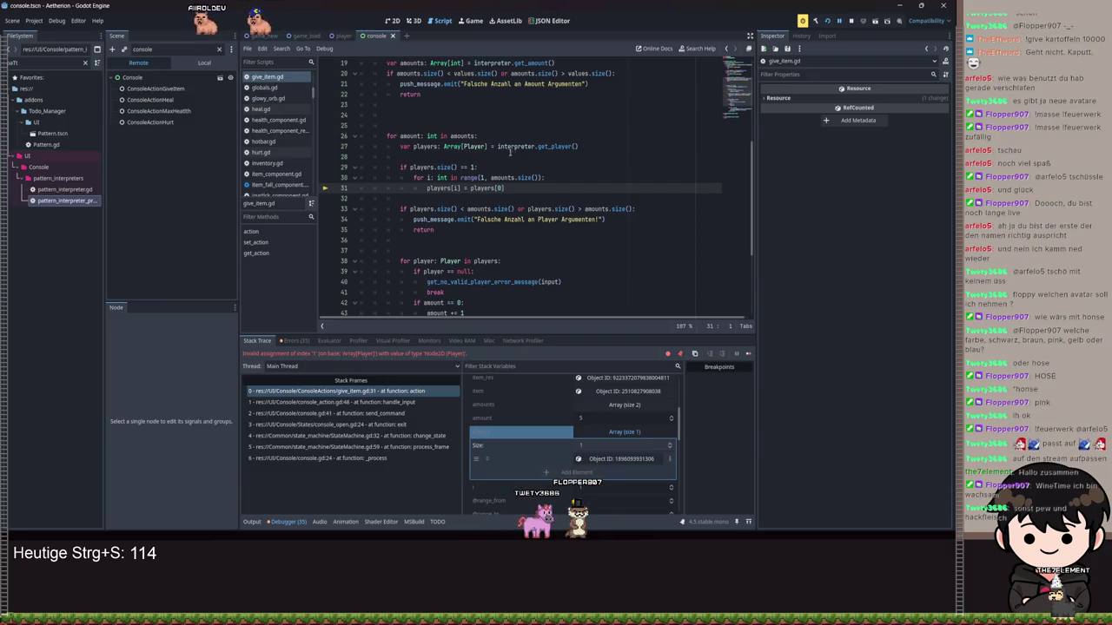
Inspect the players variable's value in the paused give_item.gd script.
mouse_move(490, 188)
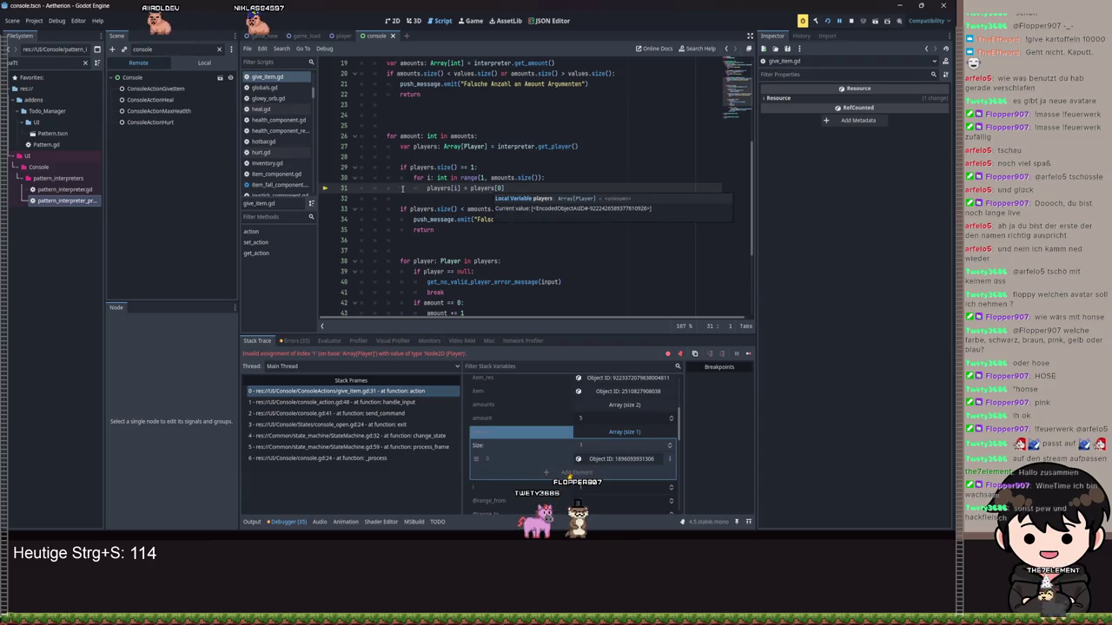
mouse_move(439, 191)
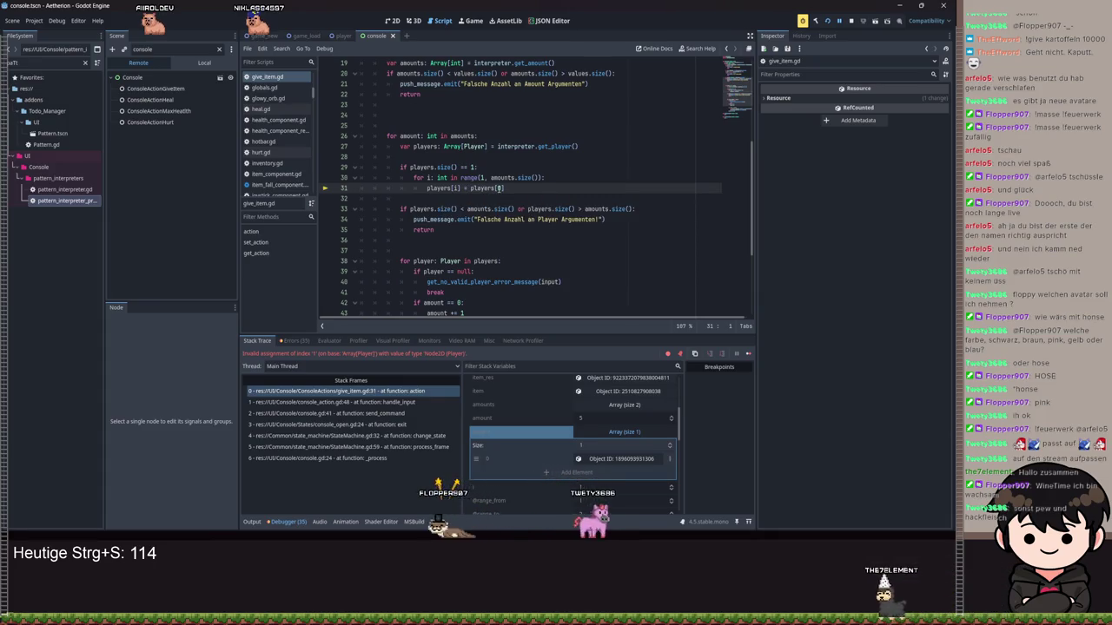
scroll(567, 430, "down", 5)
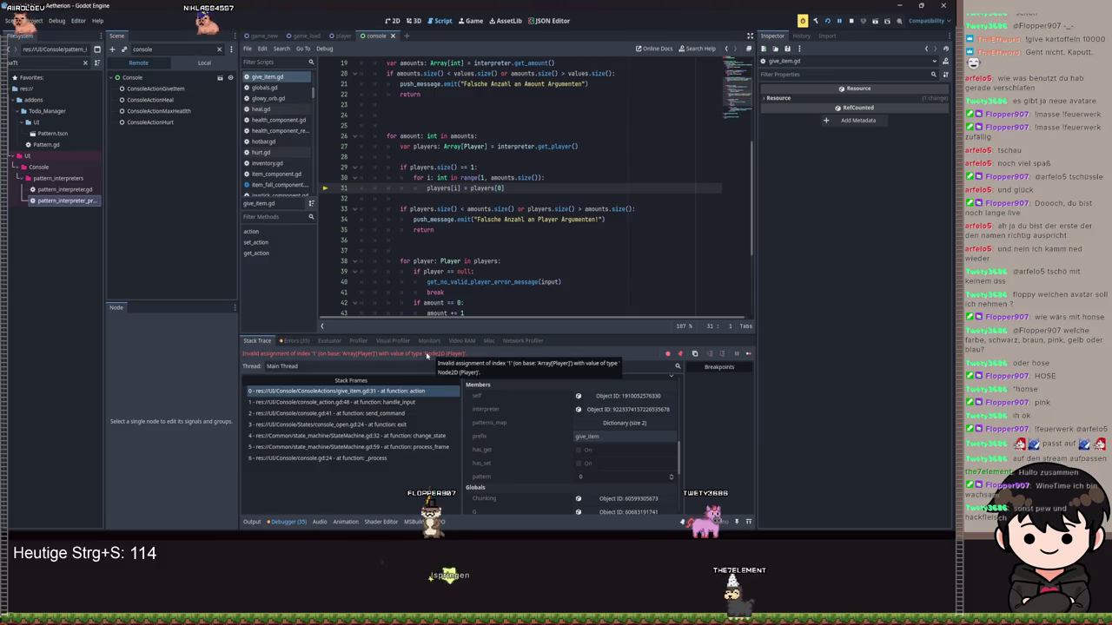
Review the Node2D-into-Array[Player] assignment error in the debugger's Errors list.
left_click_drag(425, 355, 464, 354)
left_click(294, 341)
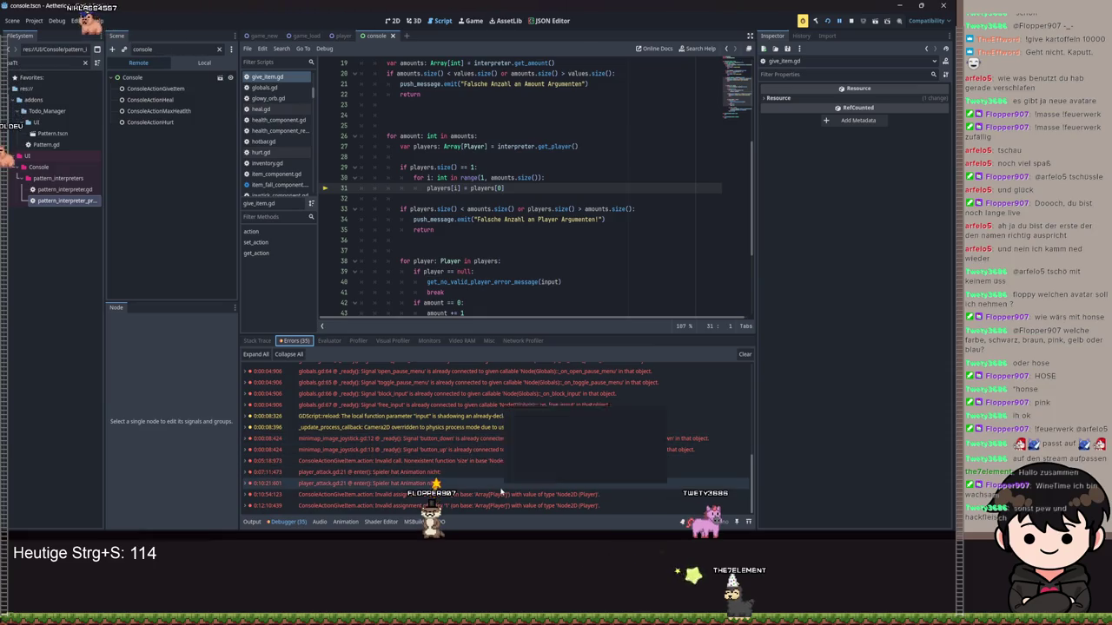
mouse_move(463, 469)
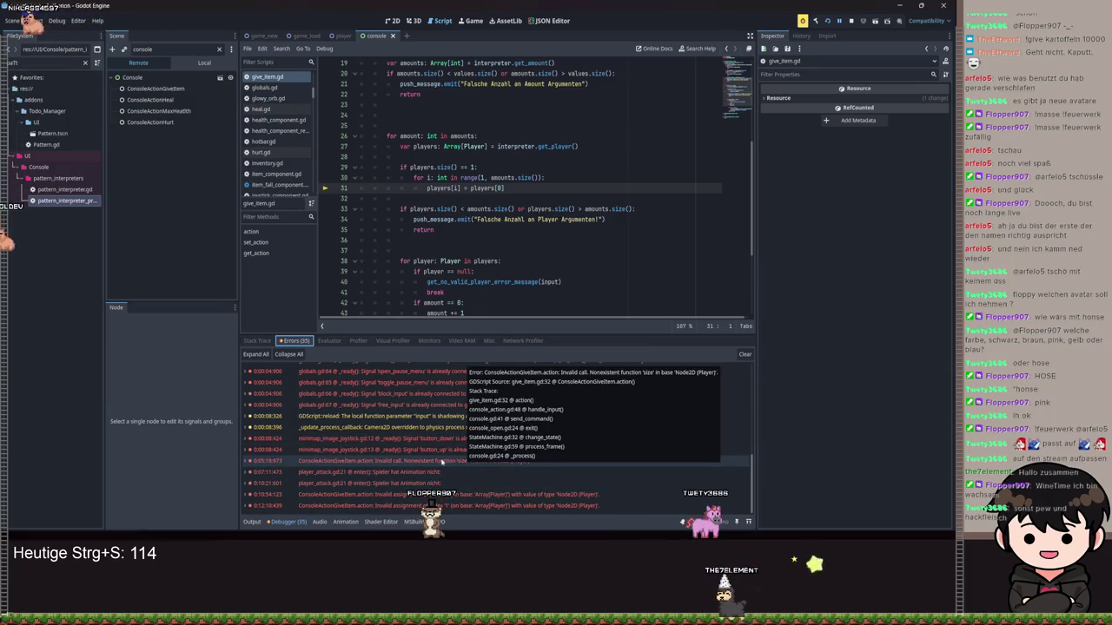
left_click(467, 198)
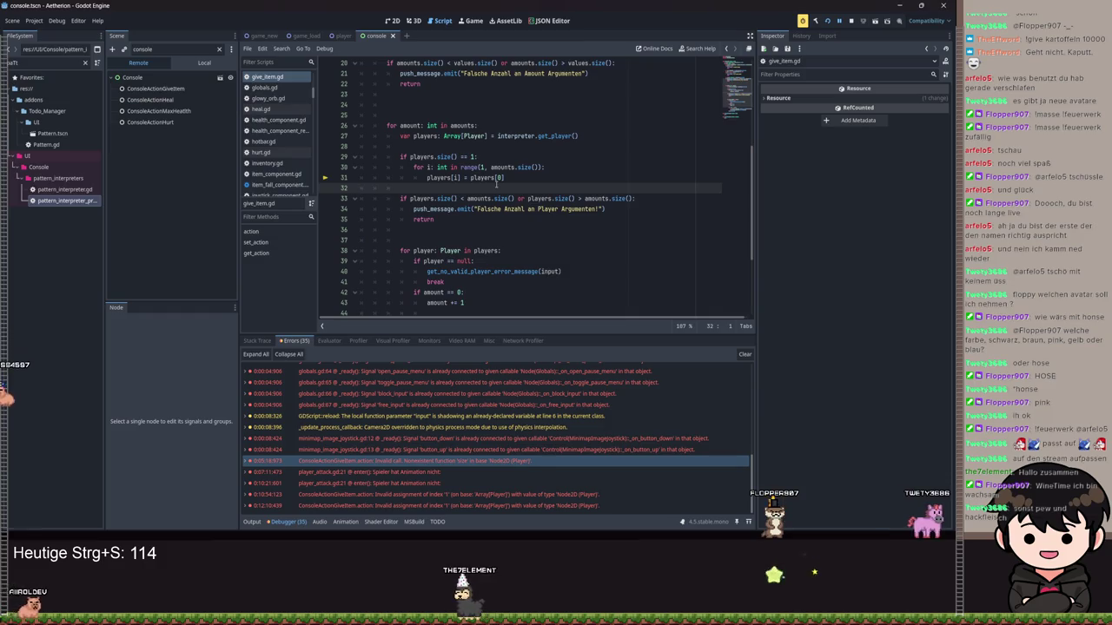
Compare the Stack Trace with the error list while checking players[0] on line 31.
left_click(257, 340)
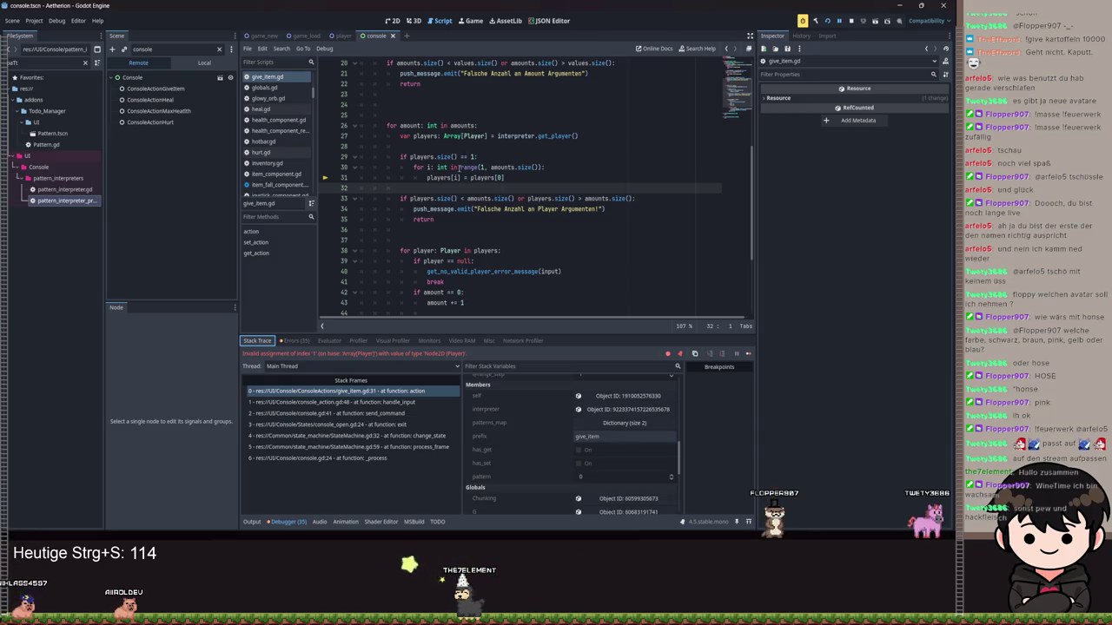
double_click(480, 178)
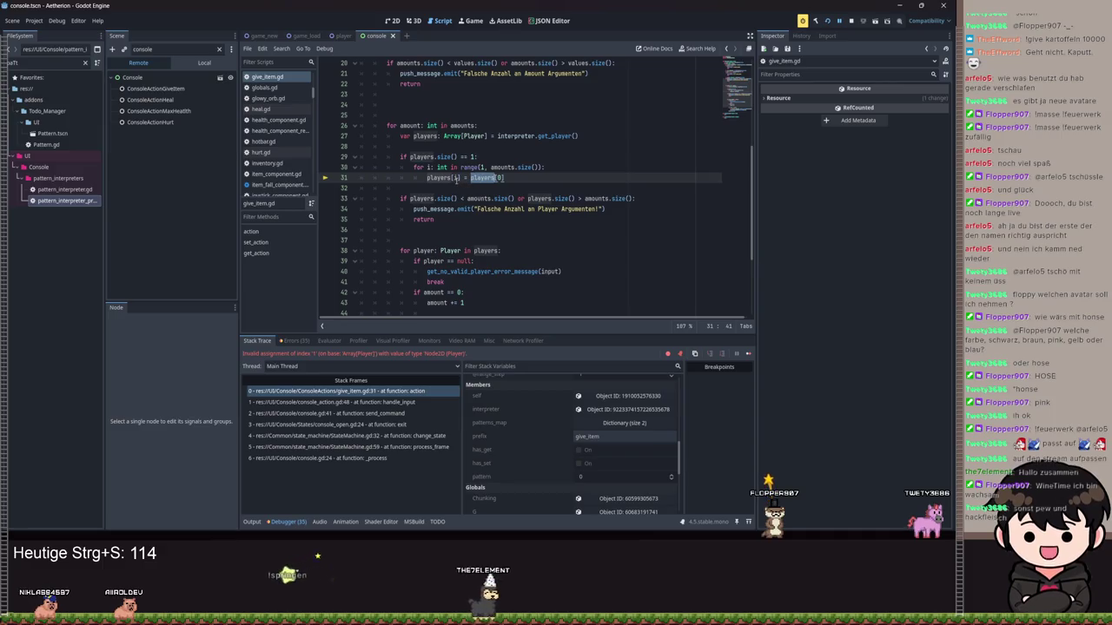
left_click(514, 180)
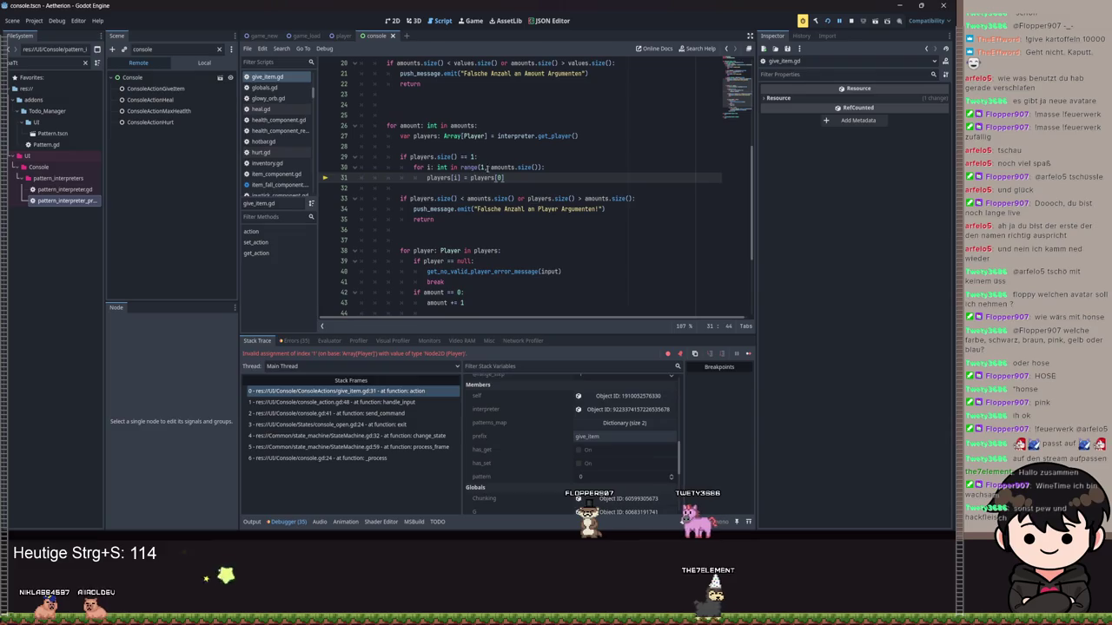
scroll(545, 460, "up", 2)
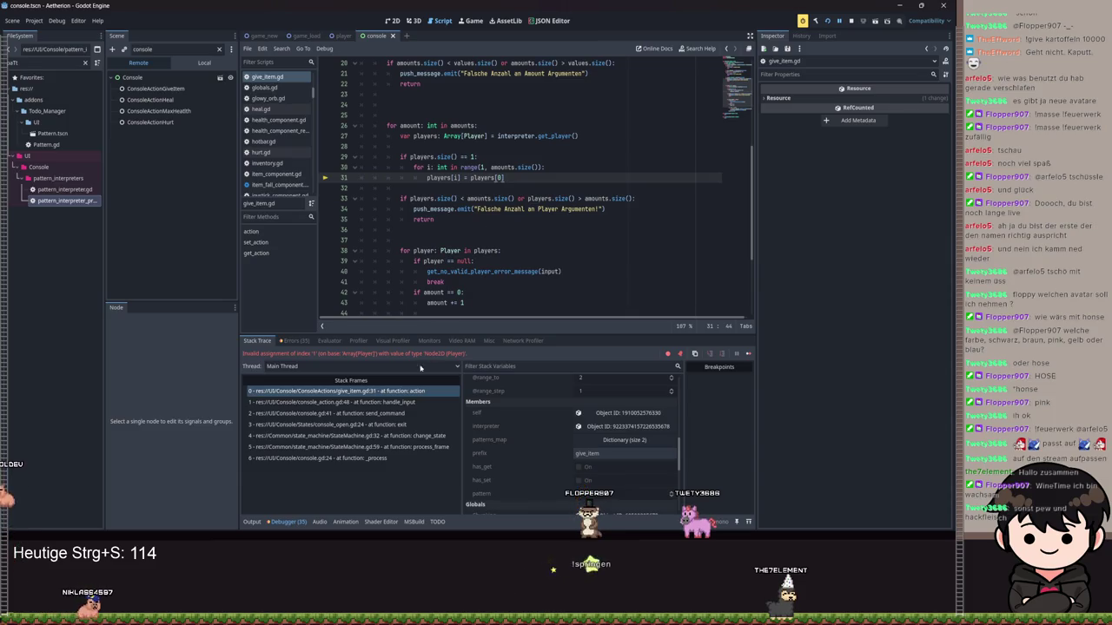
left_click(293, 341)
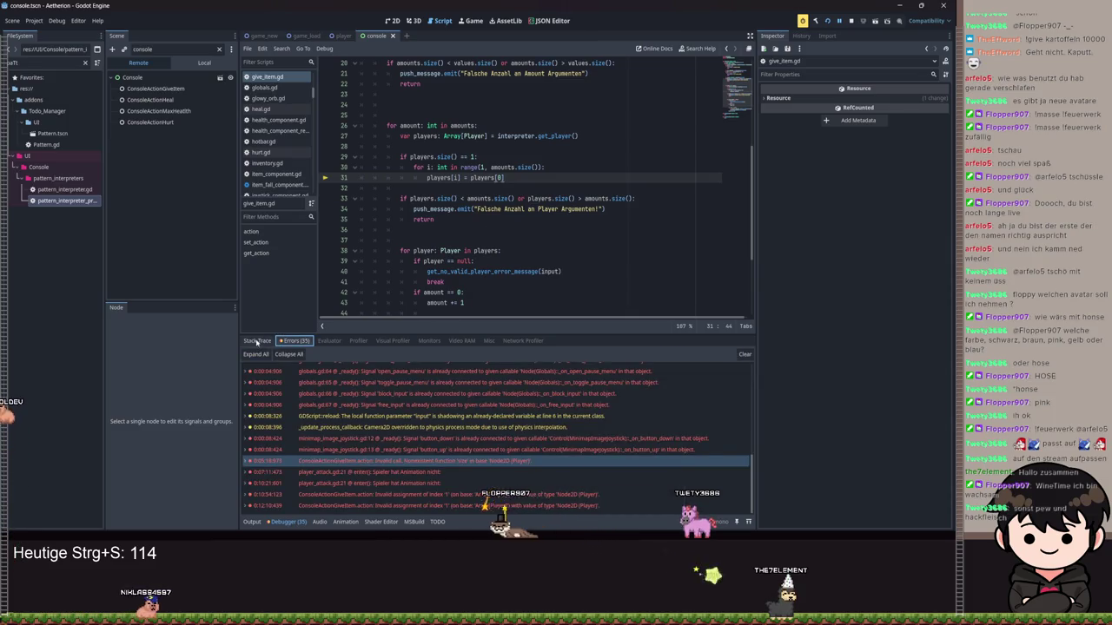
left_click(256, 340)
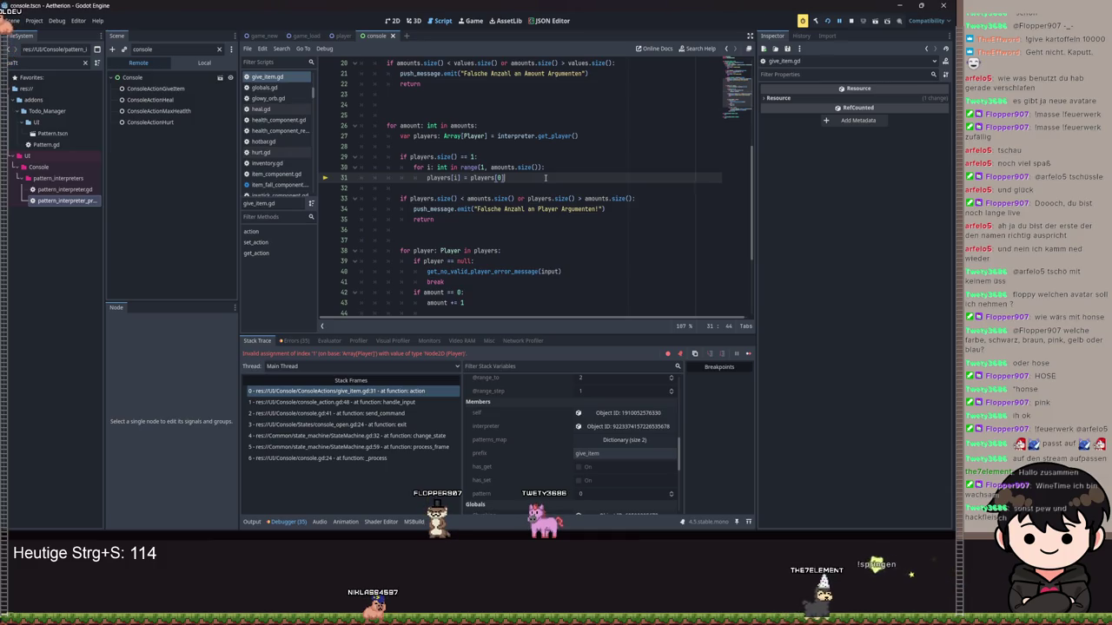
left_click(283, 341)
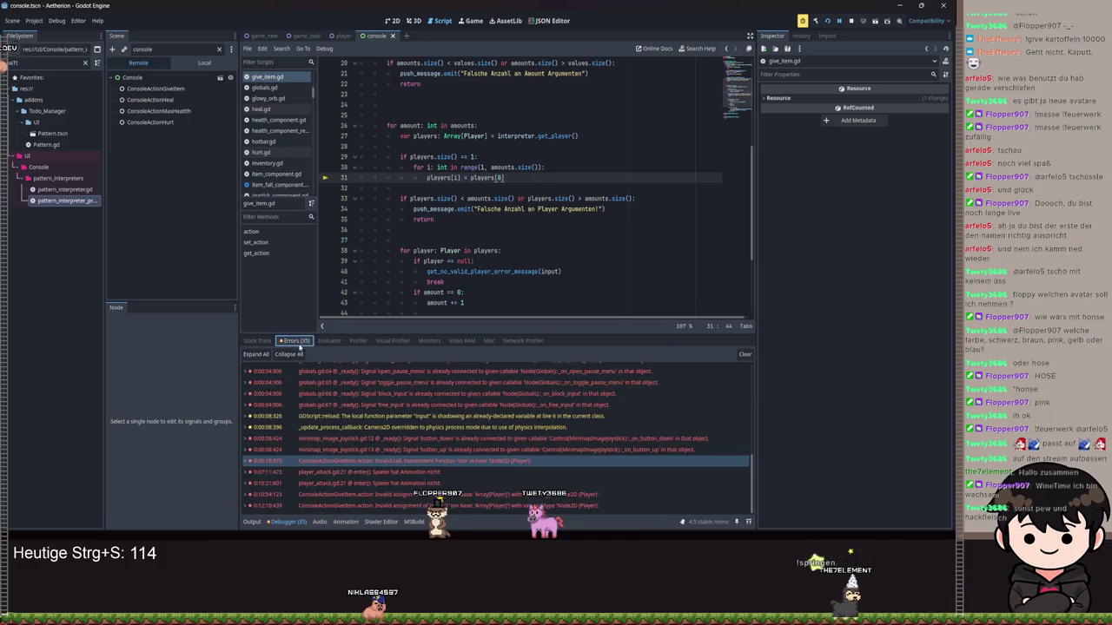
left_click(271, 341)
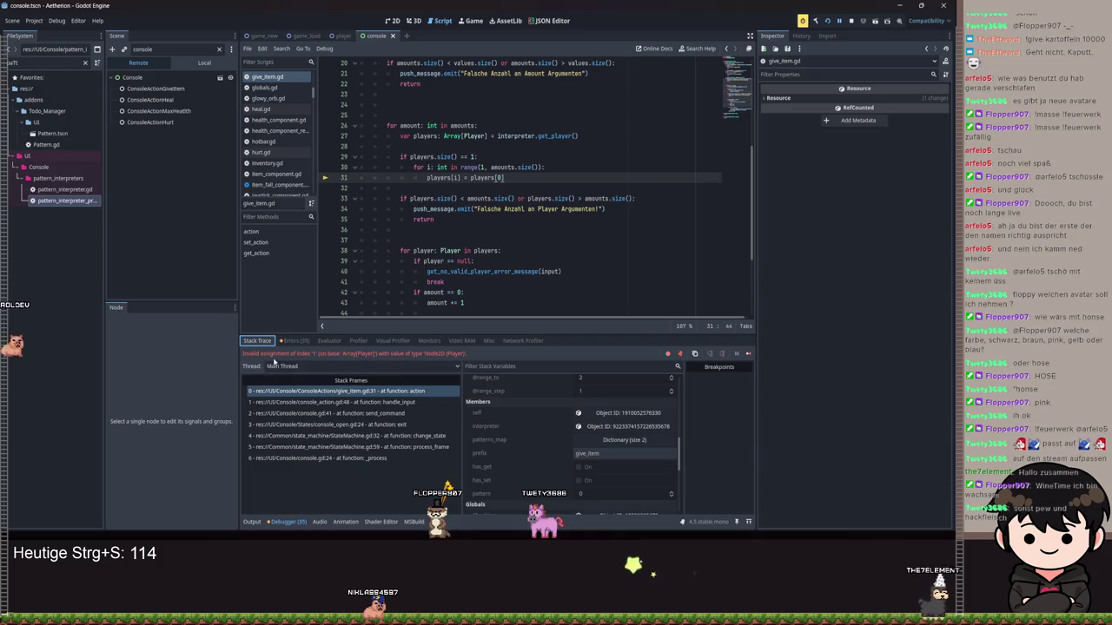
Inspect the index i on line 31 and the Player element type on line 27.
mouse_move(456, 178)
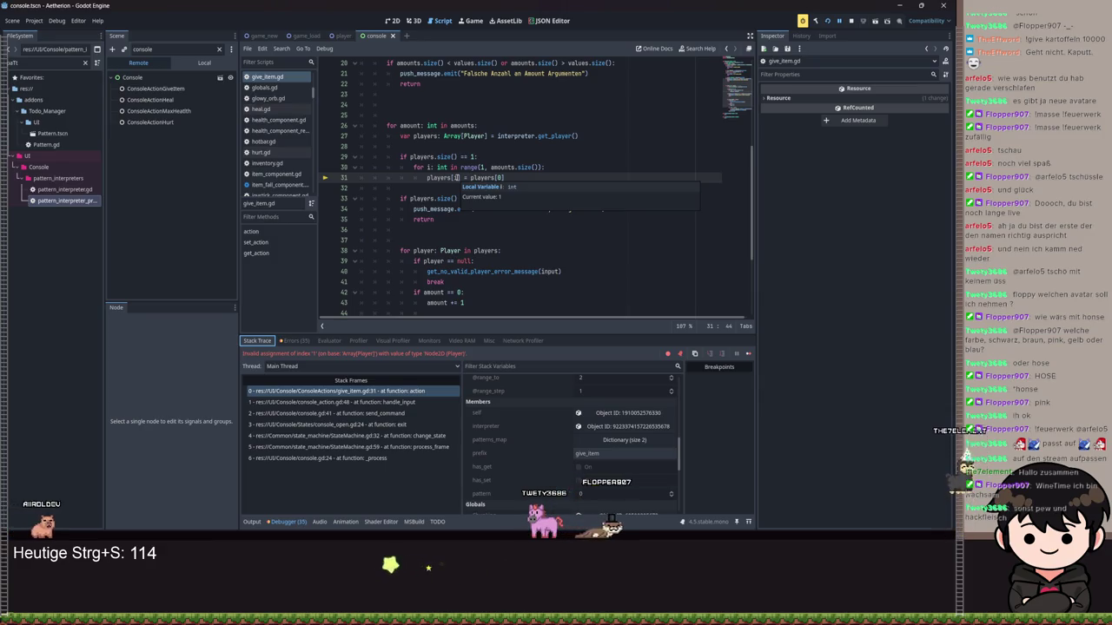
double_click(457, 177)
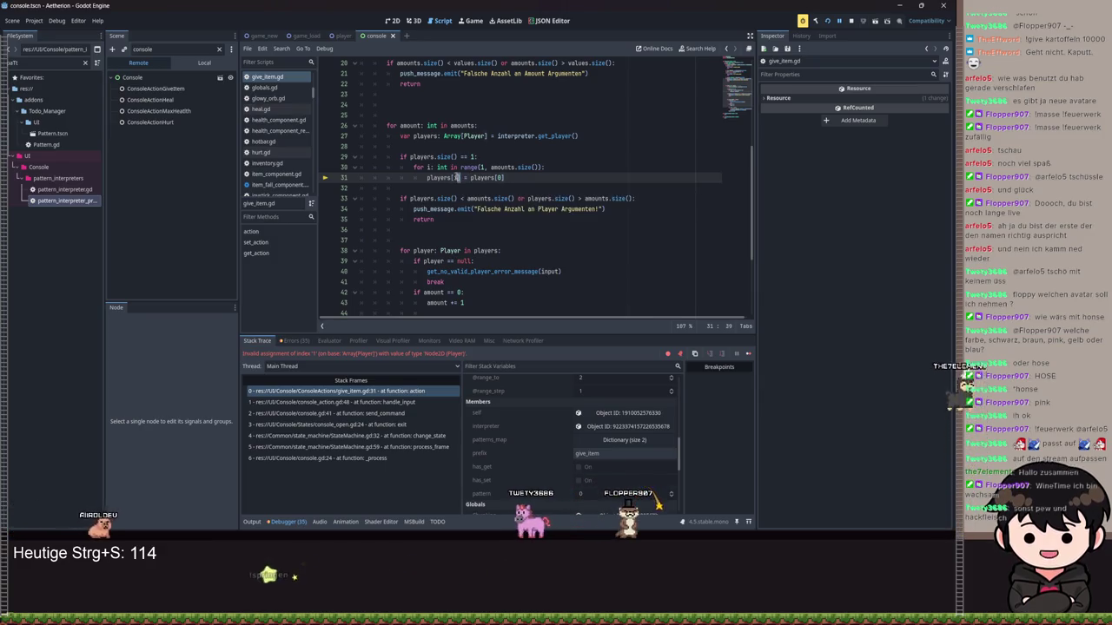
mouse_move(441, 168)
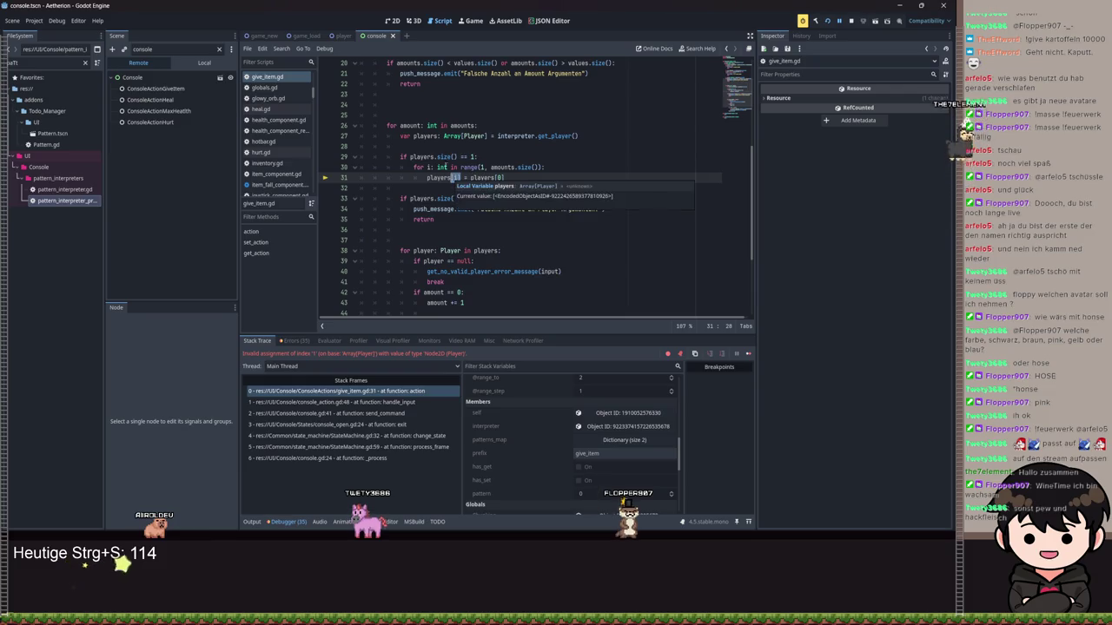
double_click(475, 136)
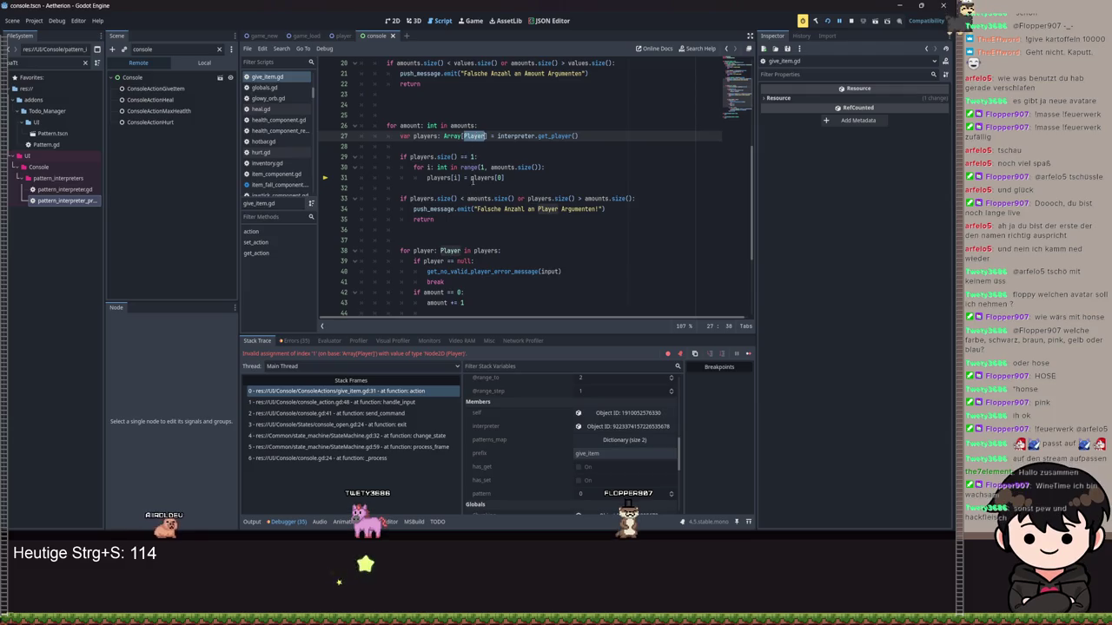
double_click(454, 177)
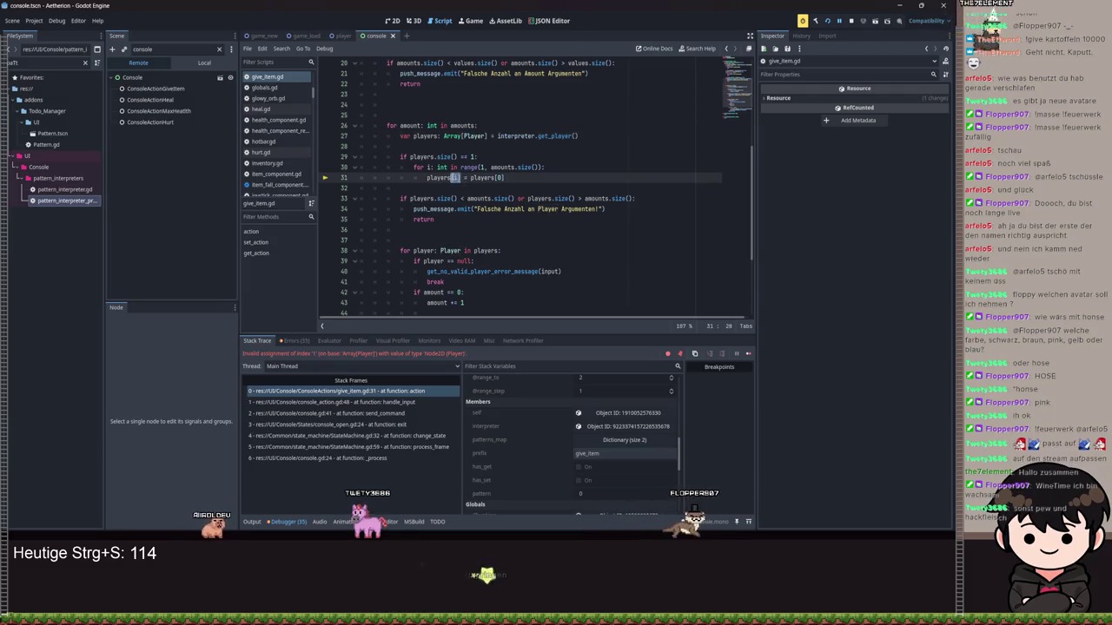
Change line 31 to players.set(i, players[0]), save give_item.gd, and continue the game.
key("BackSpace")
key("BackSpace")
type(".se")
key("Return")
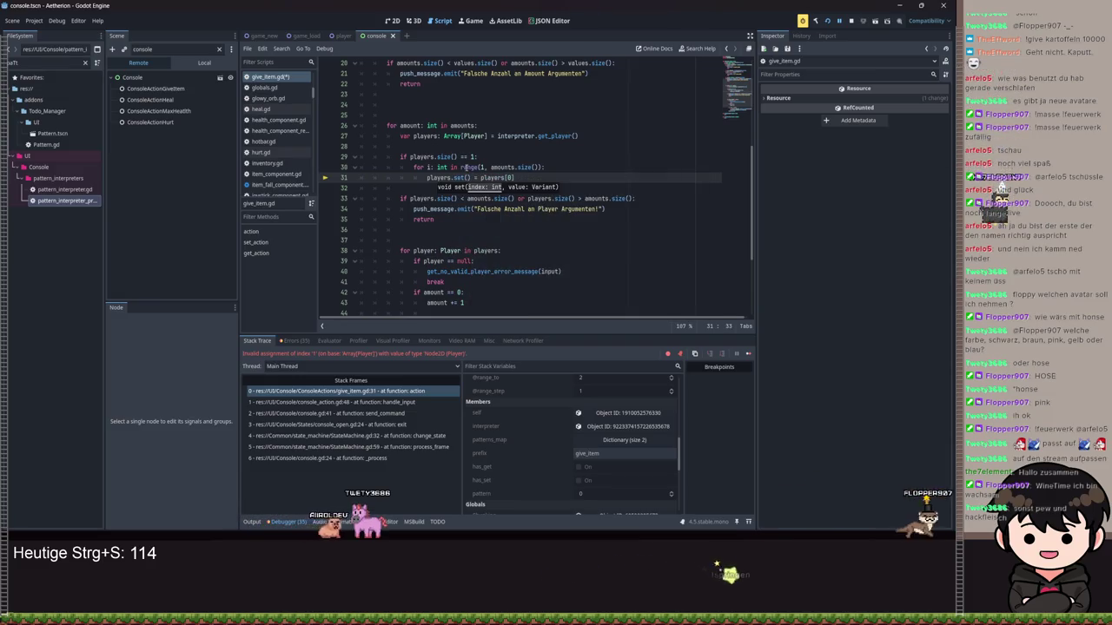
type("i,")
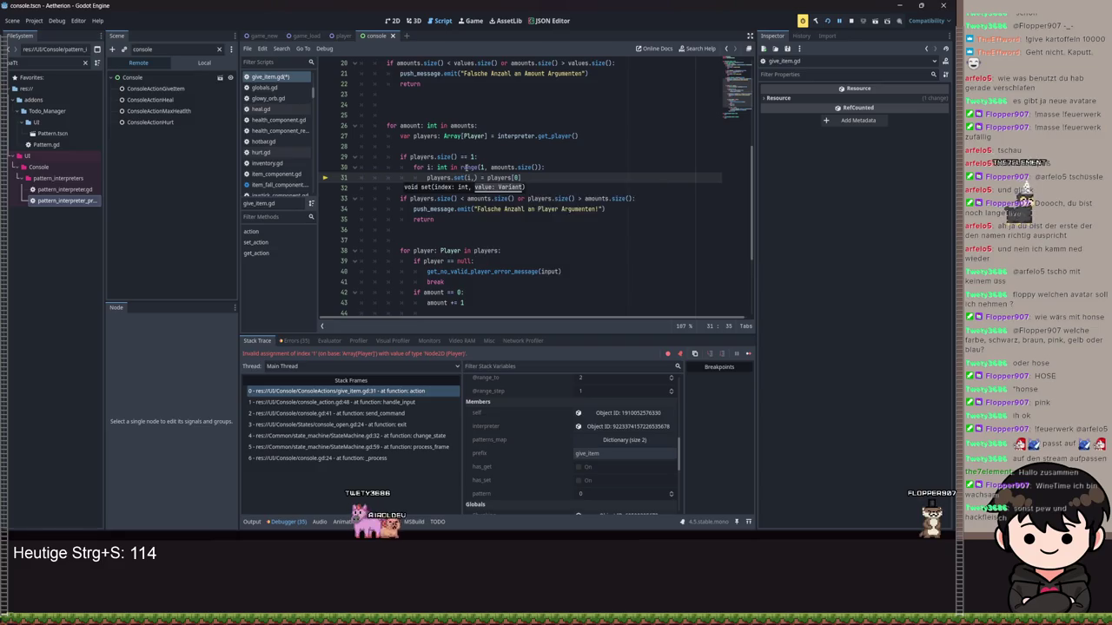
type(" players[0]")
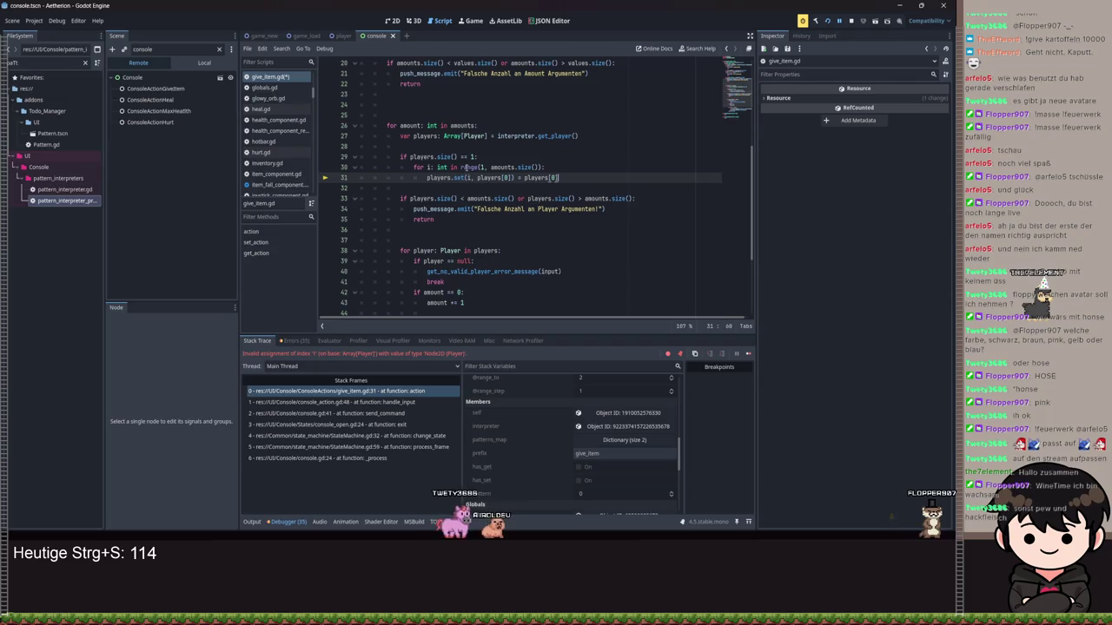
key("ctrl+shift+Left")
key("ctrl+shift+Left")
key("ctrl+shift+Left")
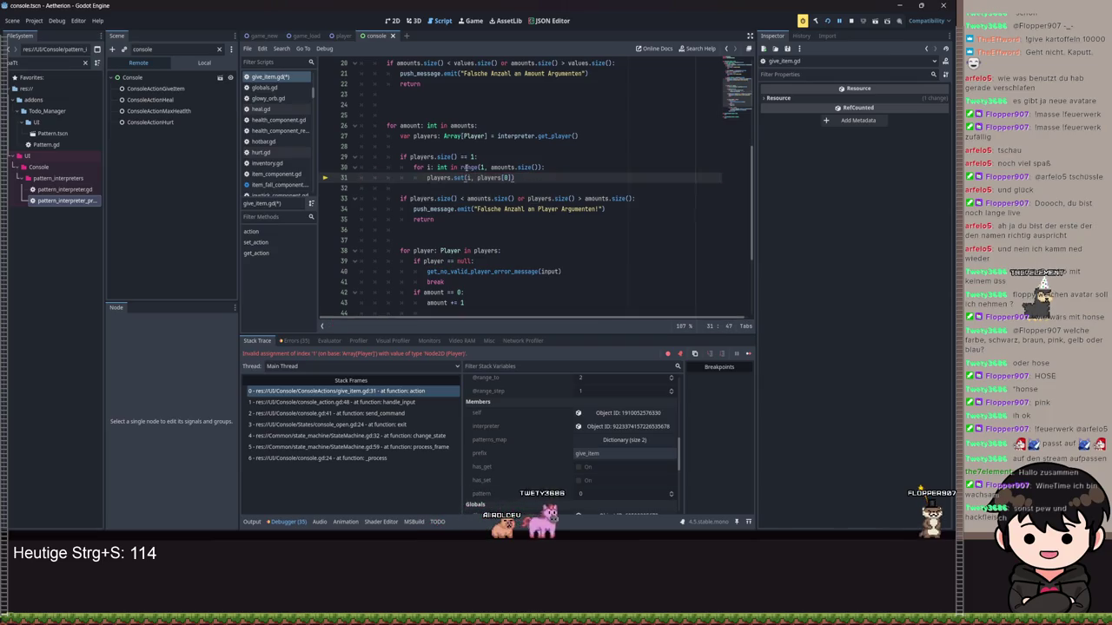
key("ctrl+s")
left_click(842, 22)
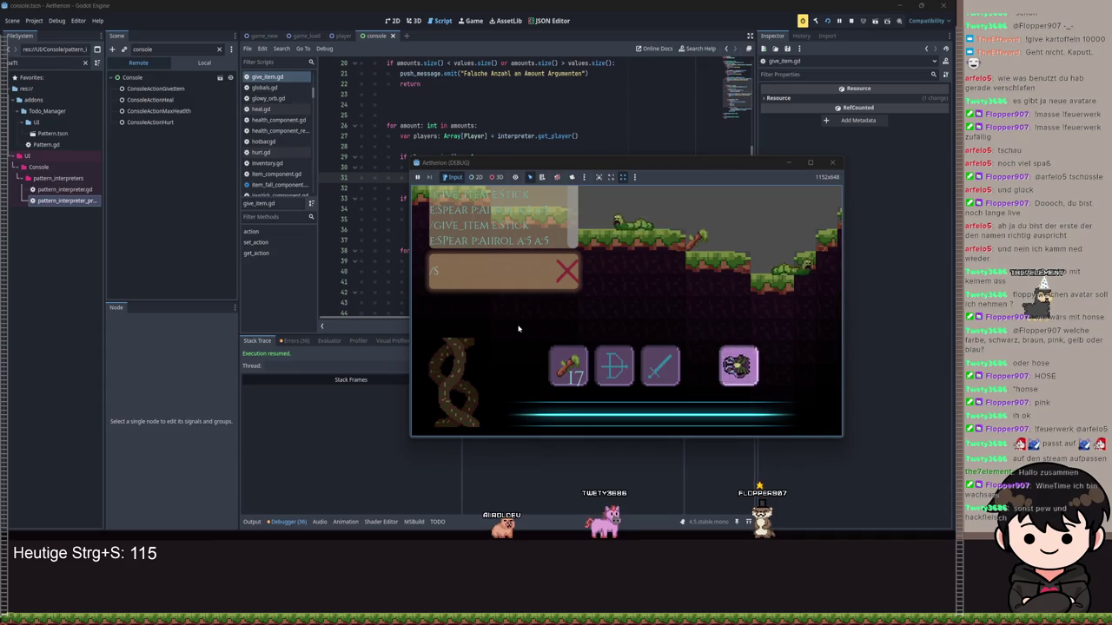
Run '/give_item e:stick e:spear' with the player argument and amounts 'a:5 a' in the game console.
type("/give_i")
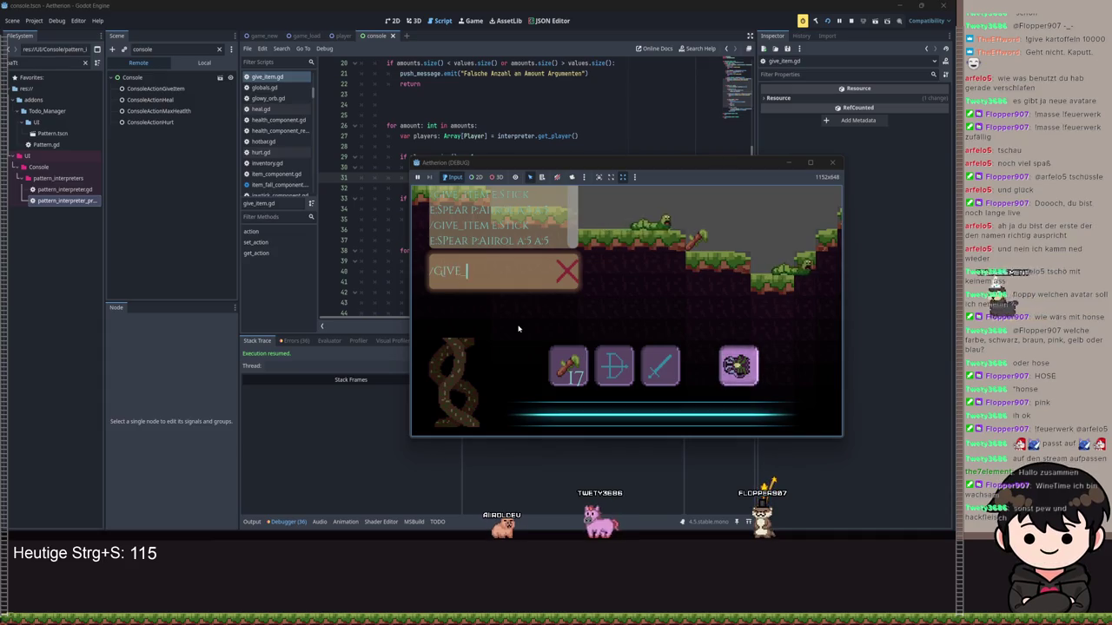
type("tem e")
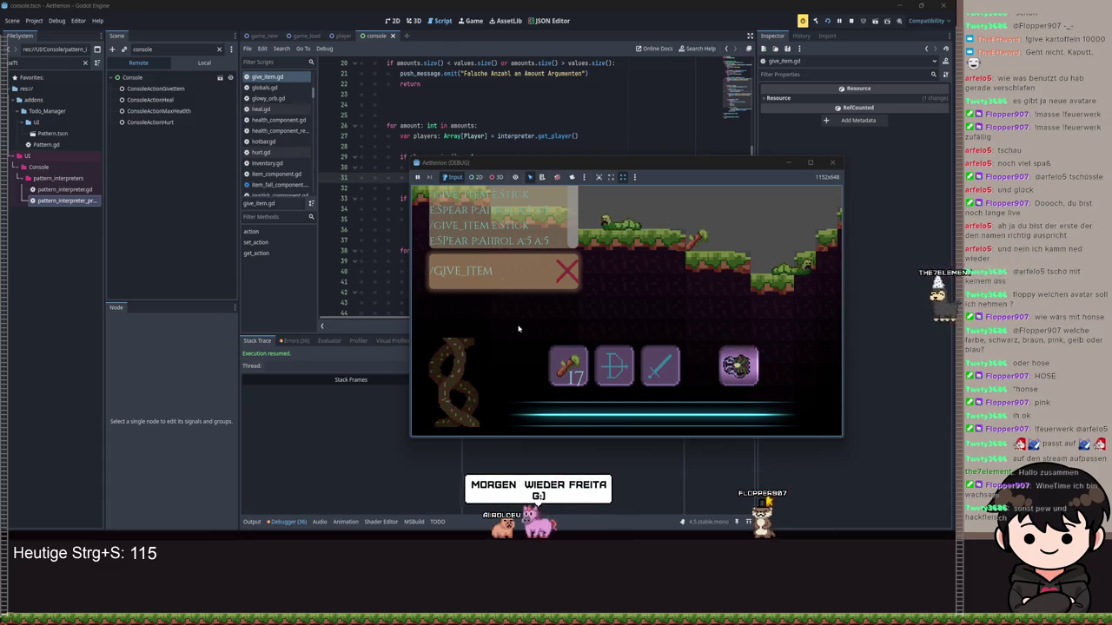
type(":sticl")
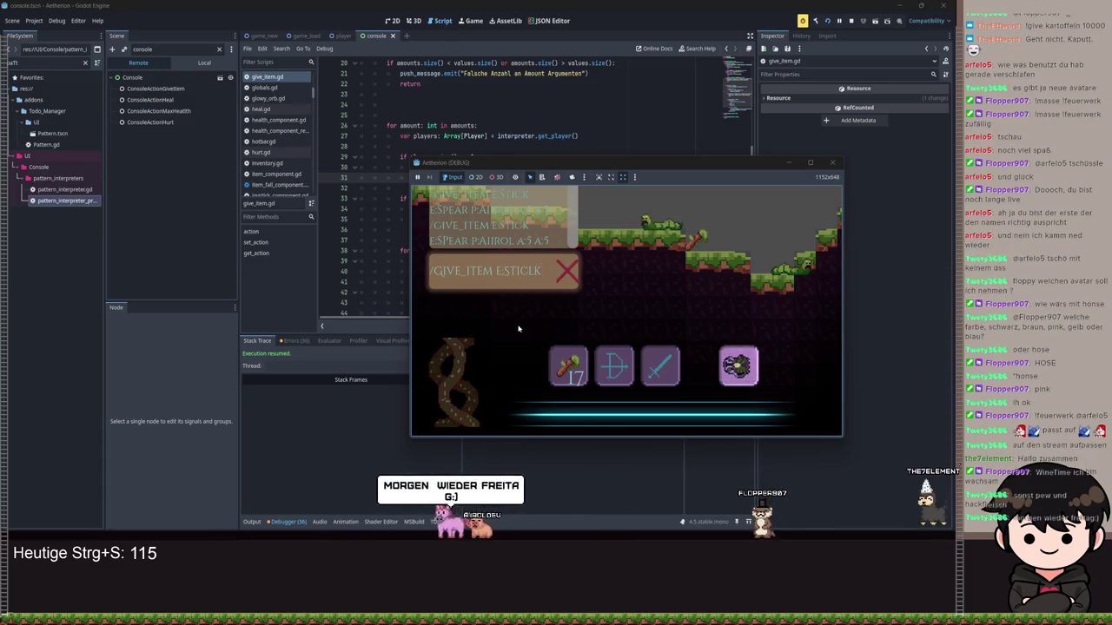
key("BackSpace")
type("k e")
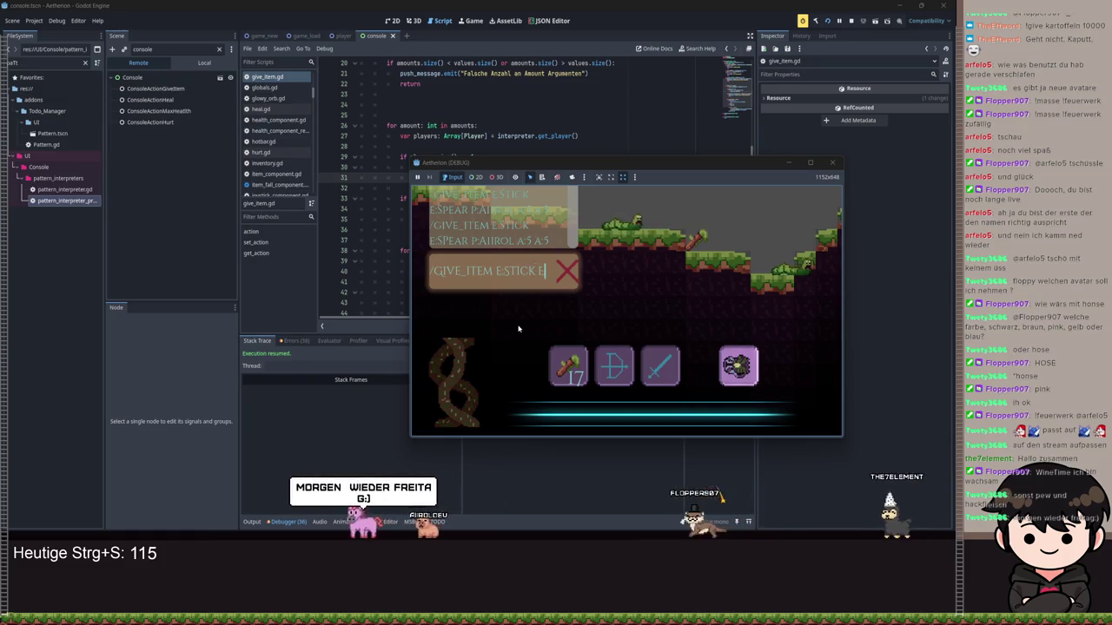
type(":spear")
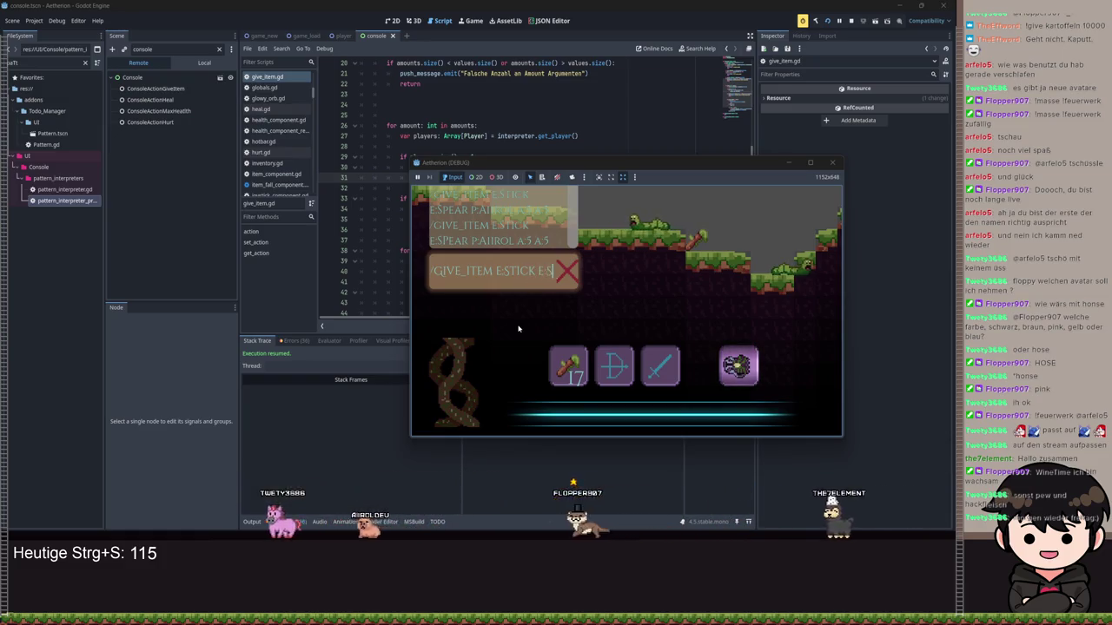
key("Left")
key("Left")
key("Left")
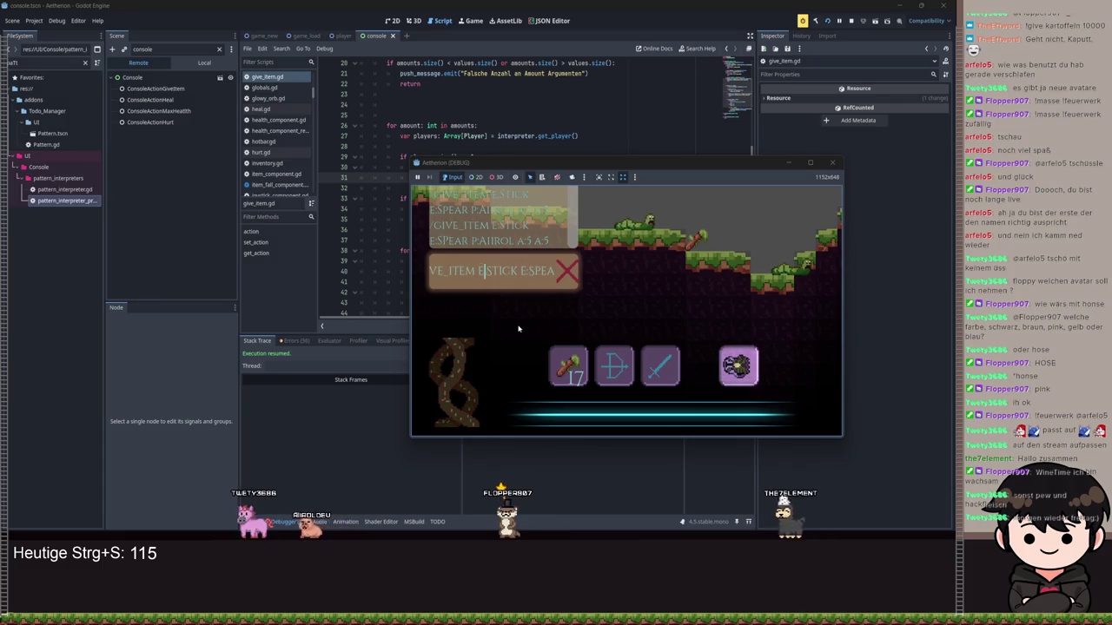
type(":")
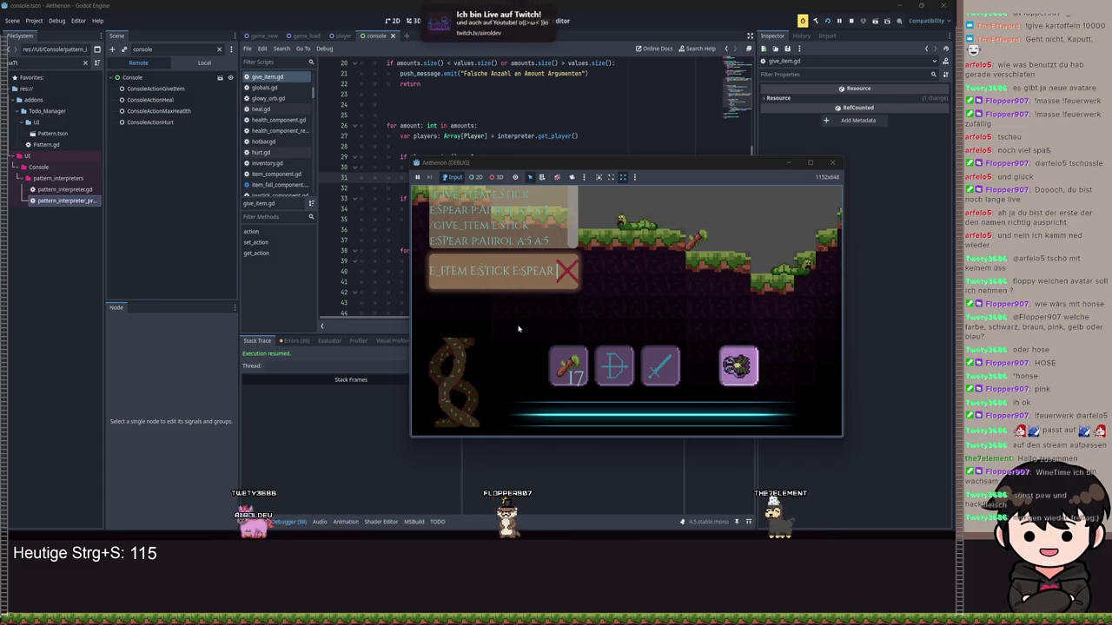
key("End")
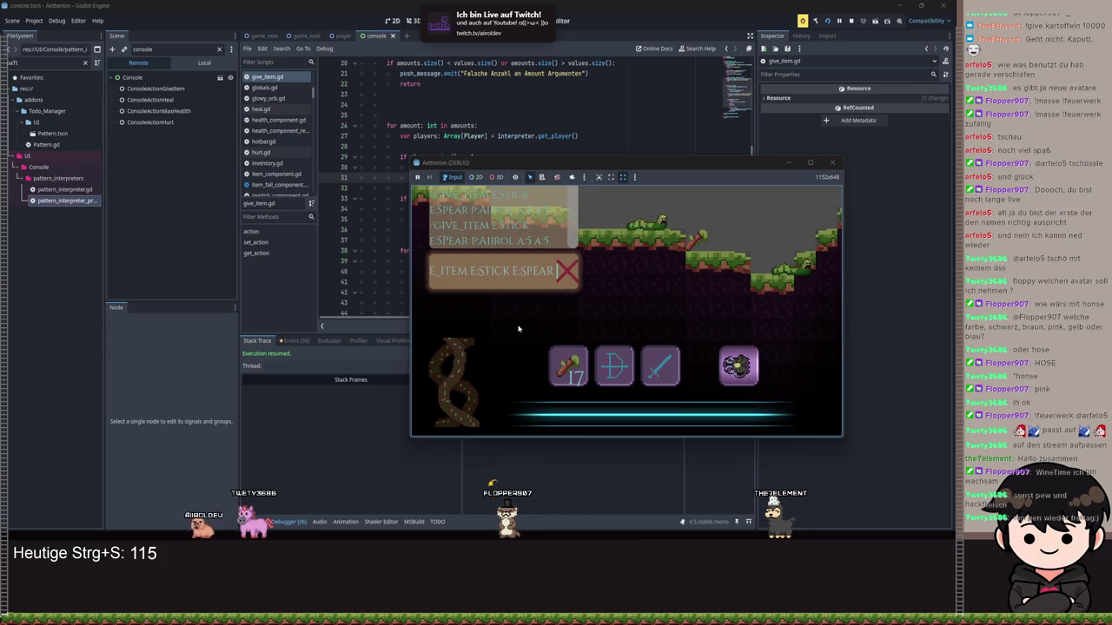
type(":airol a")
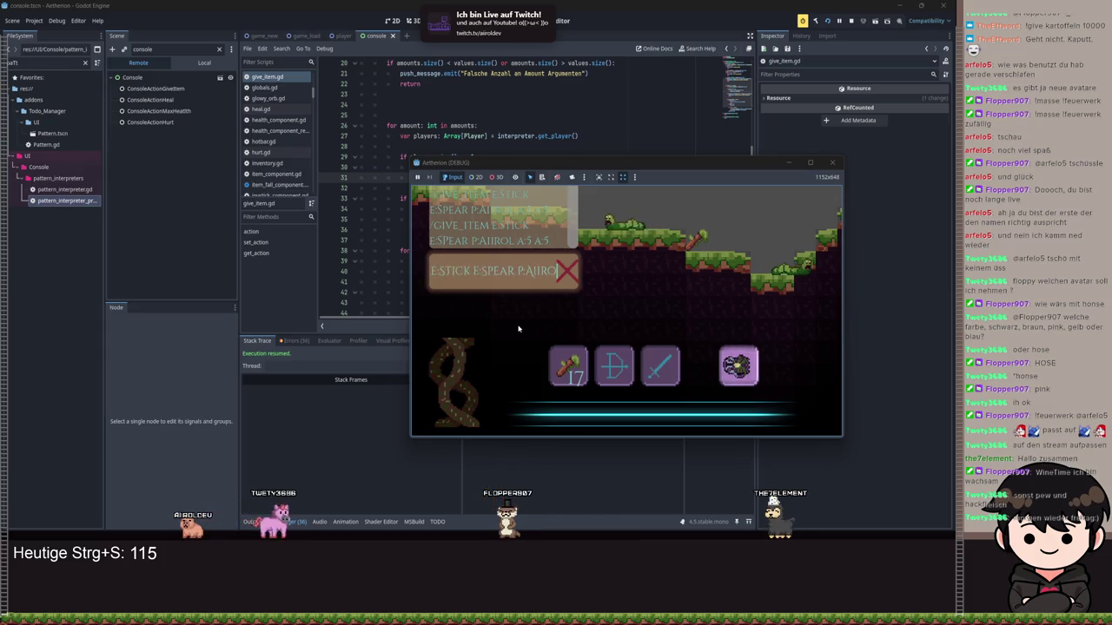
type(":5 a")
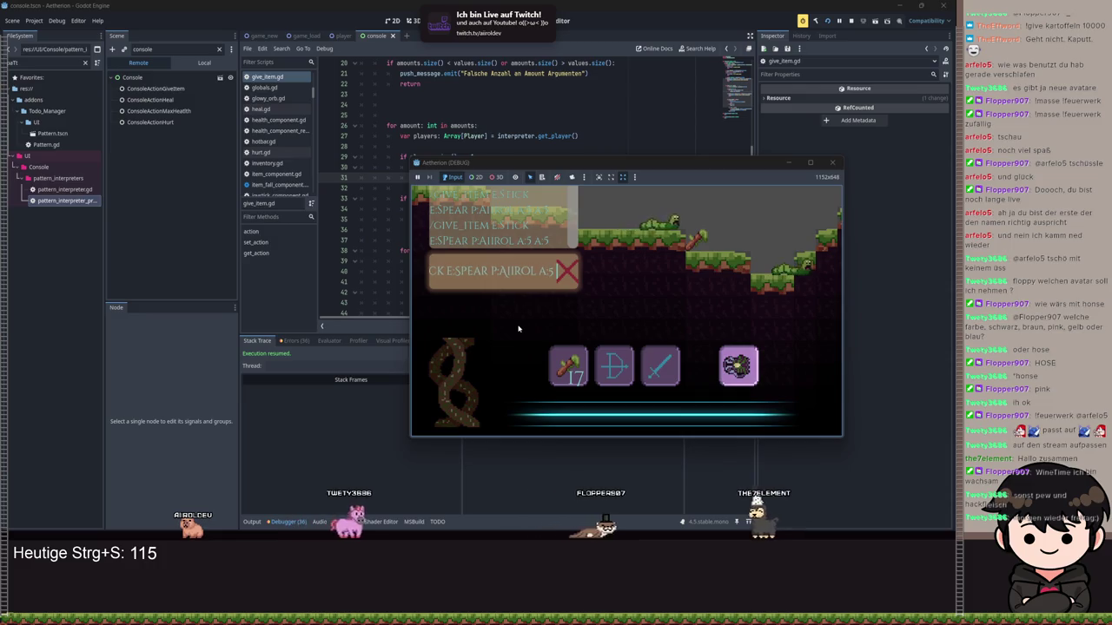
key("Return")
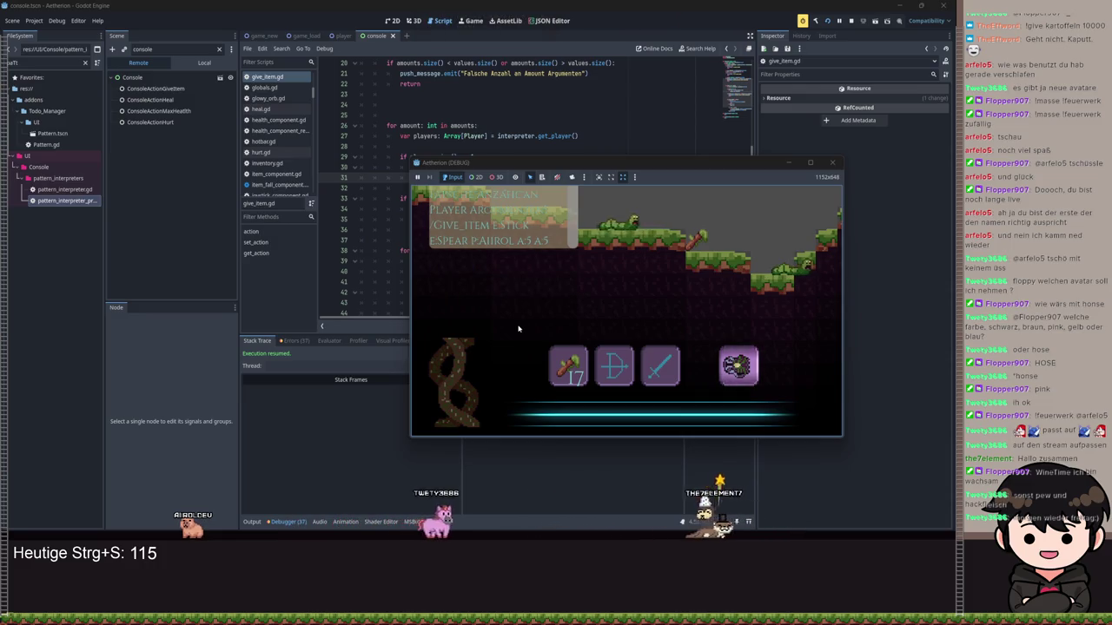
Cycle the hotbar selection, then move the game window right and back left.
key("2")
key("3")
key("4")
mouse_move(721, 163)
left_mouse_down()
mouse_move(814, 178)
mouse_move(695, 253)
mouse_move(833, 160)
left_mouse_up()
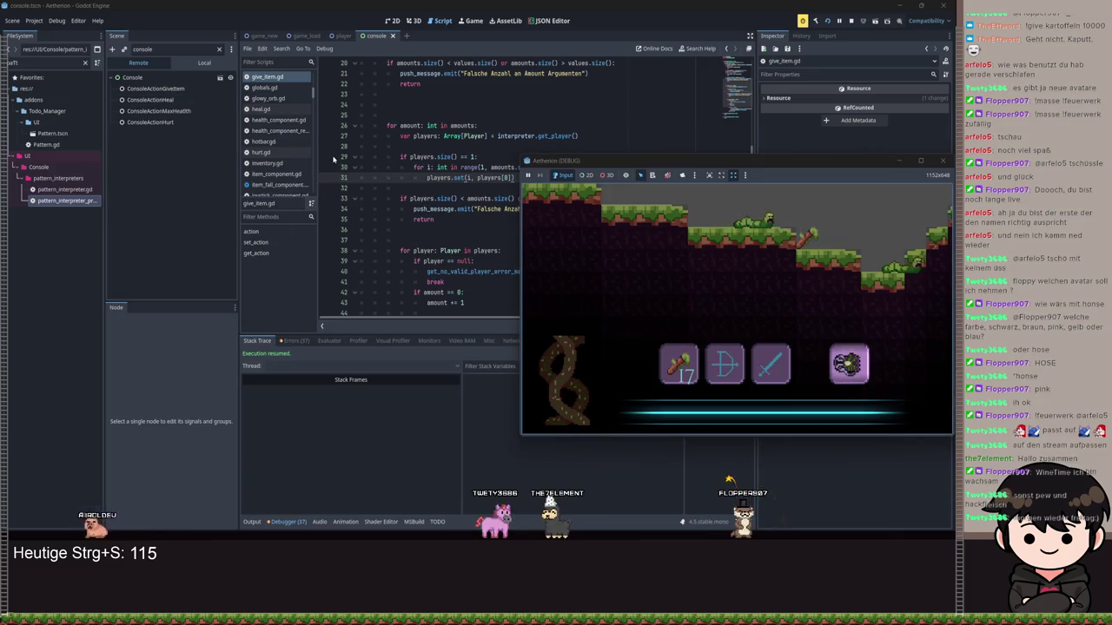
mouse_move(657, 165)
left_mouse_down()
mouse_move(476, 226)
mouse_move(385, 293)
mouse_move(417, 335)
mouse_move(475, 220)
mouse_move(498, 241)
left_mouse_up()
Resend the stick-and-spear give_item command with amounts 5 and 5 from the in-game console.
key("grave")
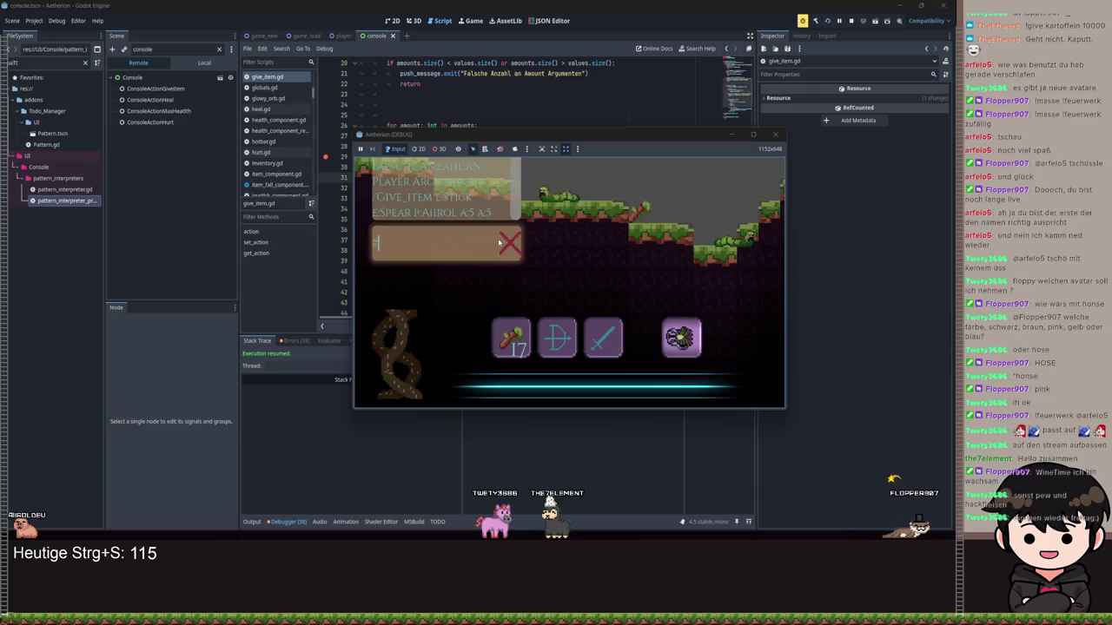
type("/give_")
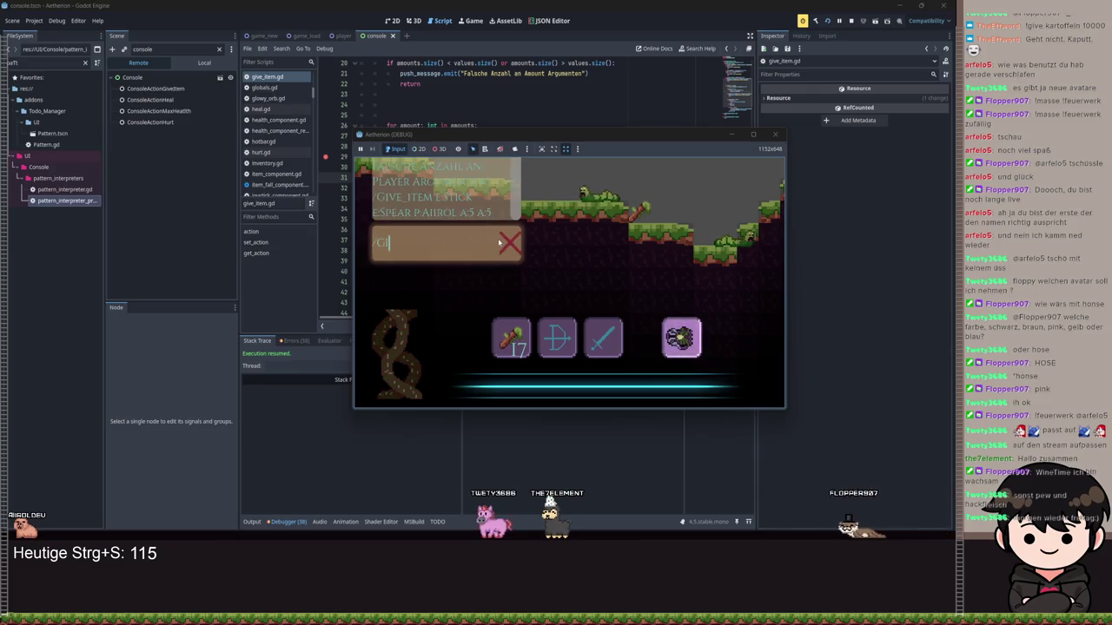
type("item")
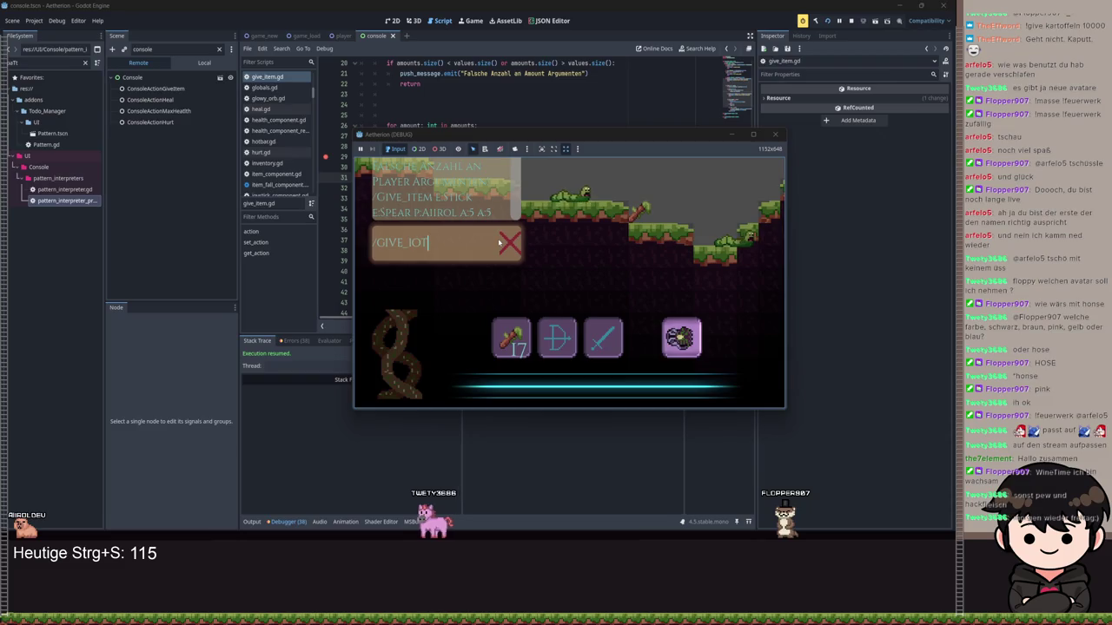
type(":stick")
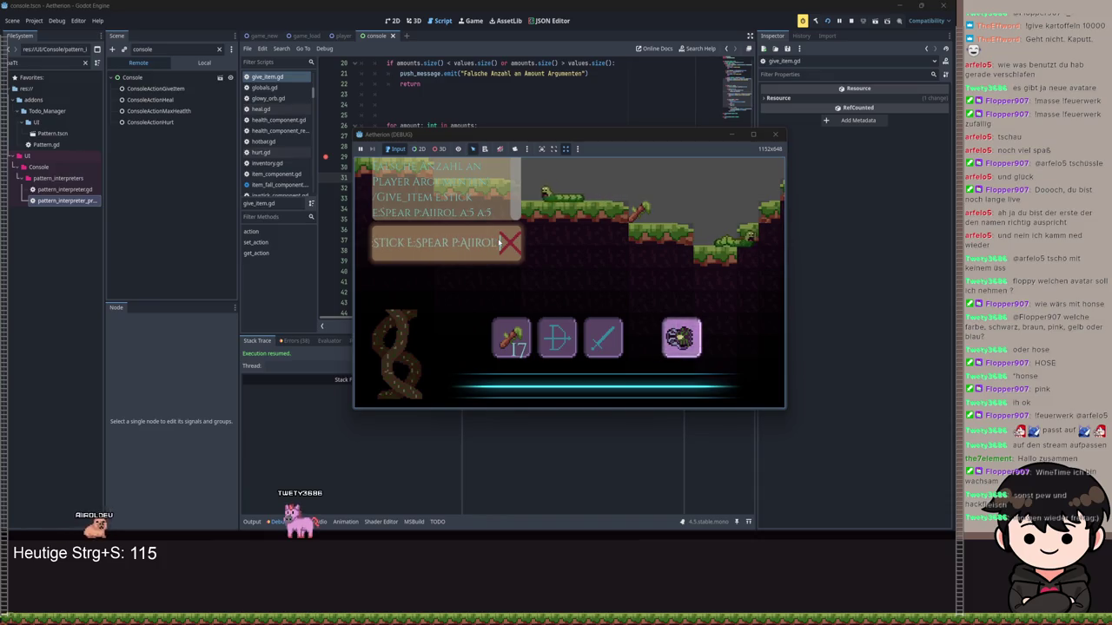
type("a:5")
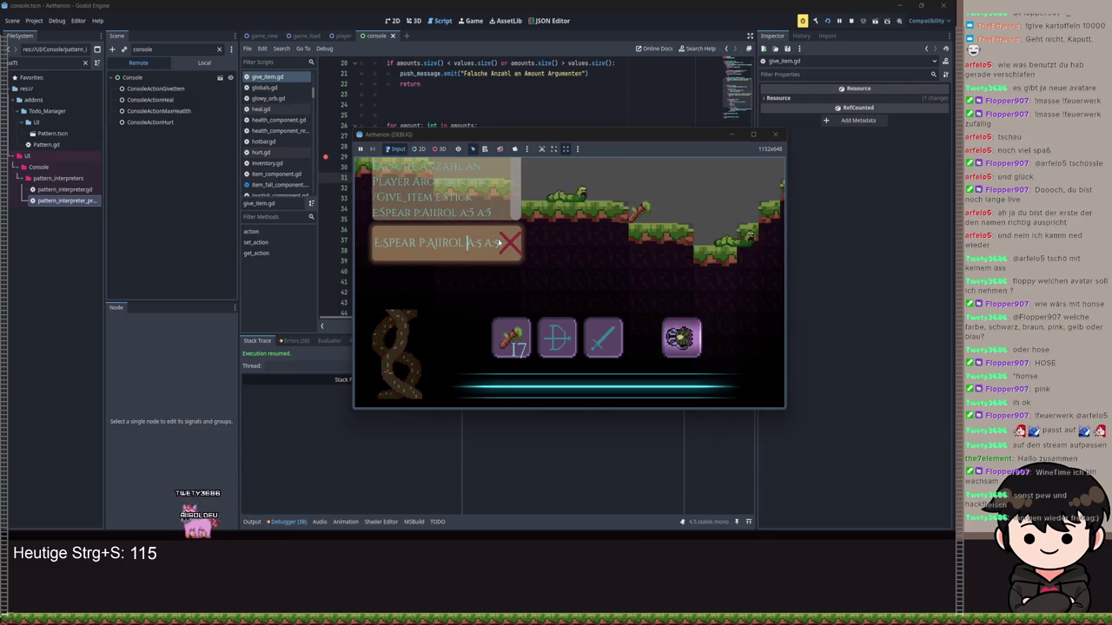
key("BackSpace")
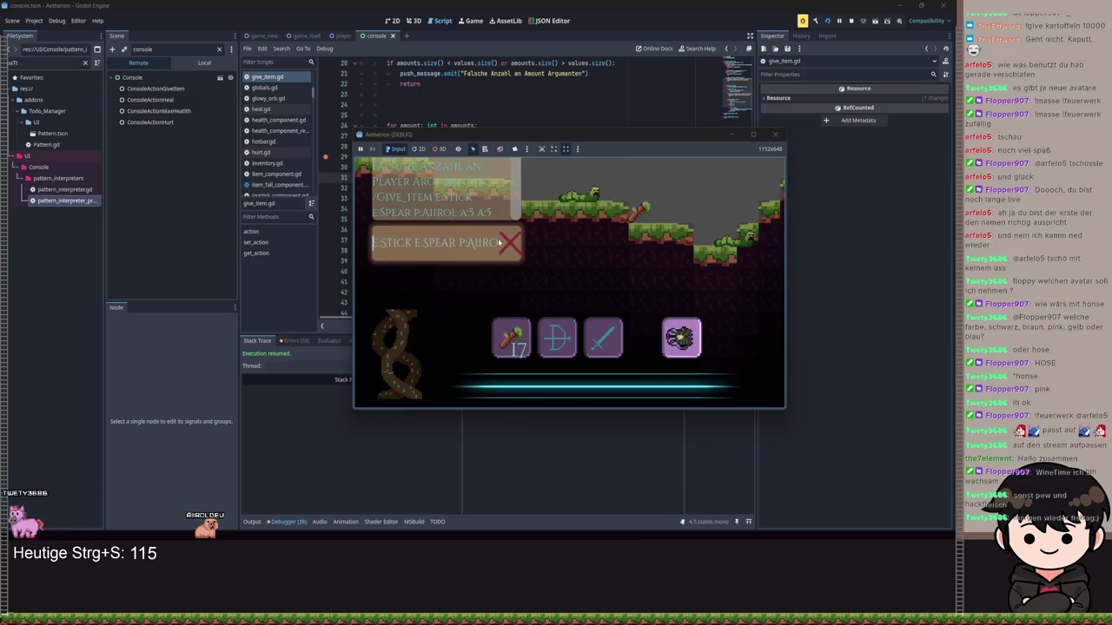
key("Return")
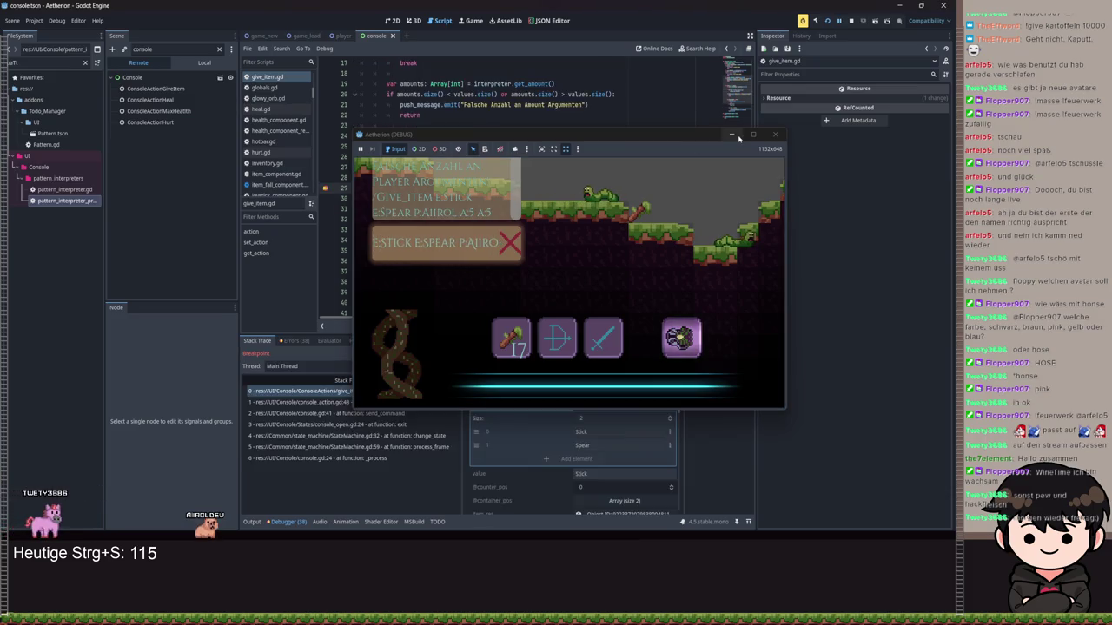
Hide the game window and step over to line 33, checking players still holds one element.
left_click(737, 137)
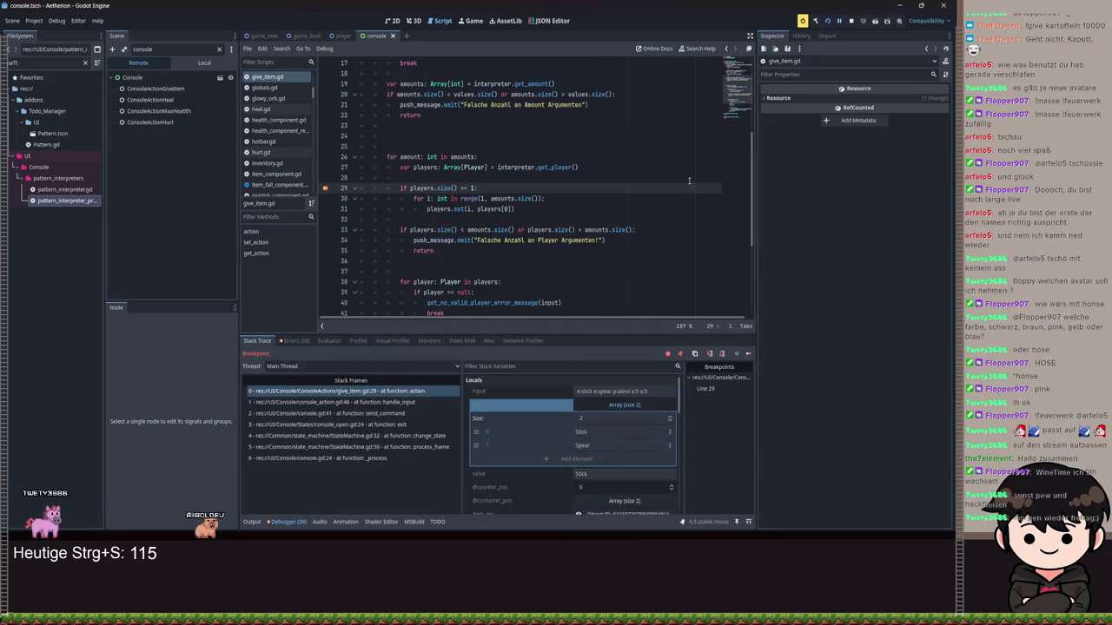
left_click(710, 355)
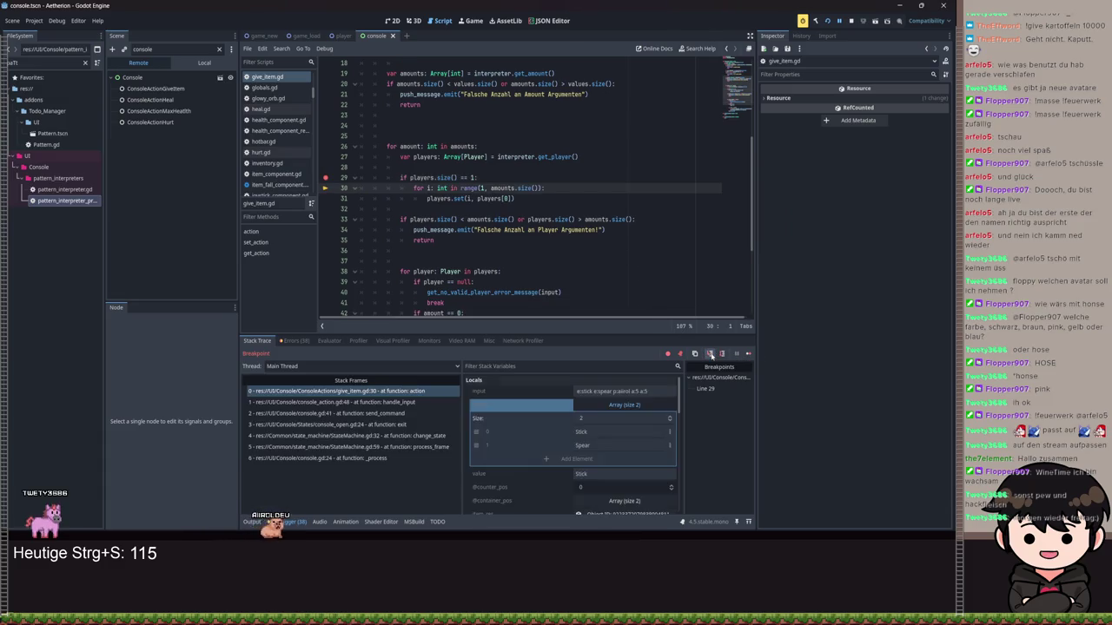
left_click(710, 354)
left_click(710, 354)
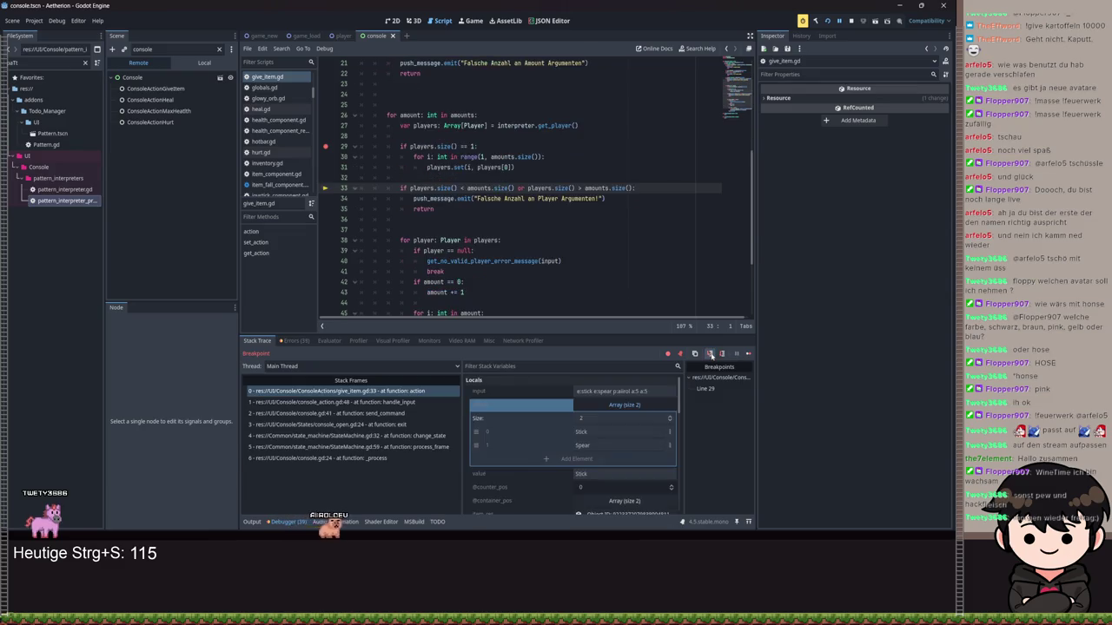
scroll(527, 438, "down", 5)
scroll(533, 440, "down", 5)
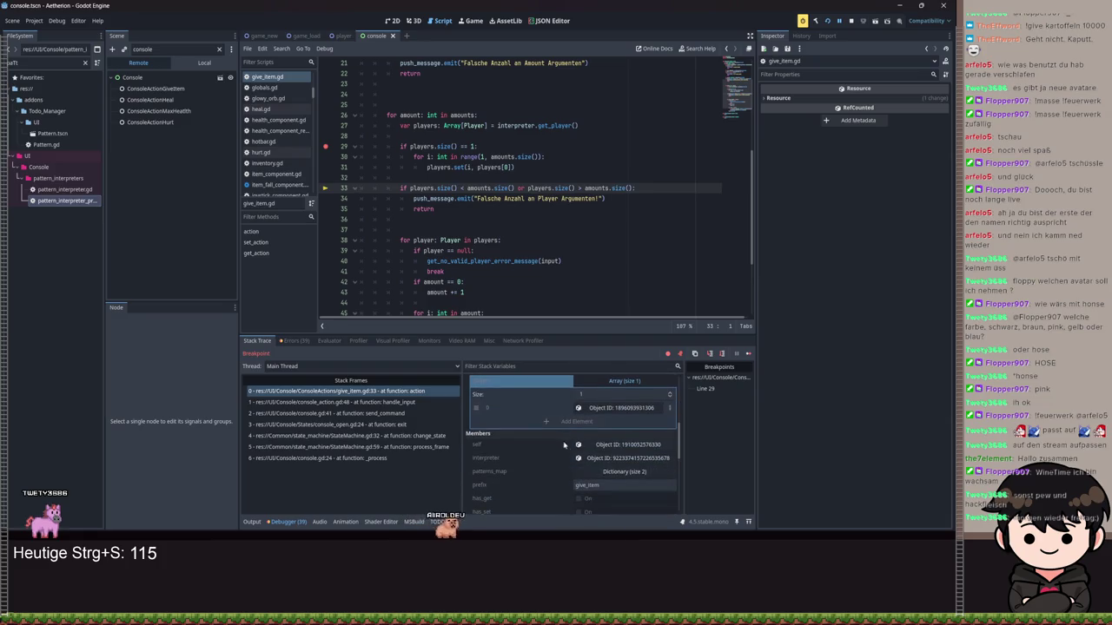
scroll(569, 461, "up", 2)
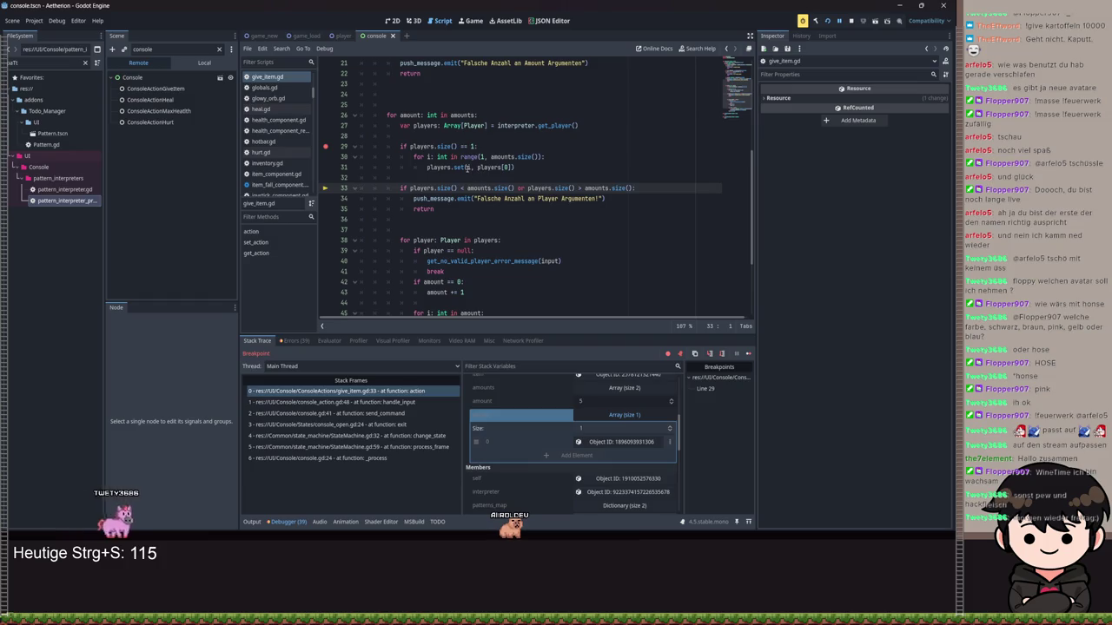
mouse_move(470, 167)
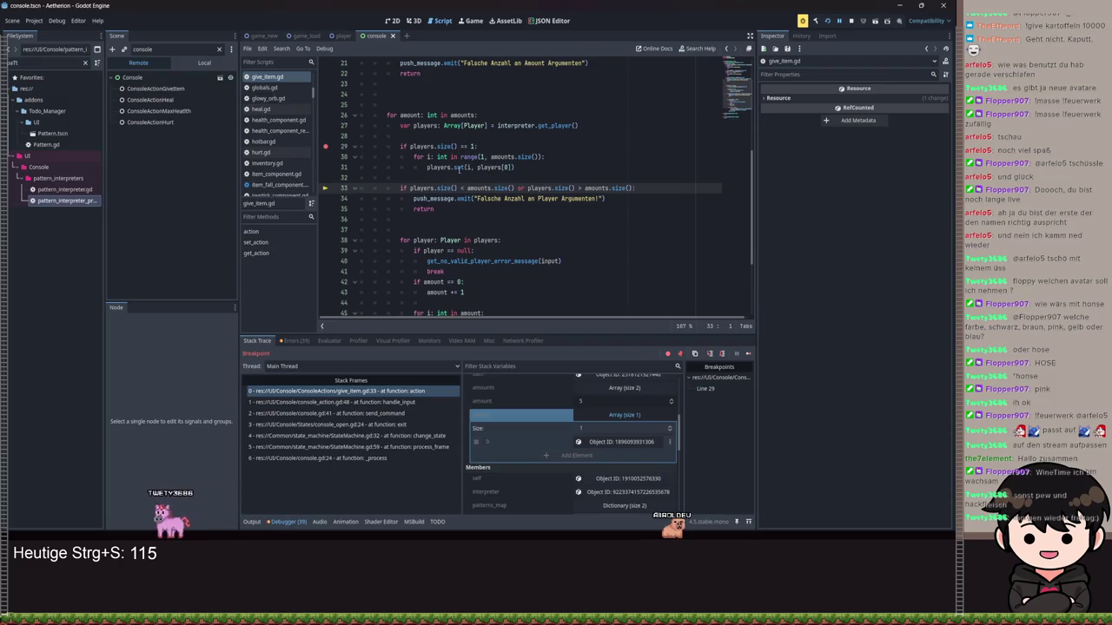
left_click(482, 156)
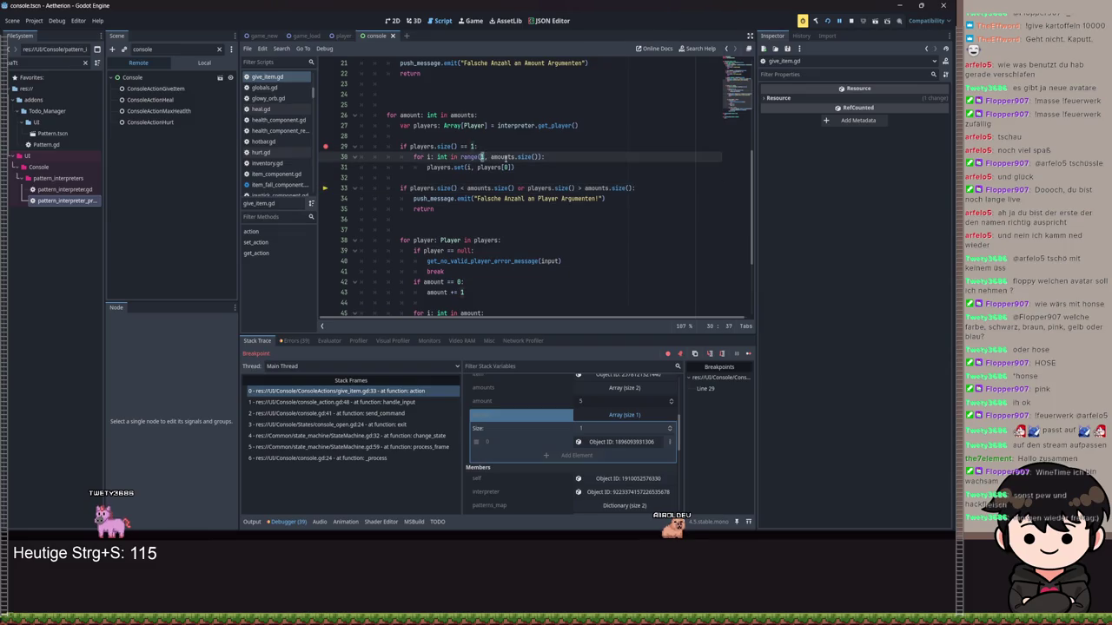
scroll(539, 453, "up", 1)
left_click(631, 431)
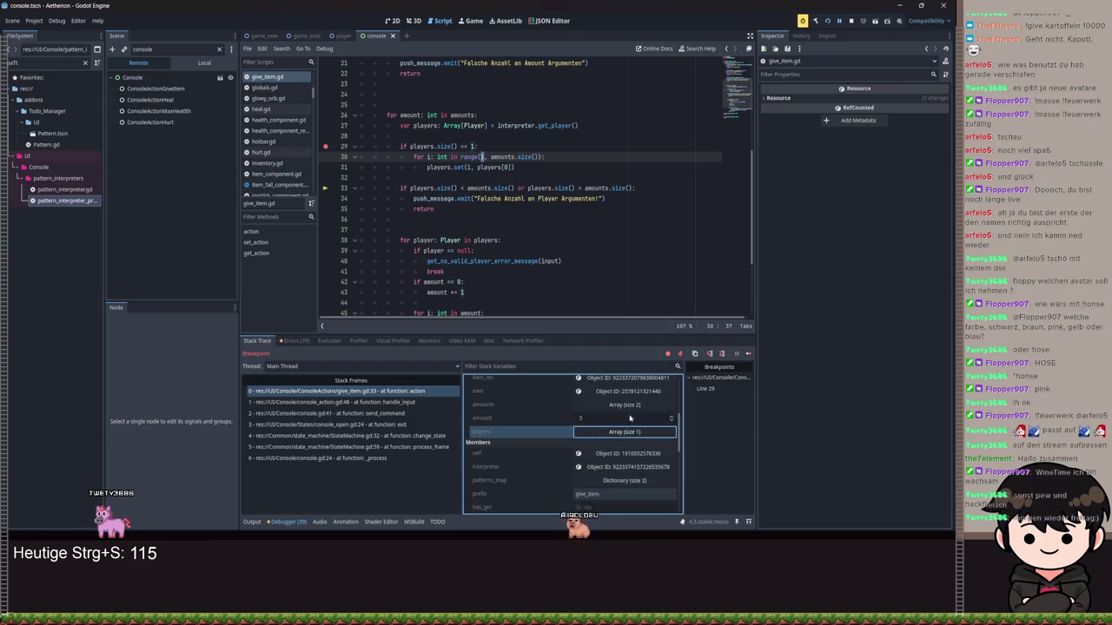
left_click(629, 405)
left_click(629, 405)
left_click(617, 431)
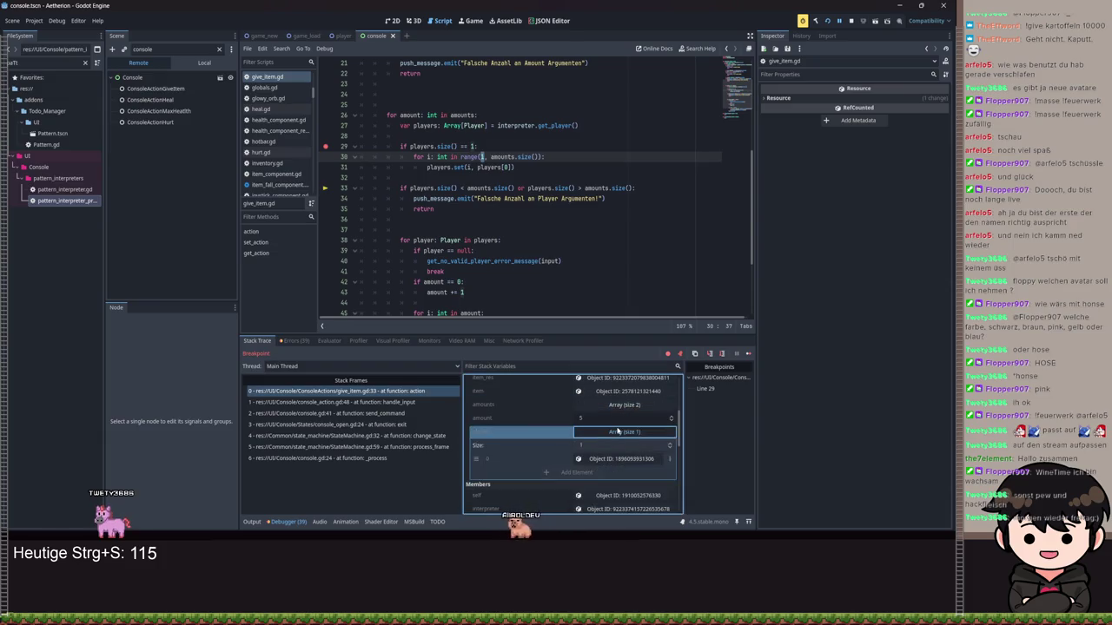
left_click(618, 432)
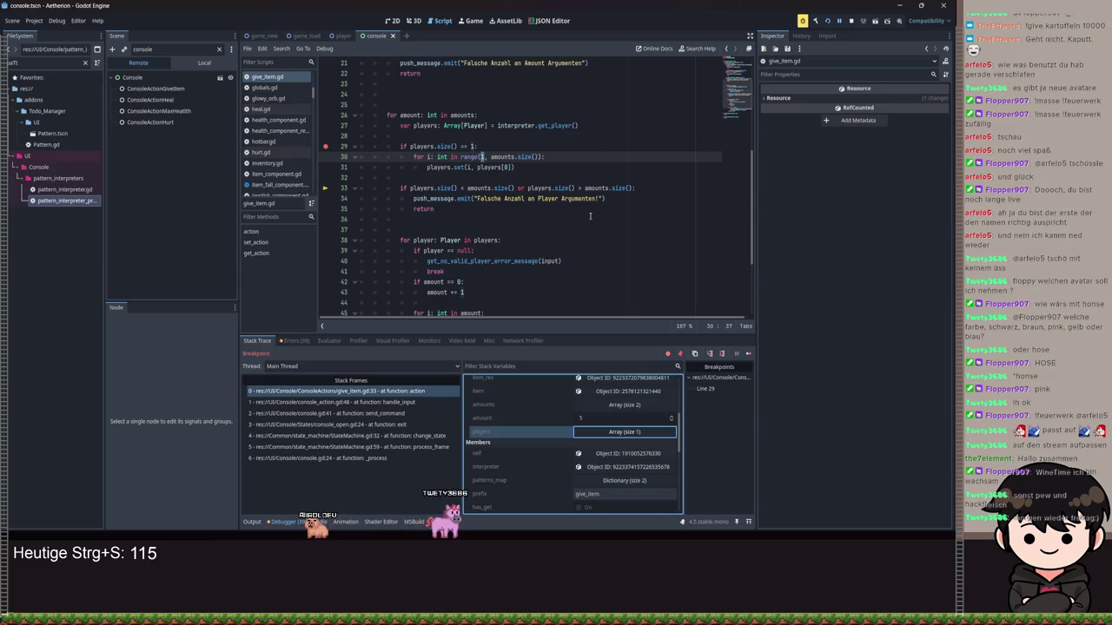
scroll(590, 216, "up", 1)
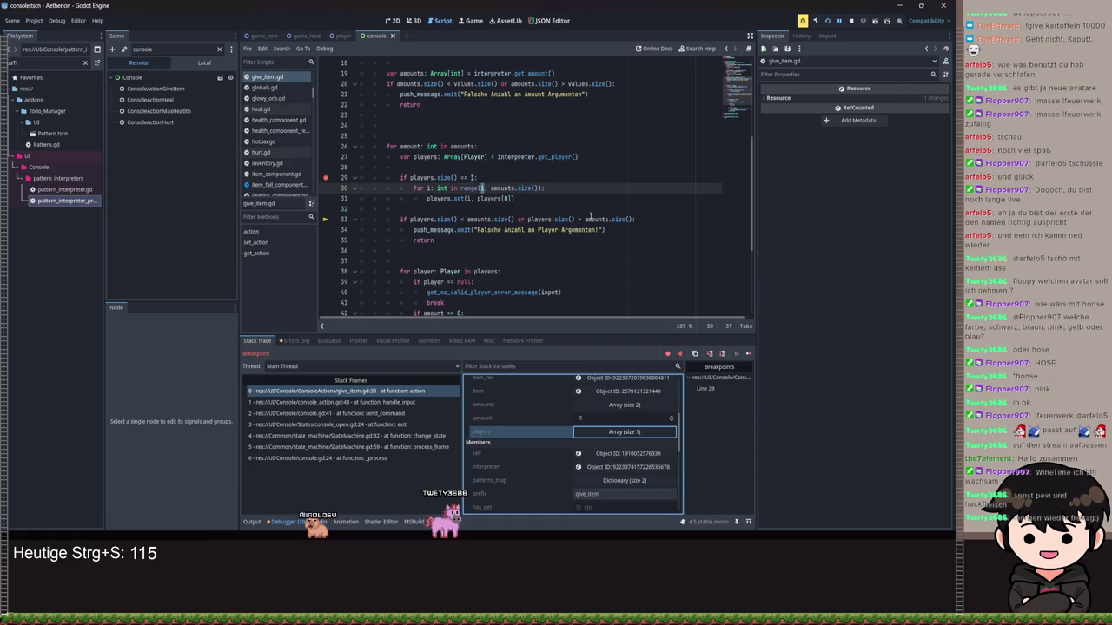
scroll(592, 216, "down", 3)
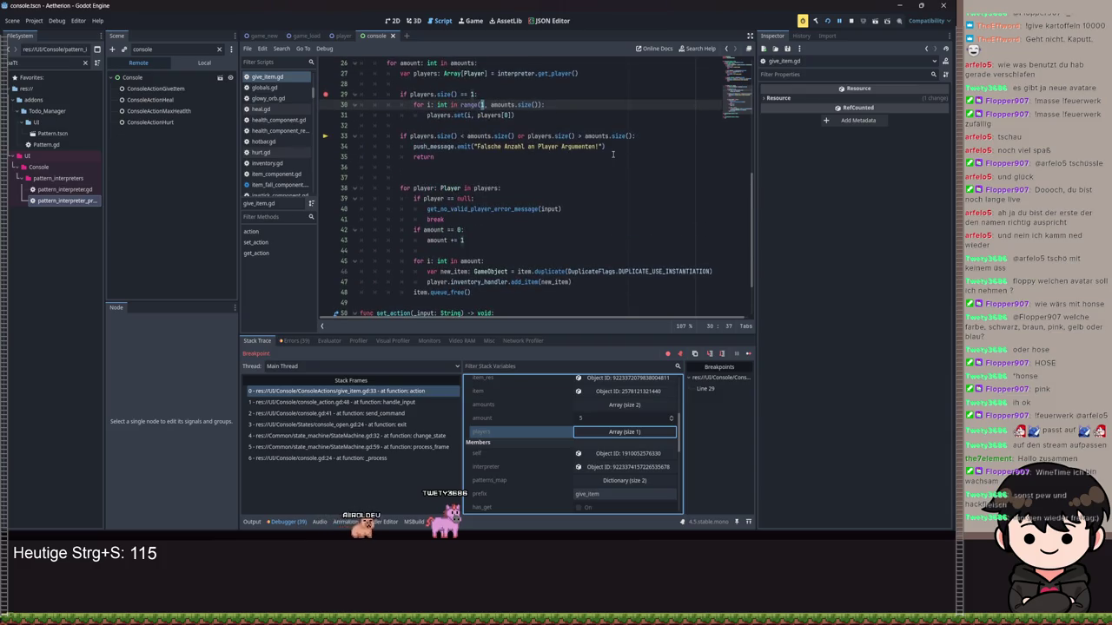
left_click(519, 115)
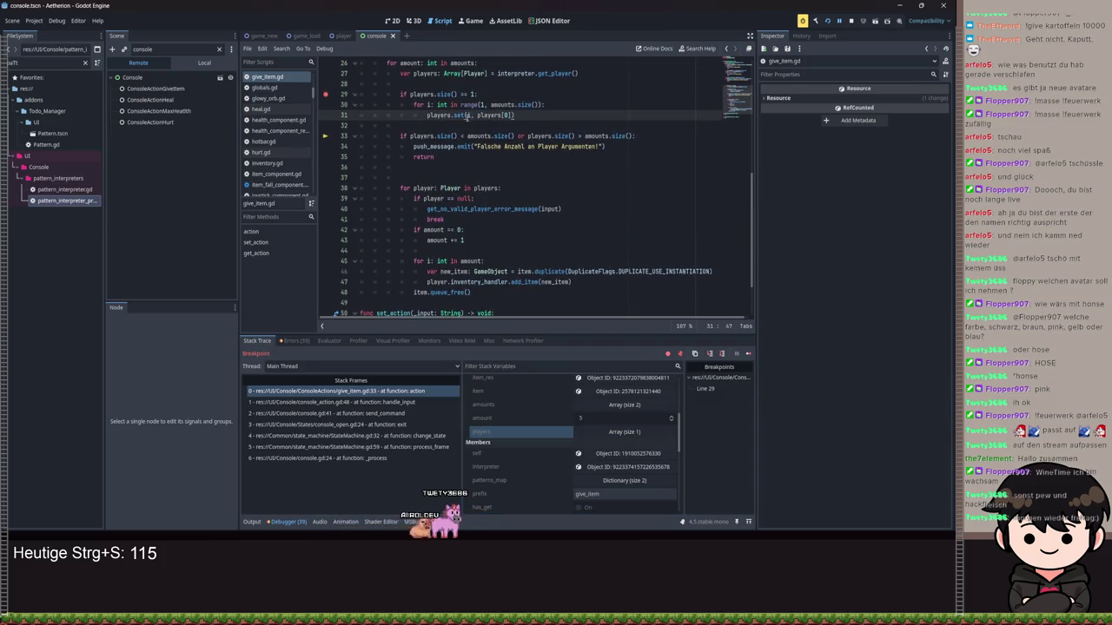
mouse_move(460, 116)
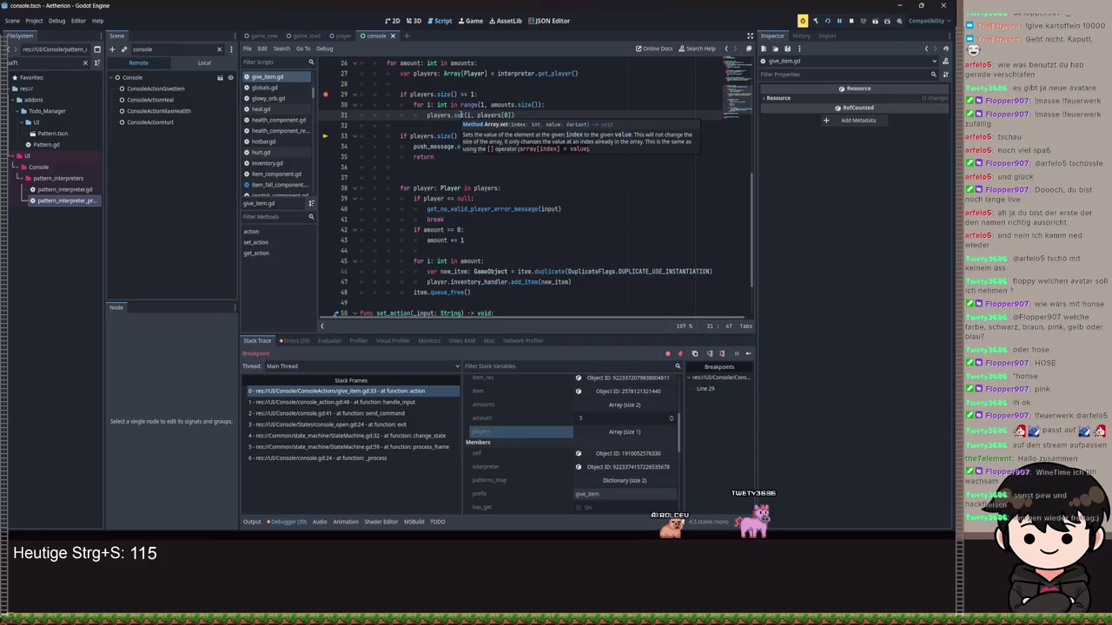
Check the Array.set documentation and start rewriting the set call on line 31.
left_click(463, 114)
key("ctrl+space")
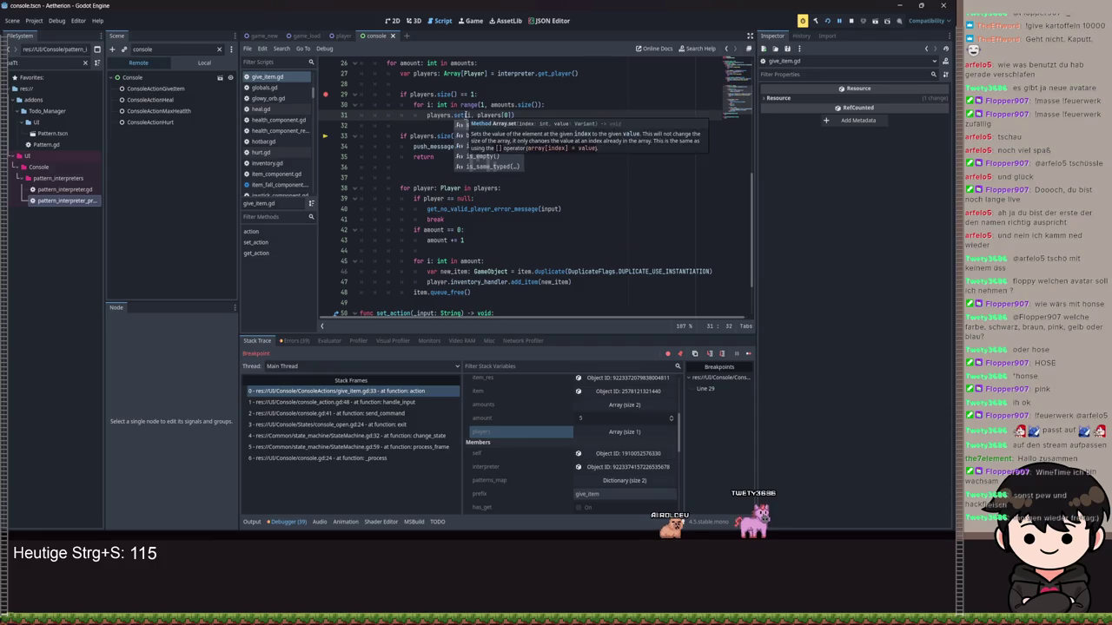
scroll(464, 115, "up", 1)
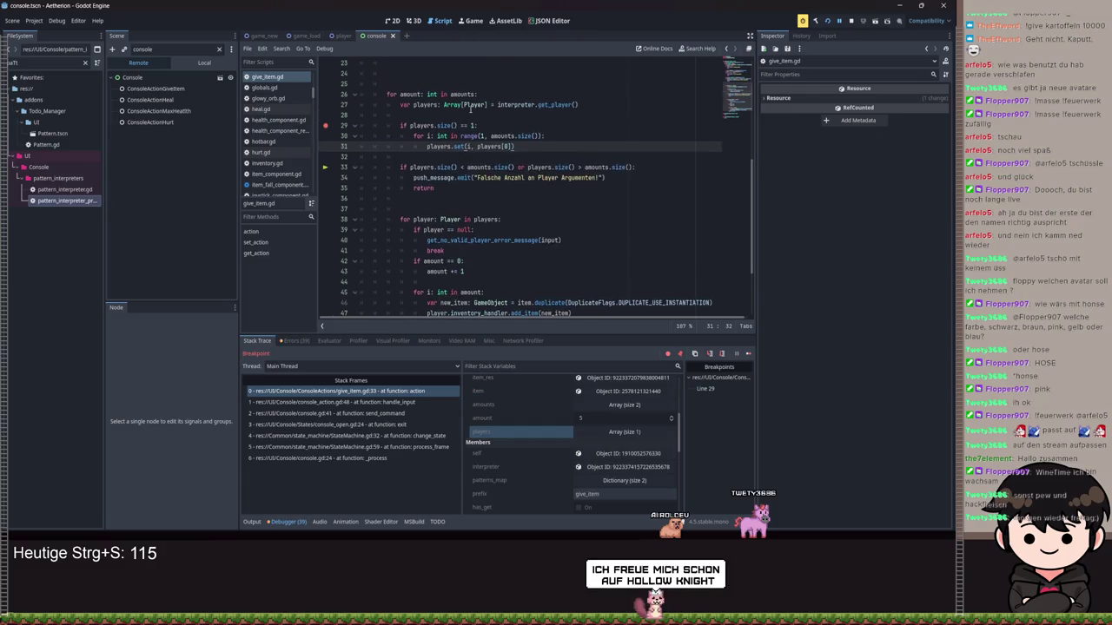
key("BackSpace")
key("BackSpace")
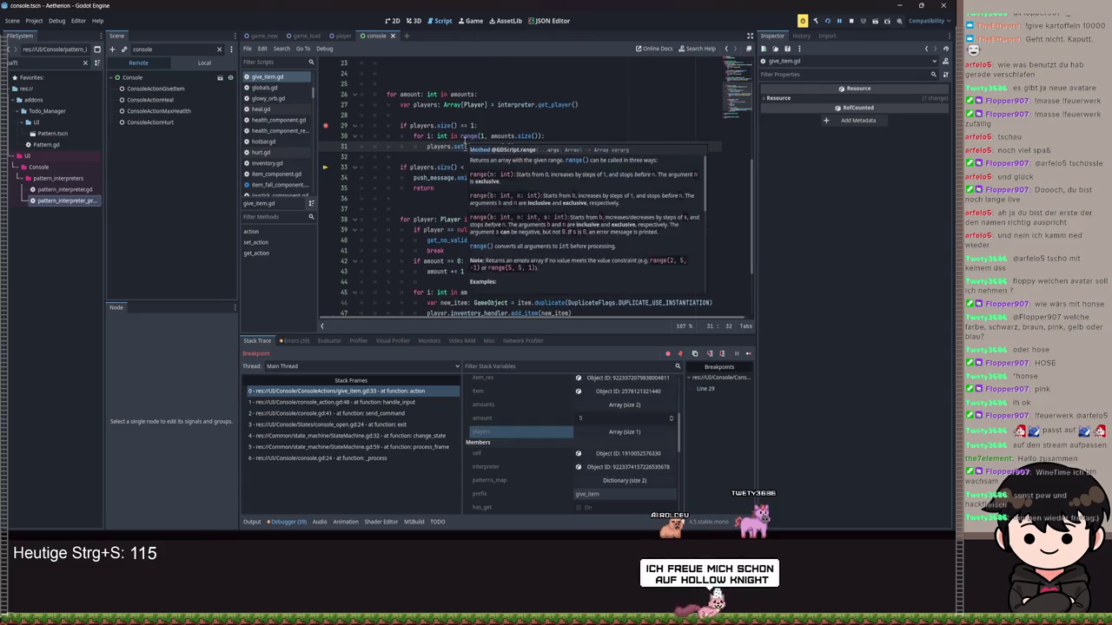
key("BackSpace")
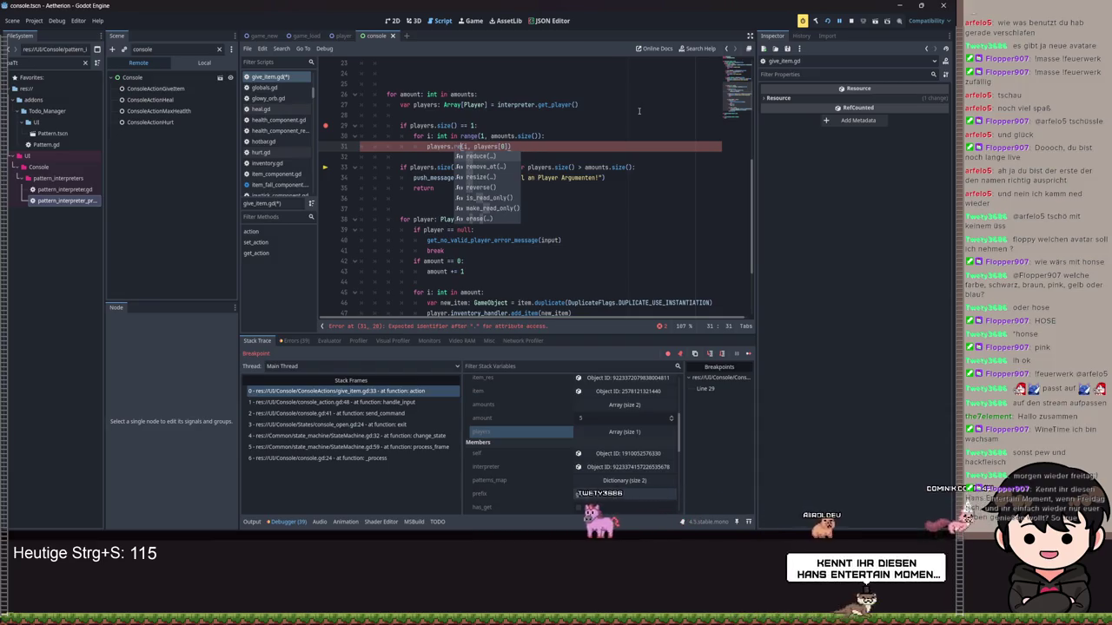
type("re")
key("BackSpace")
key("BackSpace")
type("i")
Insert players.resize(amounts.size()) as a new line 30.
left_click(503, 125)
key("Return")
type("players.")
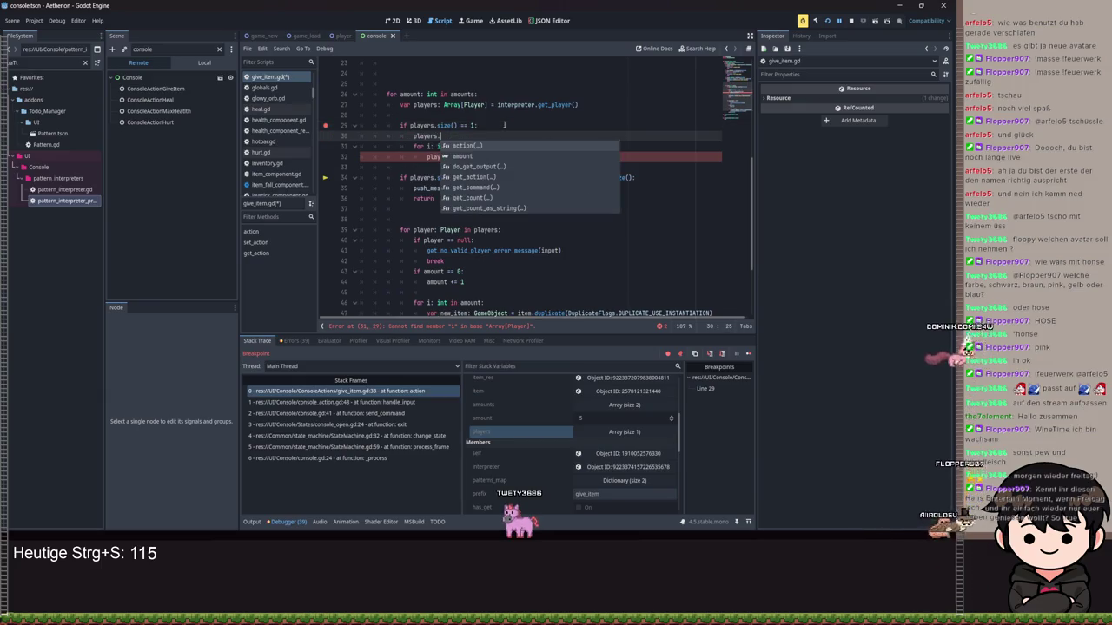
type("res")
key("Return")
type("am")
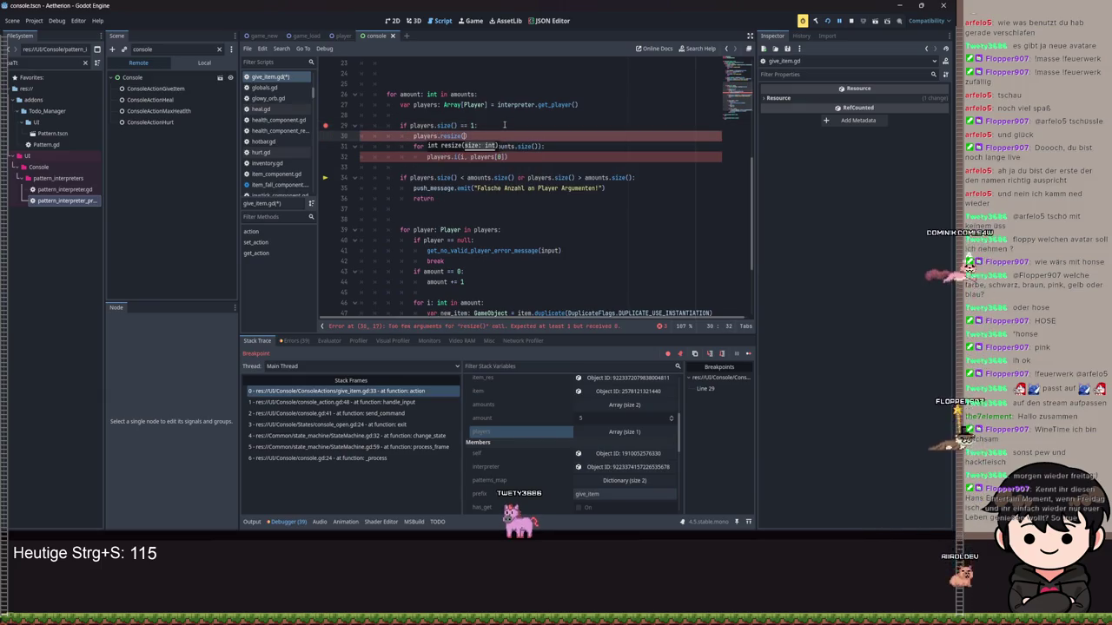
type("ounts.re")
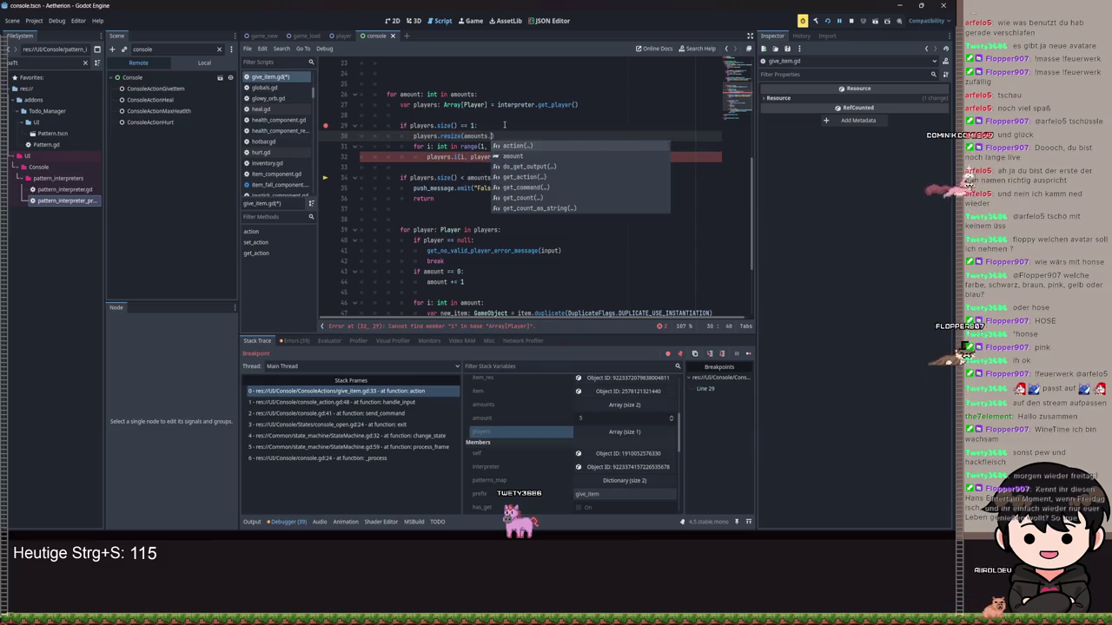
key("BackSpace")
key("BackSpace")
type("size()")
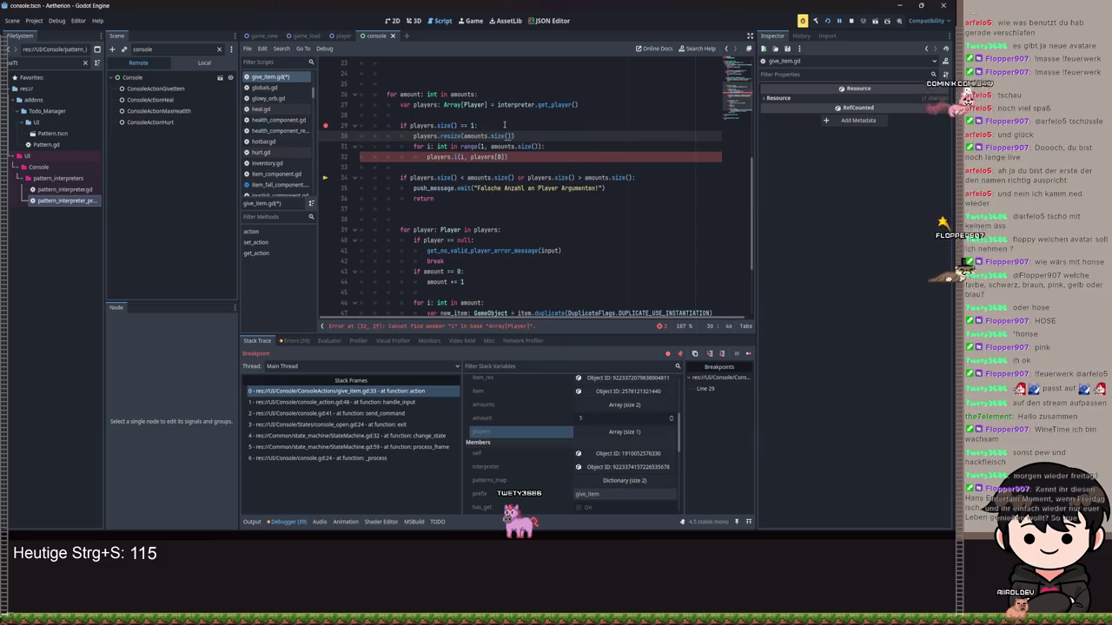
Restore players.set(i, players[0]) on line 32, save, and resume with F12.
double_click(455, 157)
type("s")
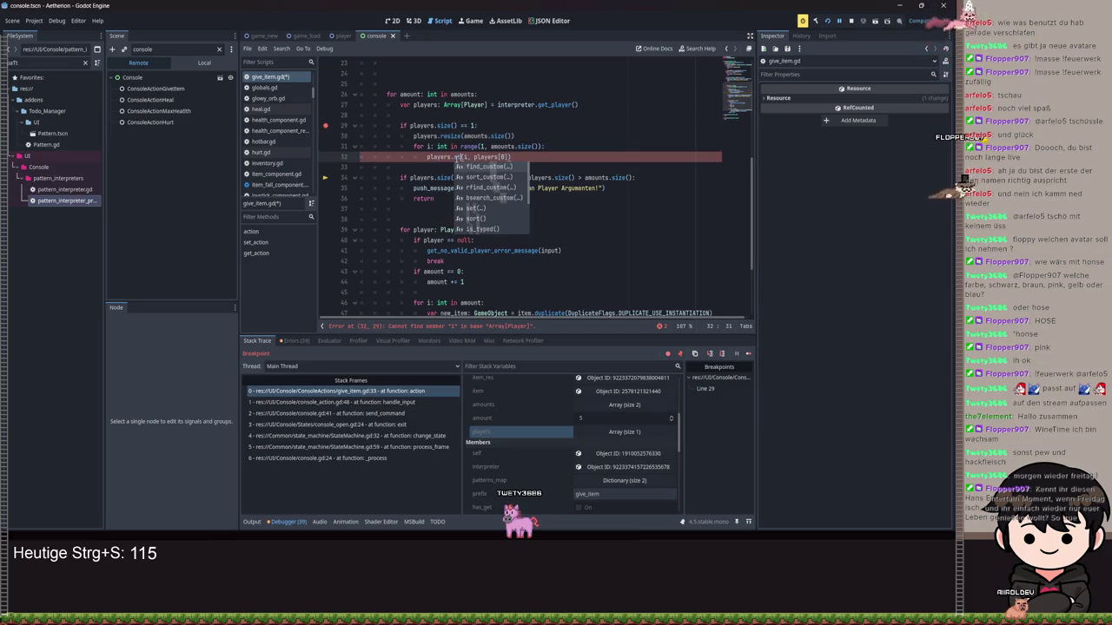
type("et")
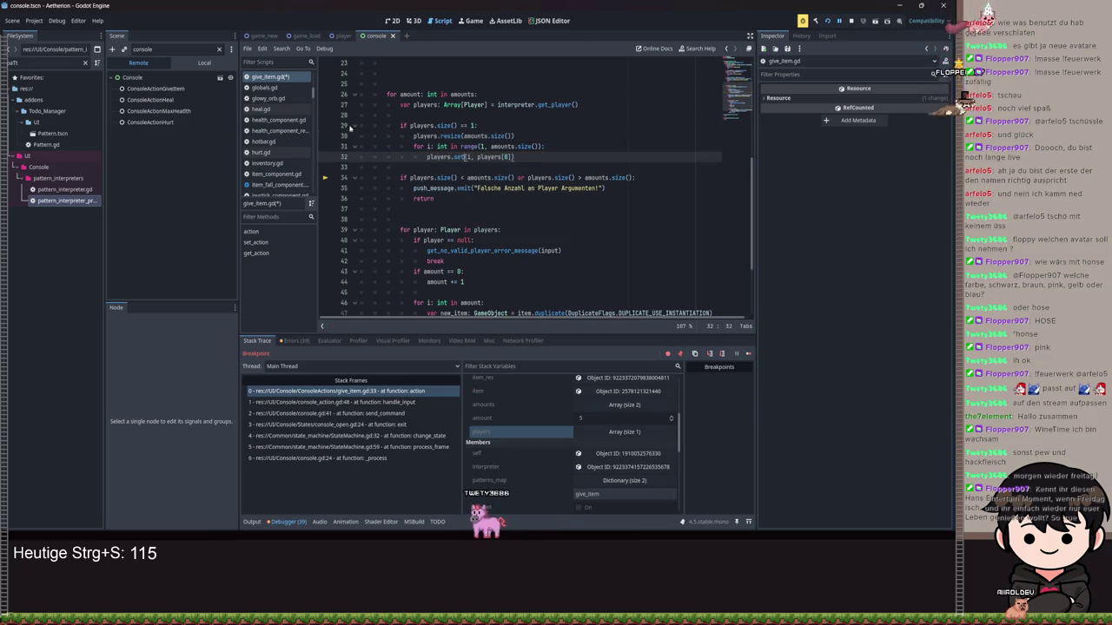
key("ctrl+s")
key("ctrl+s")
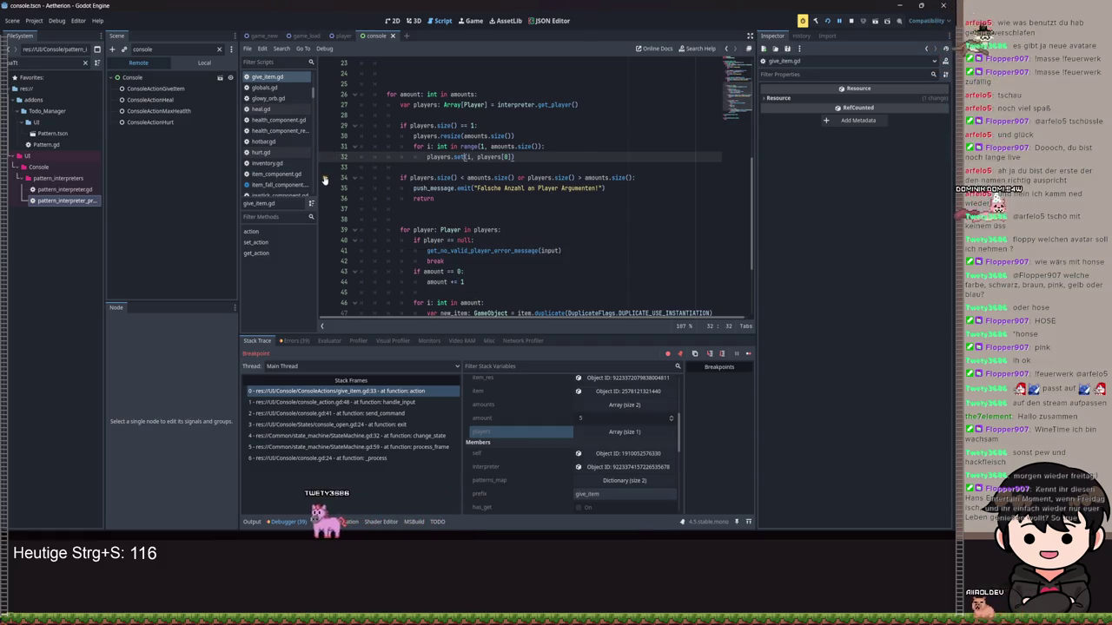
key("F12")
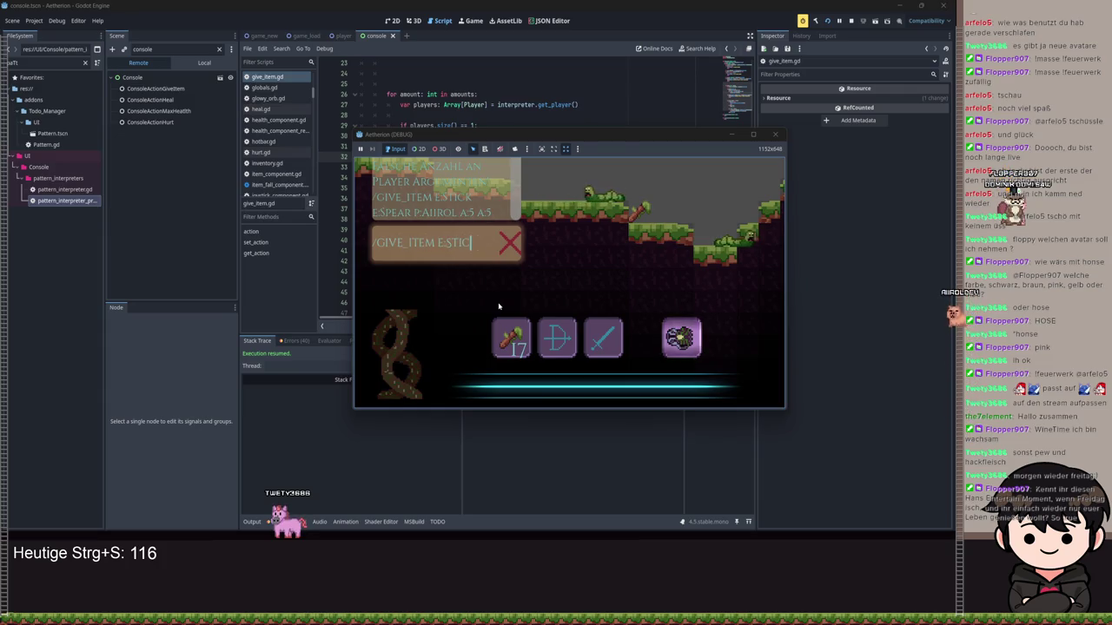
Run give_item for stick and spear with amounts 5 and 5, then view the filled inventory.
type(":spear p:aiirol a")
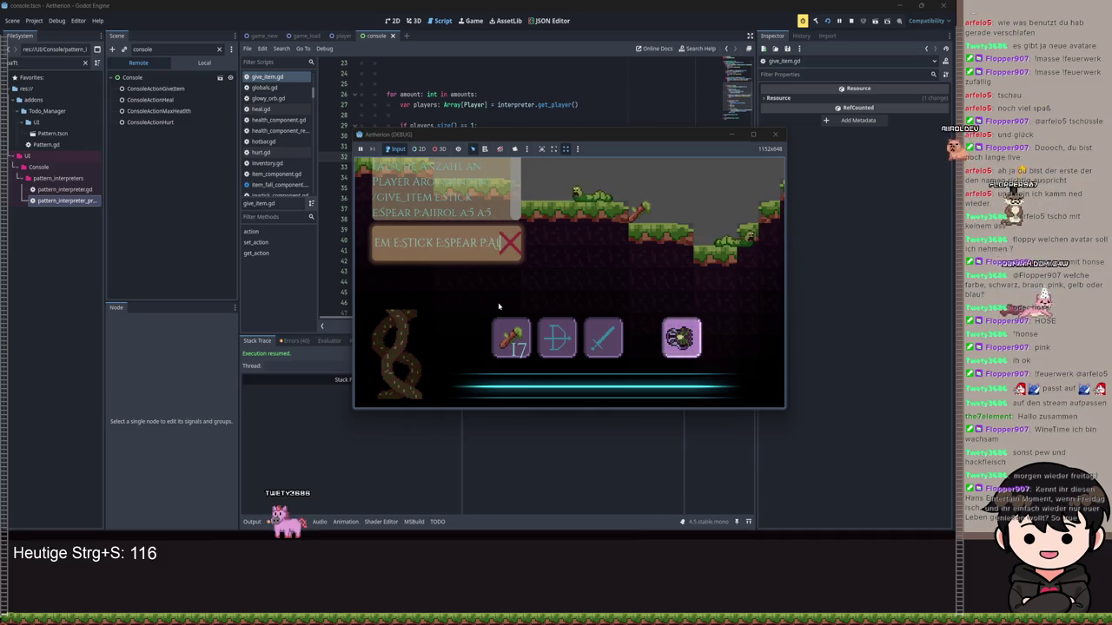
type(":5 a:5")
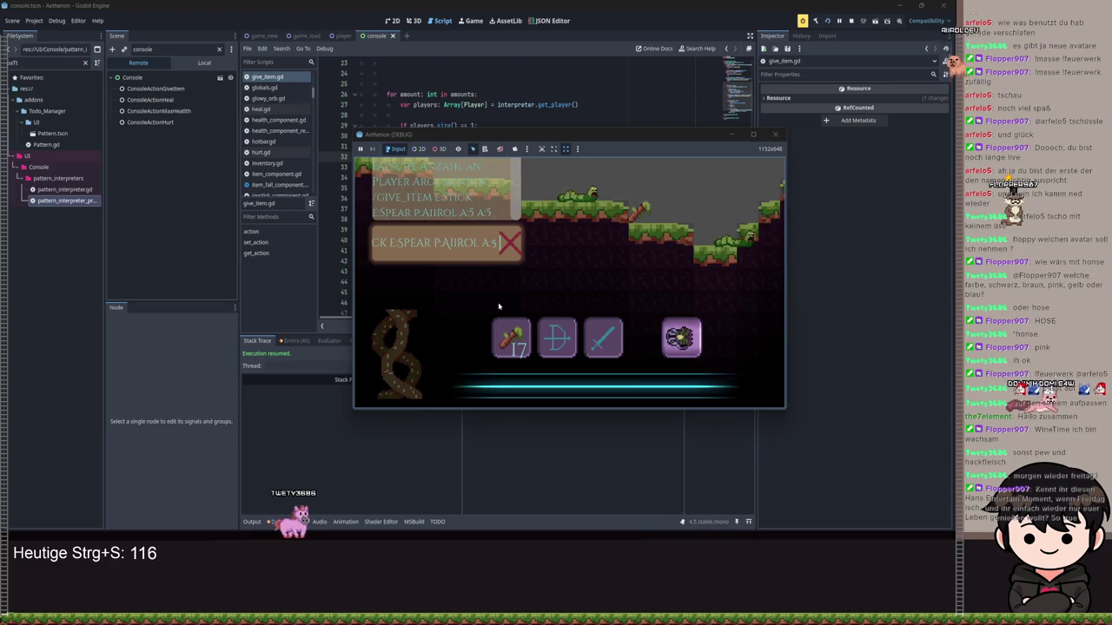
key("Return")
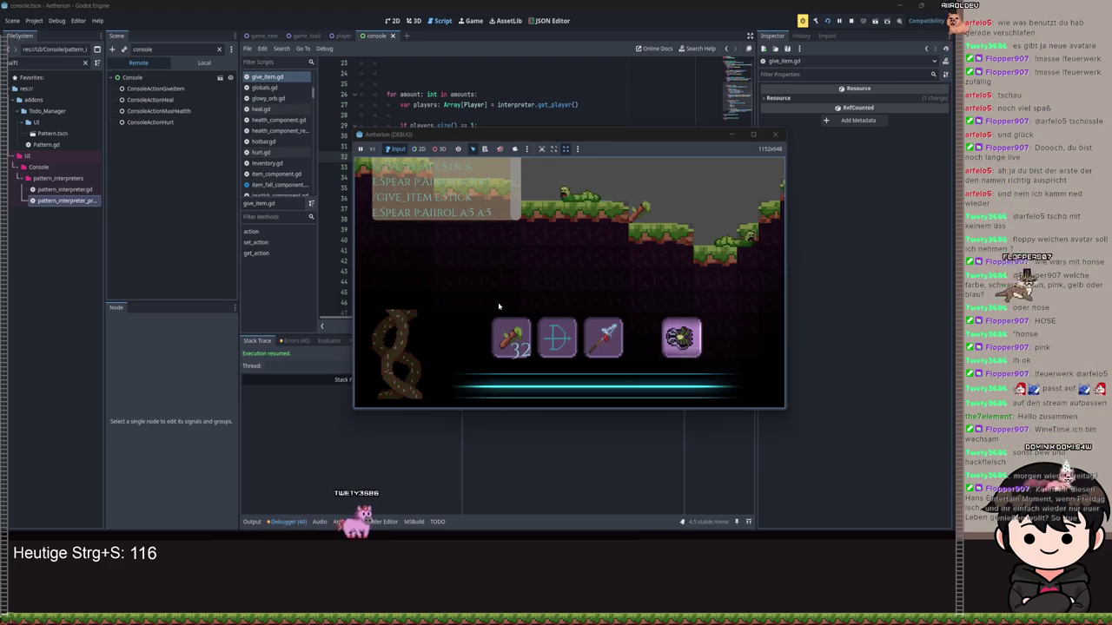
left_click(749, 136)
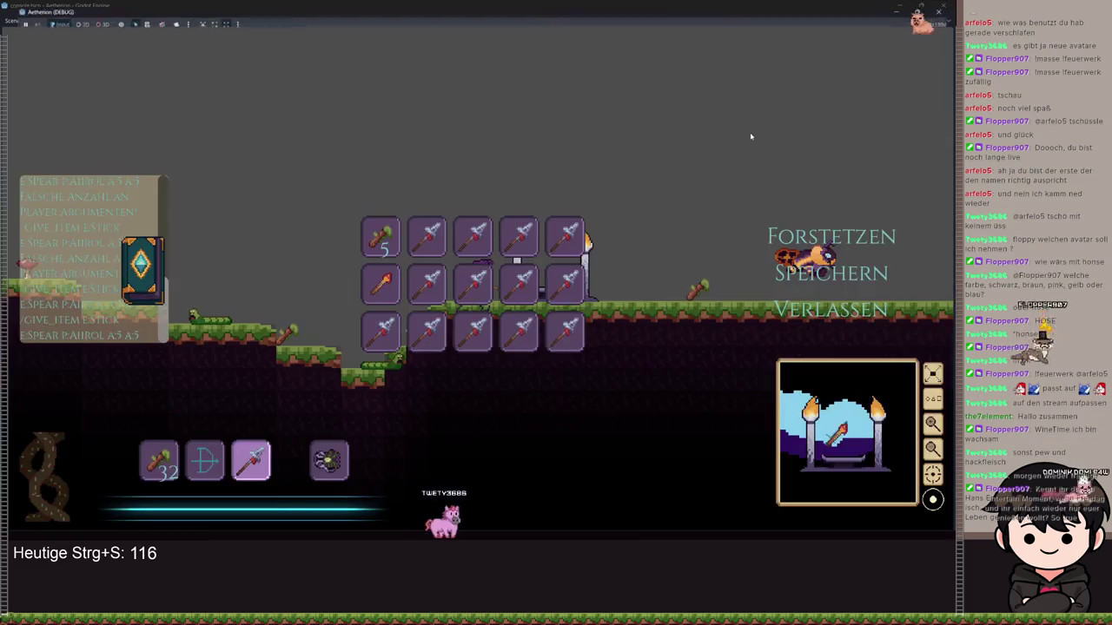
double_click(637, 10)
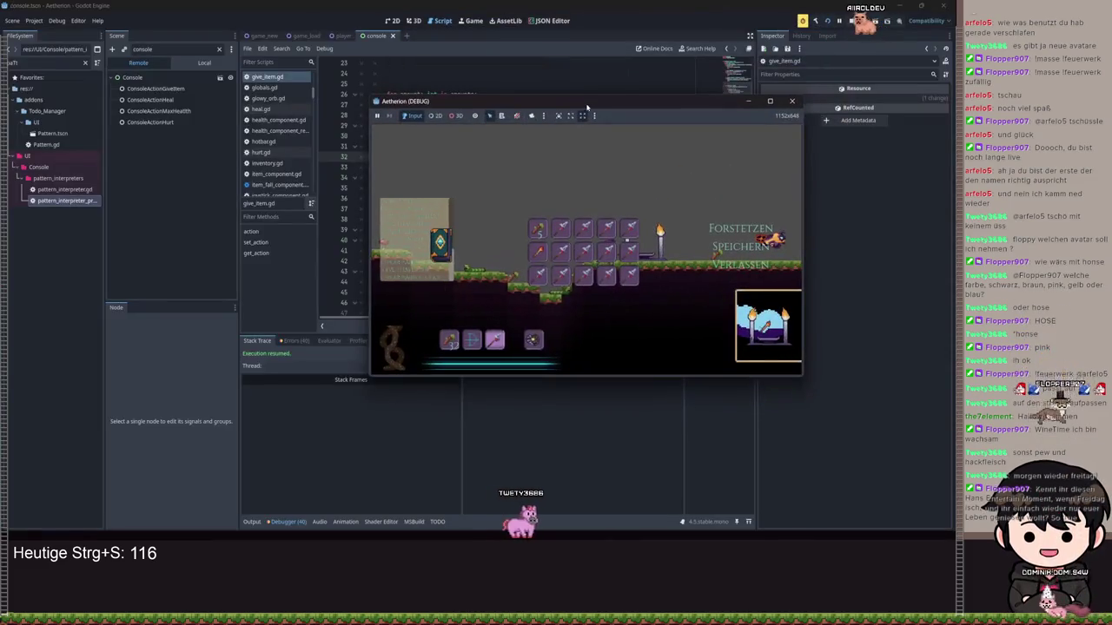
left_click(748, 102)
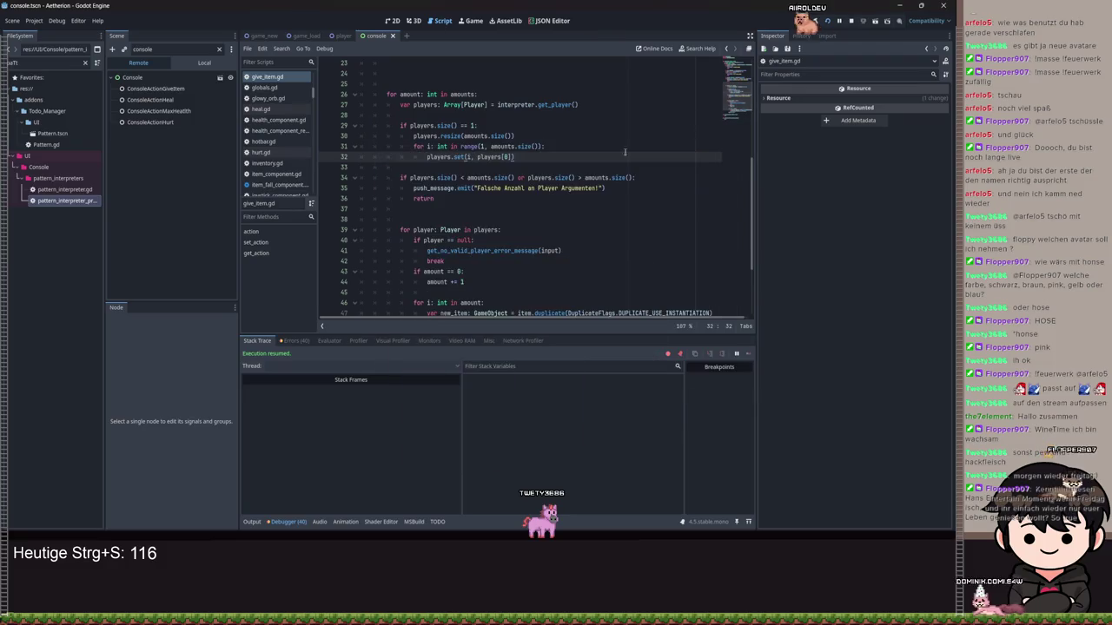
Scroll through give_item.gd reviewing the resize-then-copy player loop, returning to the top.
scroll(528, 169, "down", 3)
scroll(528, 169, "up", 3)
scroll(529, 170, "up", 7)
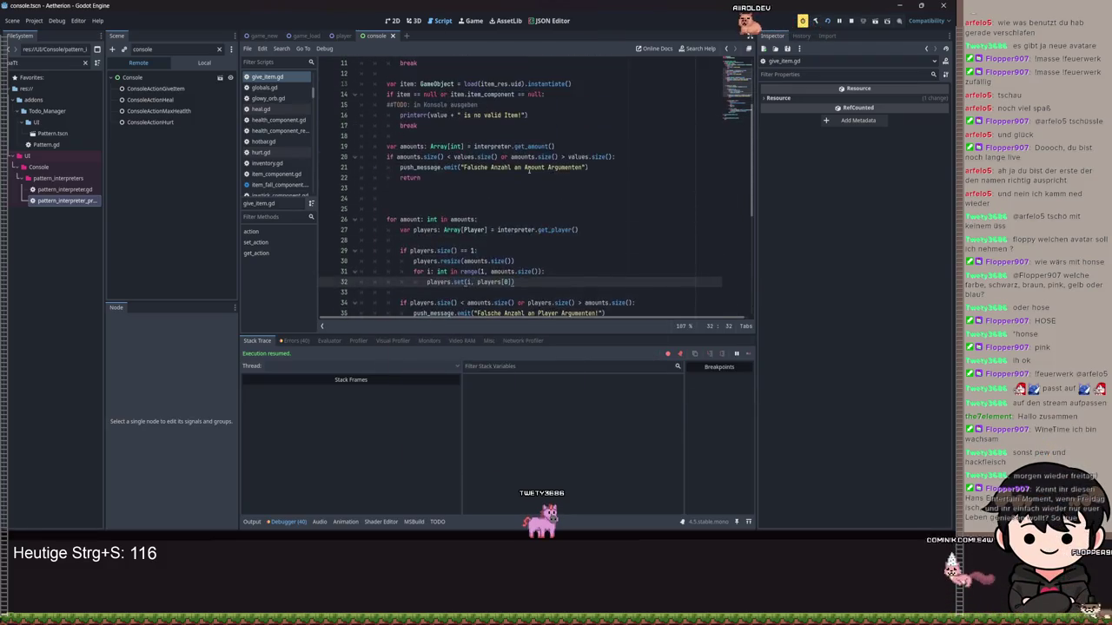
scroll(415, 135, "down", 1)
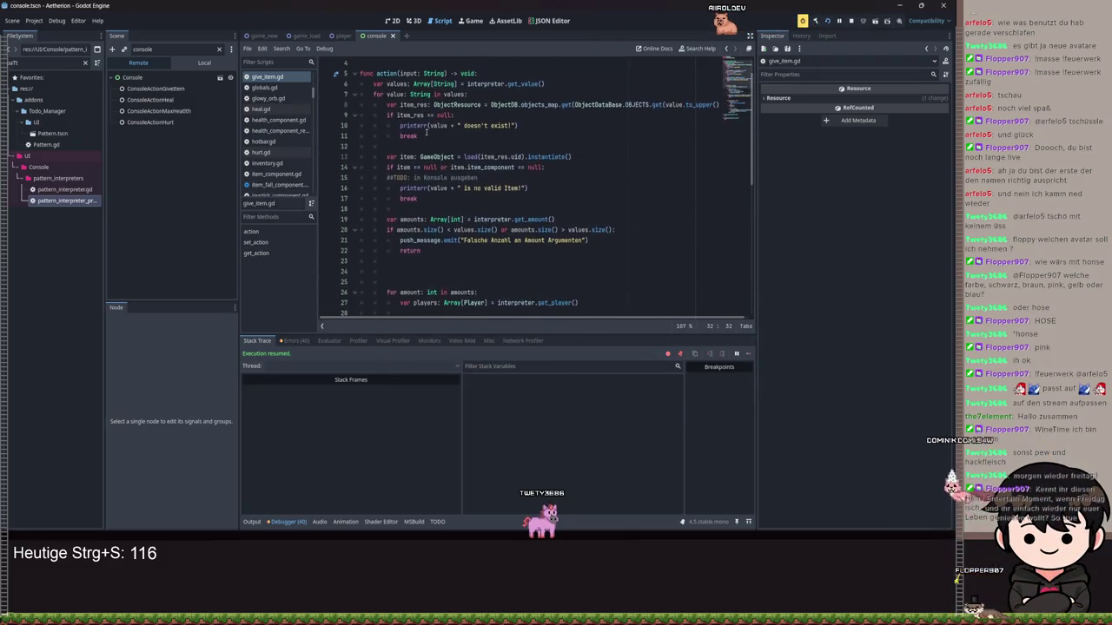
left_click_drag(374, 94, 460, 94)
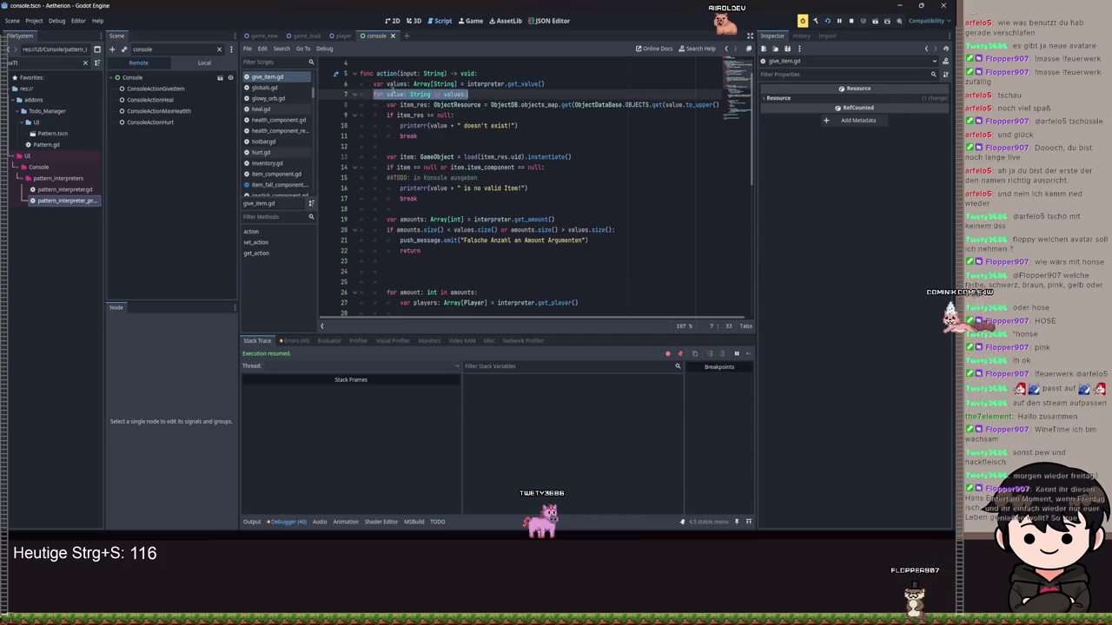
left_click(405, 94)
scroll(405, 130, "down", 4)
scroll(406, 146, "down", 2)
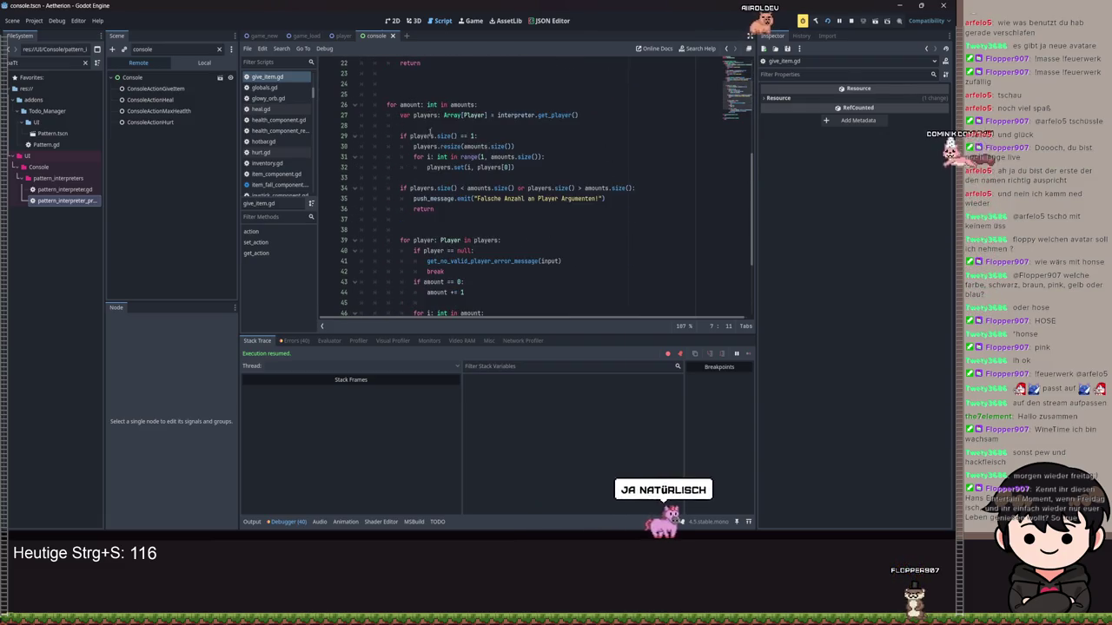
scroll(417, 217, "down", 1)
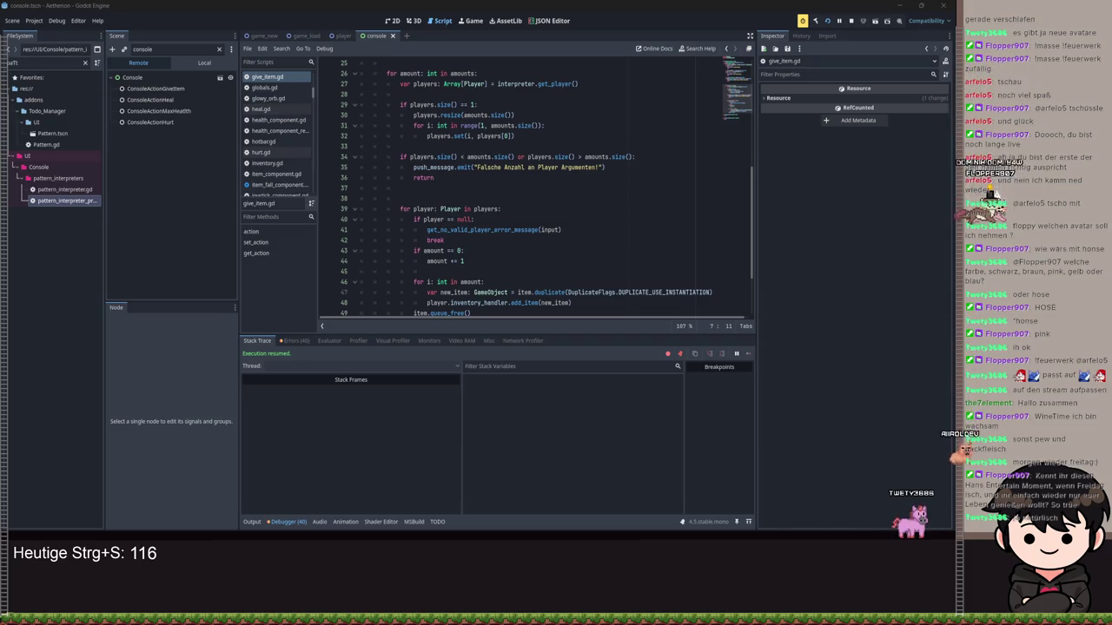
left_click(488, 210)
scroll(492, 213, "up", 8)
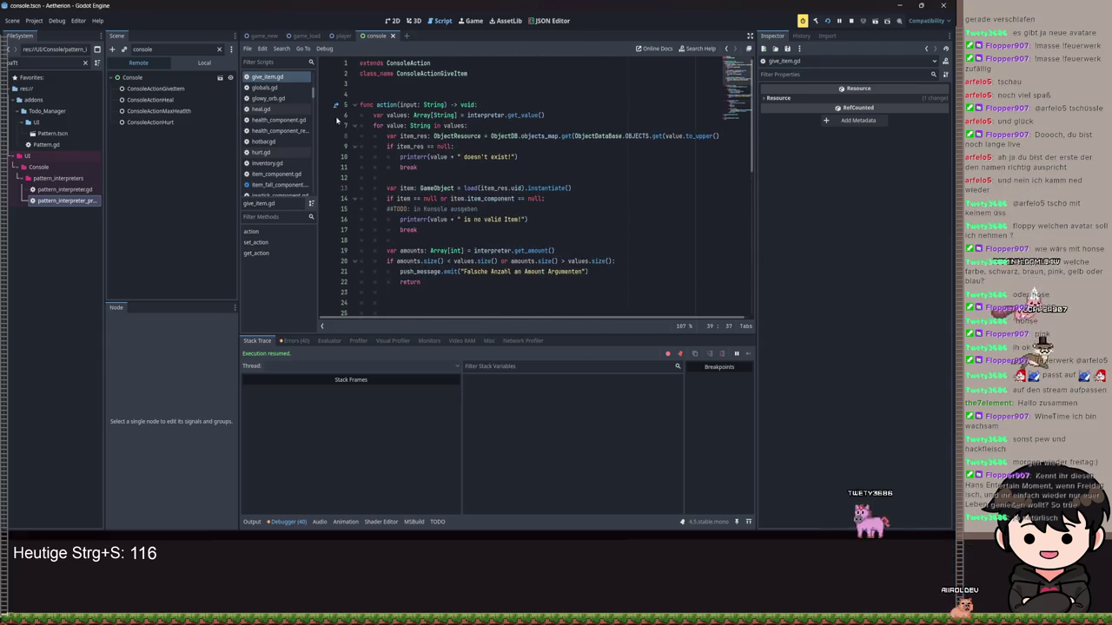
Switch to the Aetherion game, toggle the book, and send a give_item command from its console.
key("alt+Tab")
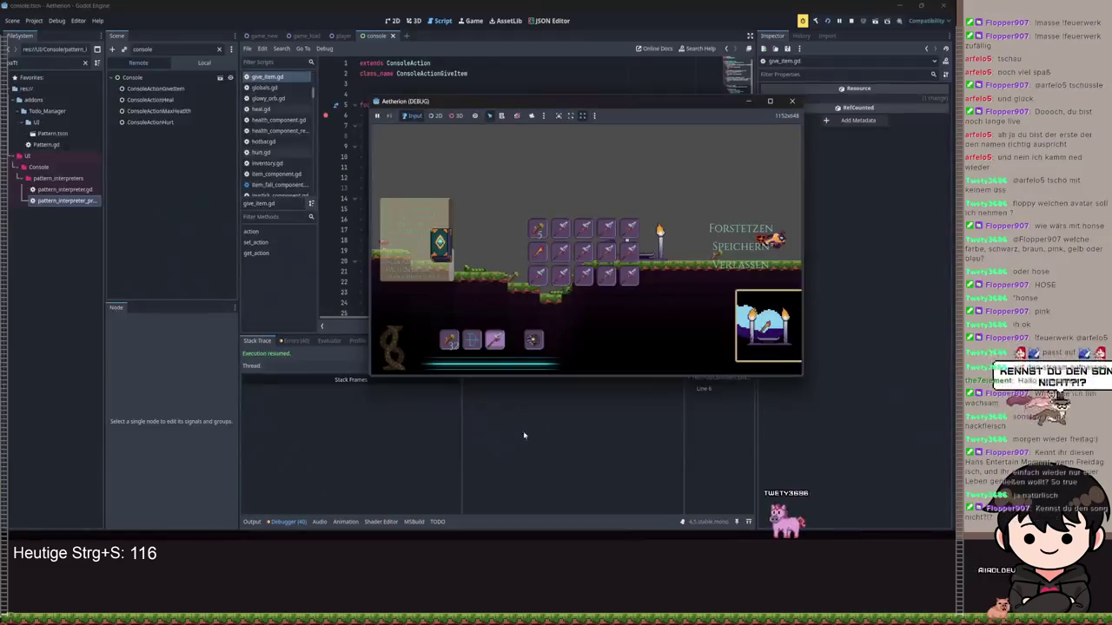
key("b")
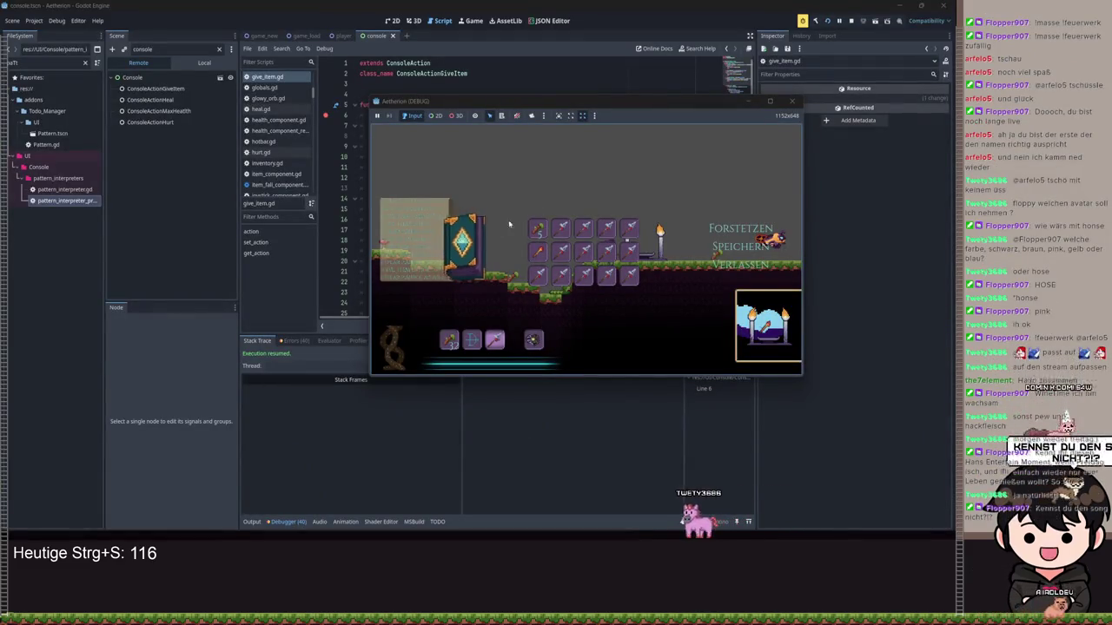
key("b")
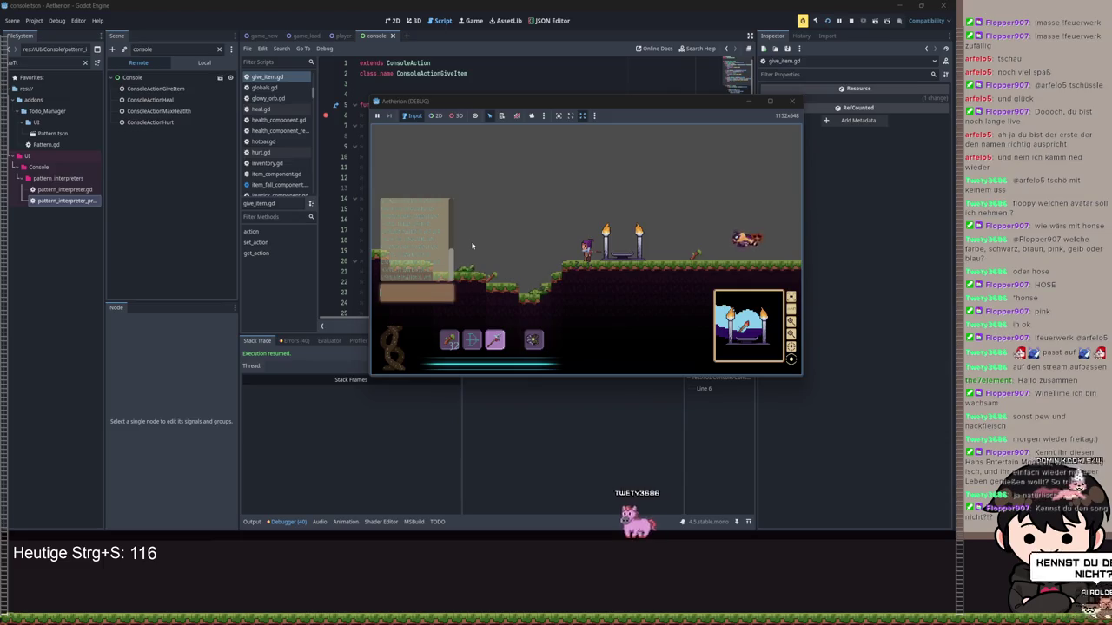
key("Return")
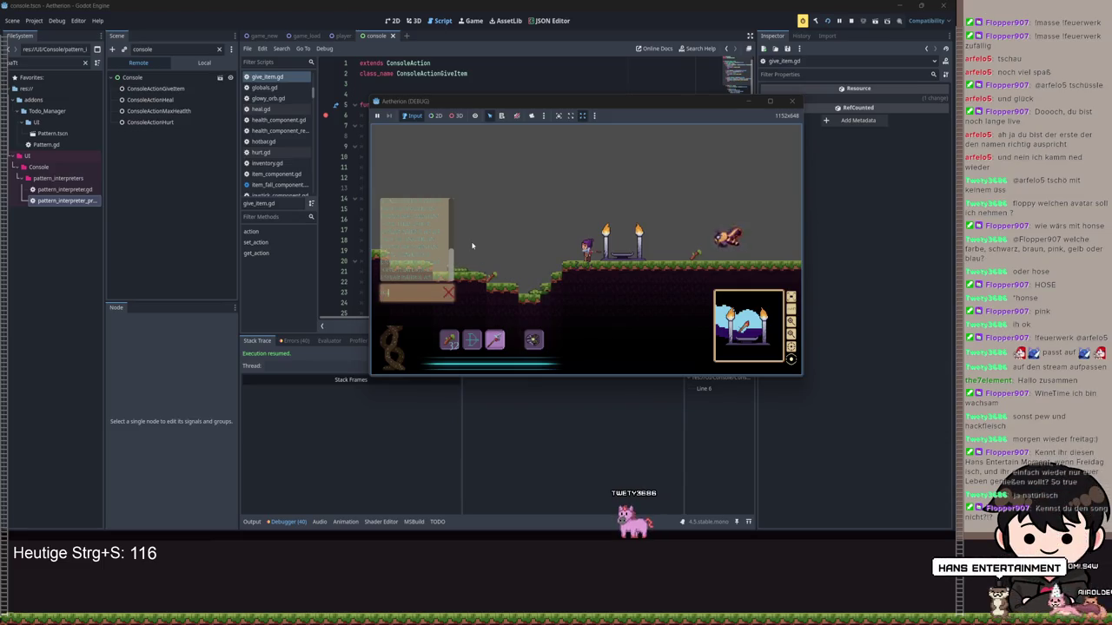
type("e it")
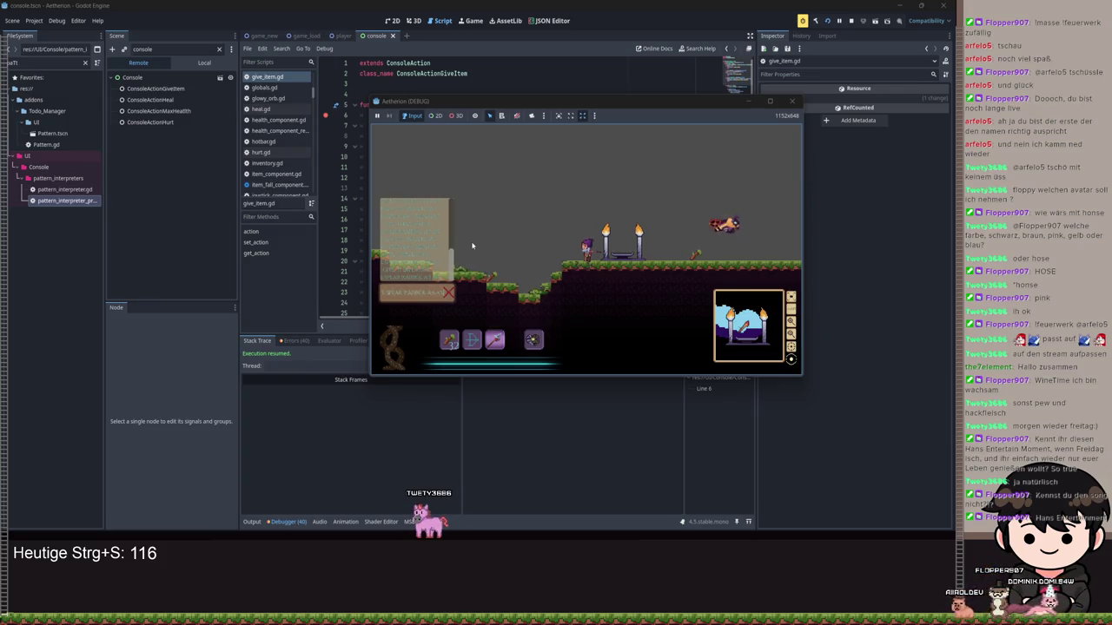
key("Return")
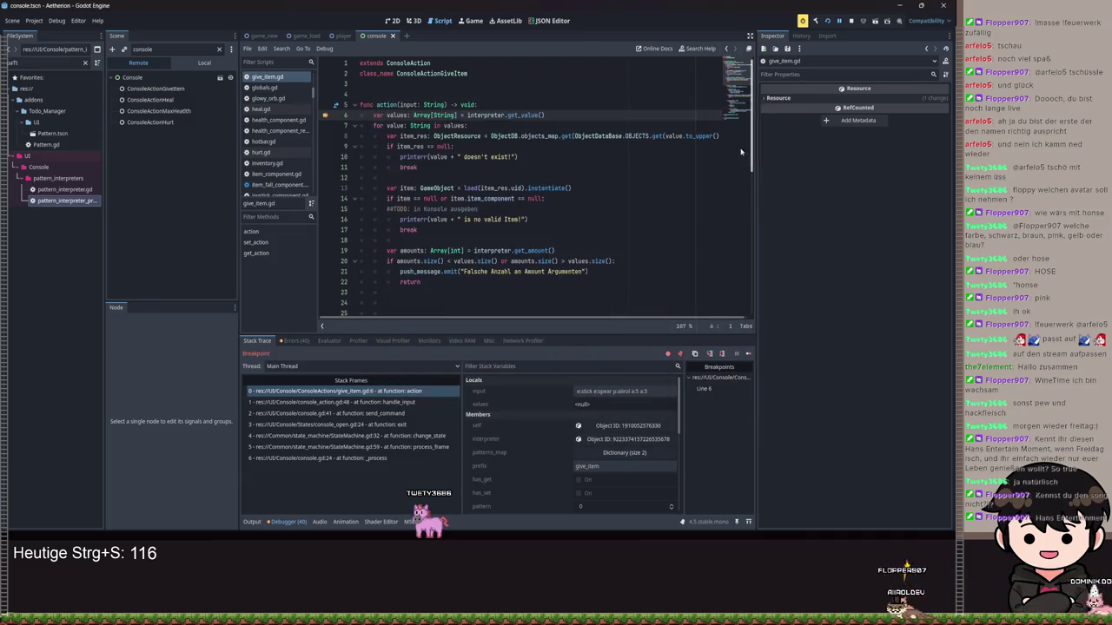
Step over give_item.gd from line 6 through the item lookup and amount loop to the single-player check on line 29.
left_click(722, 355)
left_click(721, 354)
left_click(722, 354)
left_click(722, 354)
left_click(721, 355)
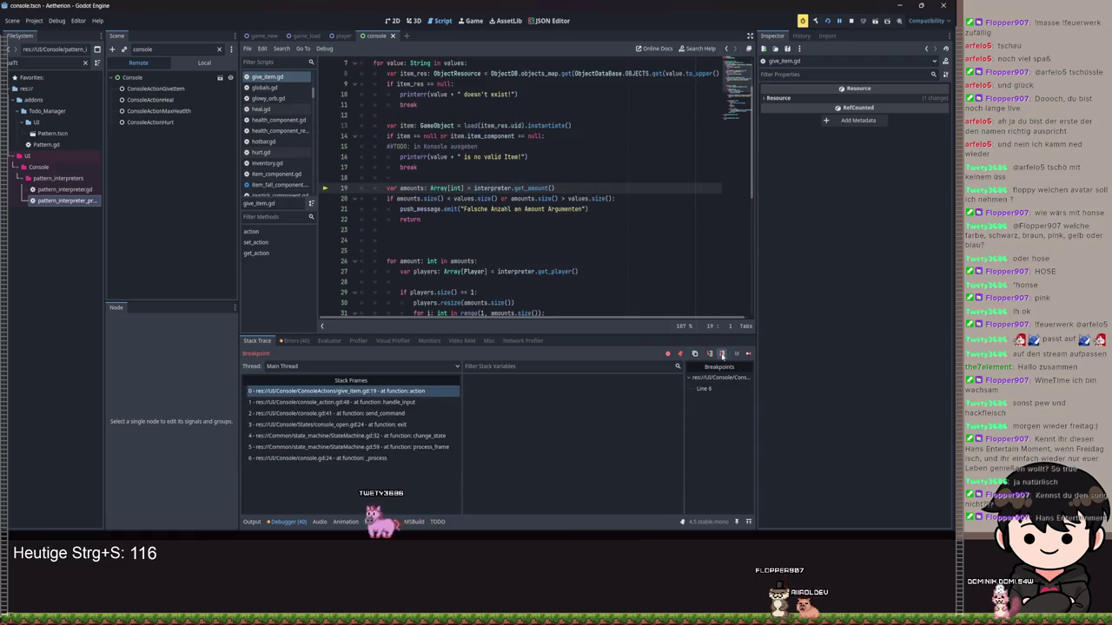
left_click(722, 354)
left_click(722, 354)
left_click(722, 354)
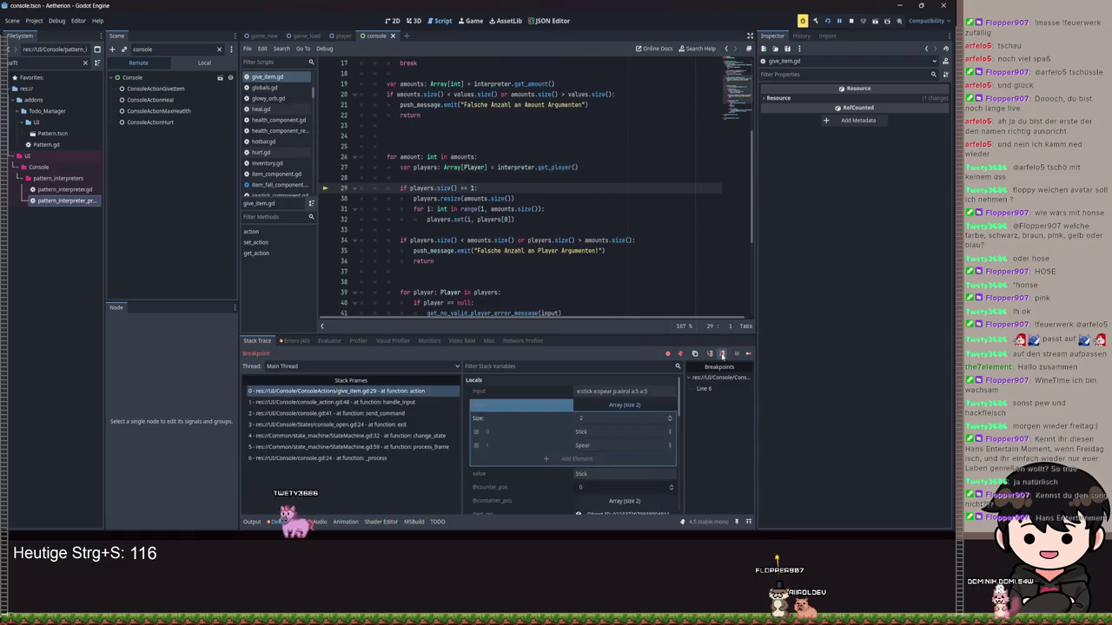
Step through the player-copying loop to line 34 and check that players now holds two entries matching amounts.
left_click(721, 354)
left_click(722, 355)
left_click(721, 355)
left_click(722, 355)
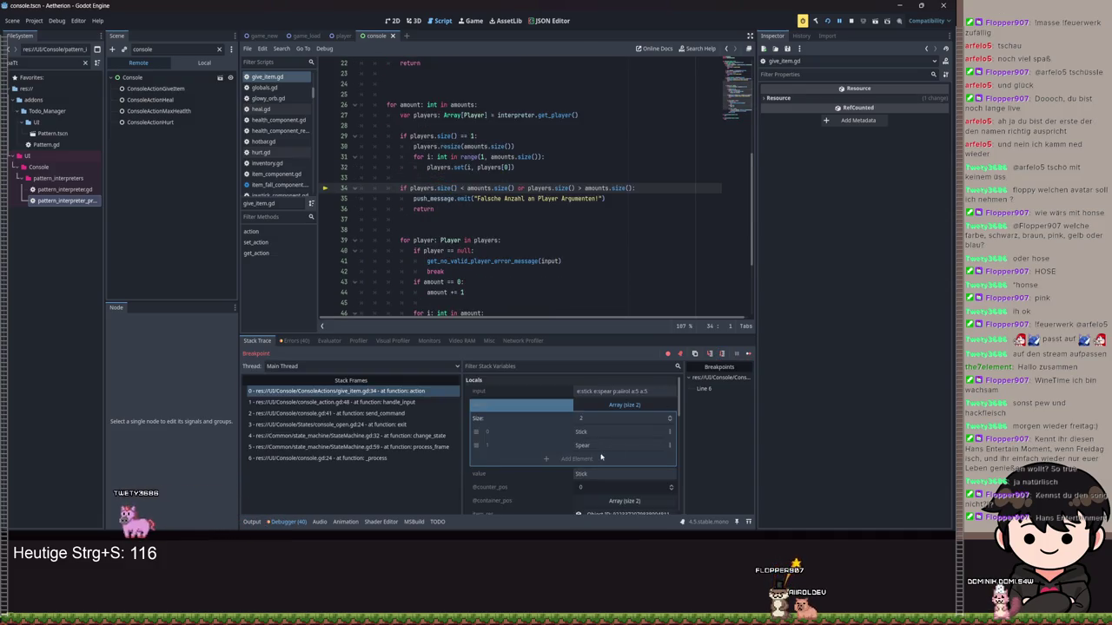
scroll(601, 456, "down", 3)
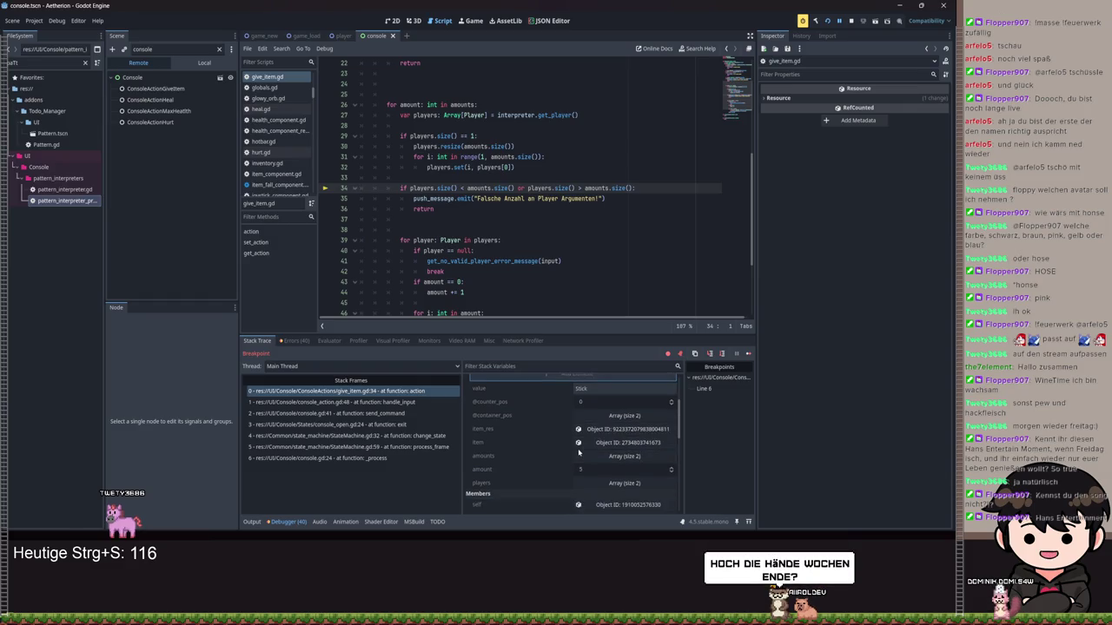
scroll(578, 448, "up", 1)
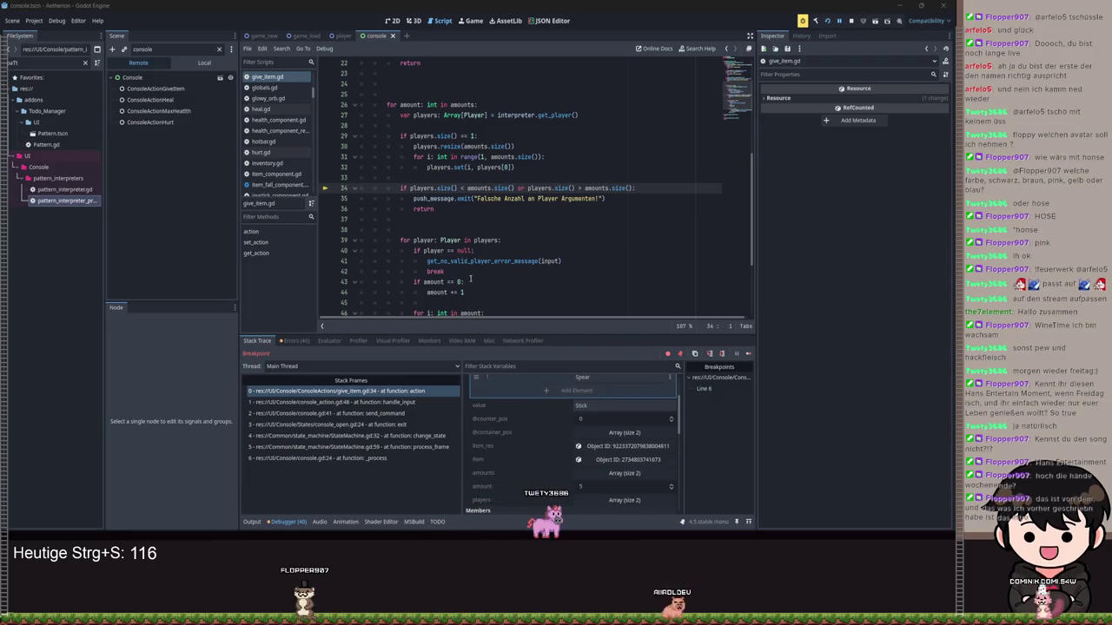
Step from the player loop on line 39 past the null-player and amount checks to the item duplication line.
left_click(720, 354)
left_click(721, 354)
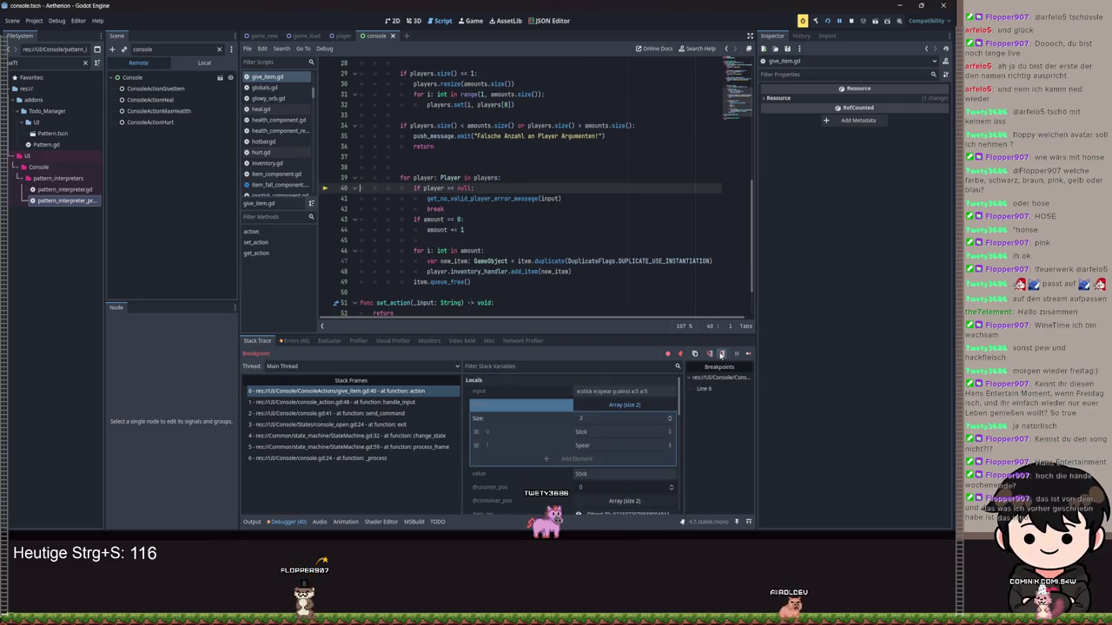
left_click(721, 354)
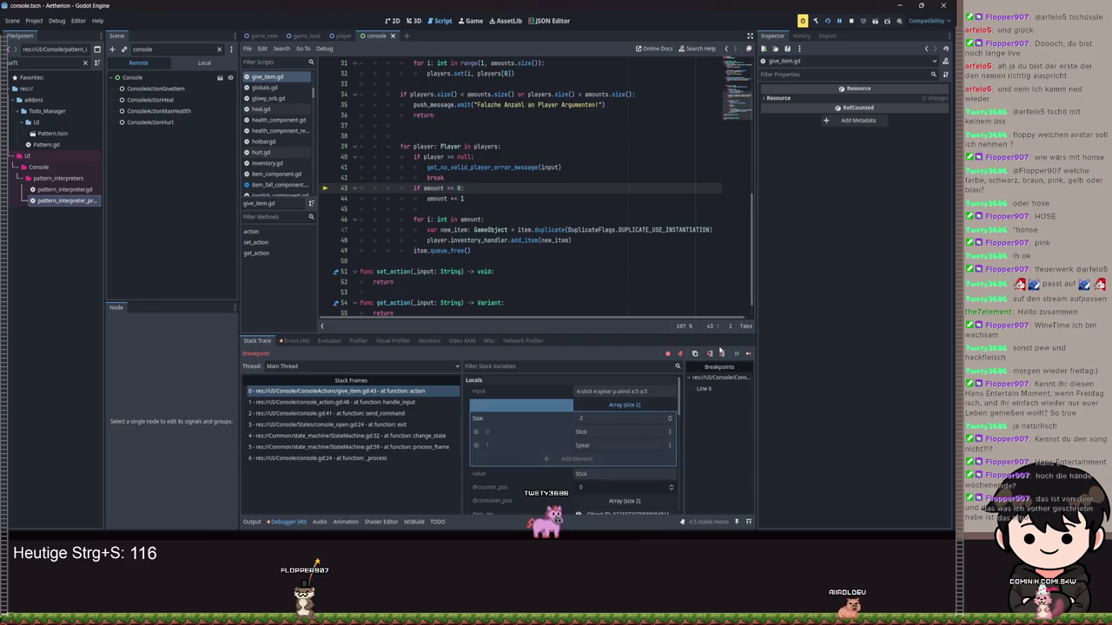
left_click(721, 355)
left_click(721, 355)
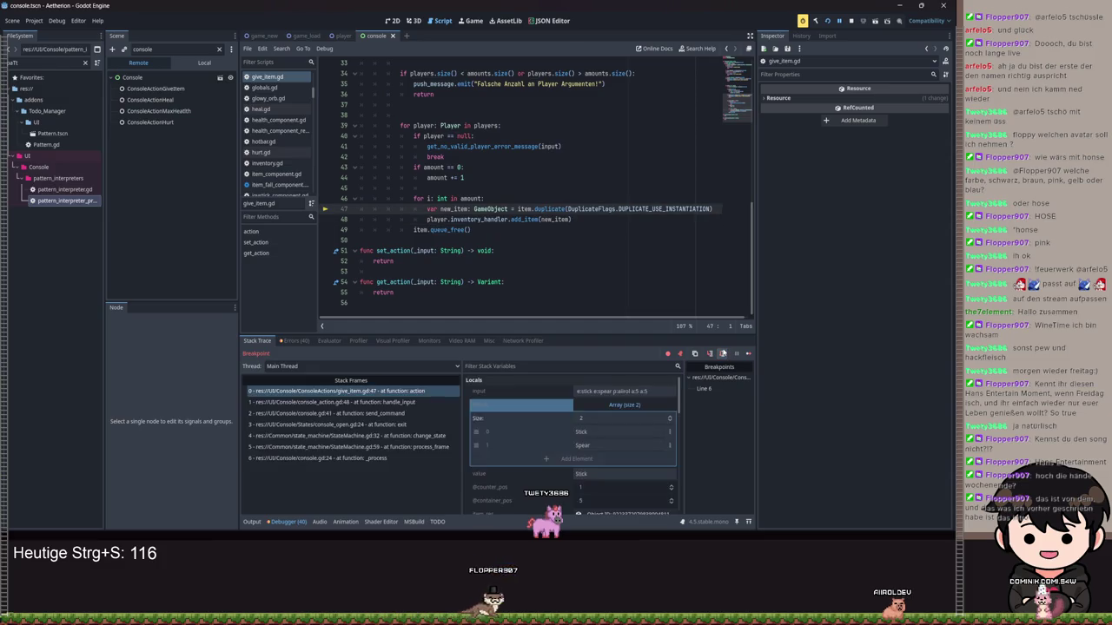
Step through the remaining item-loop passes, out to line 49, and on to the next player's iteration.
left_click(721, 354)
left_click(721, 354)
left_click(720, 354)
left_click(721, 354)
left_click(720, 354)
left_click(720, 355)
left_click(721, 354)
left_click(721, 354)
left_click(721, 354)
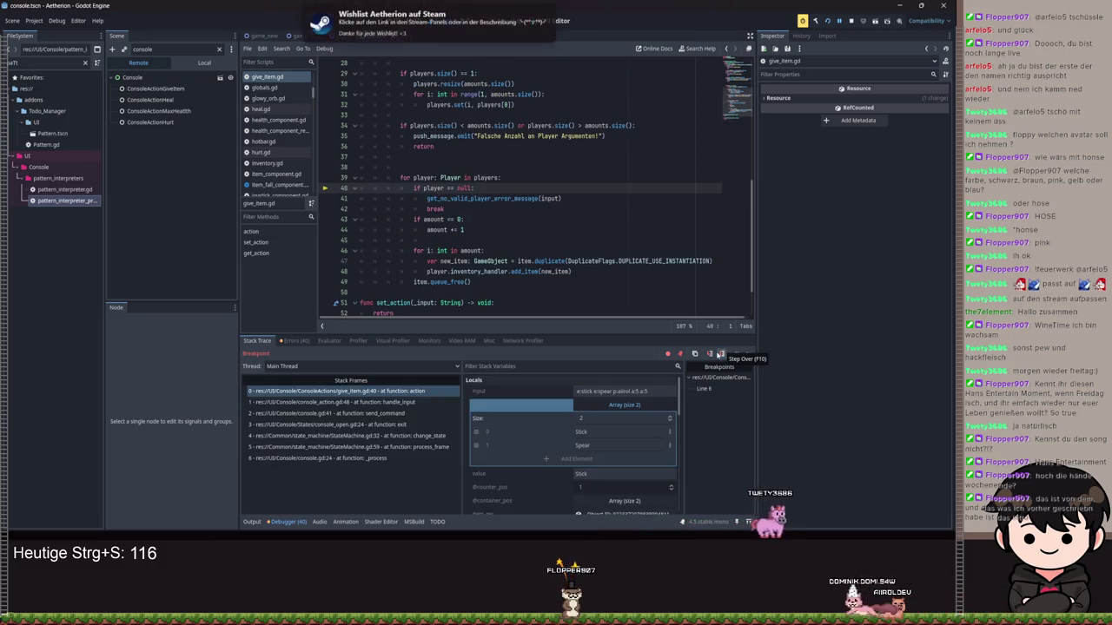
scroll(618, 450, "down", 1)
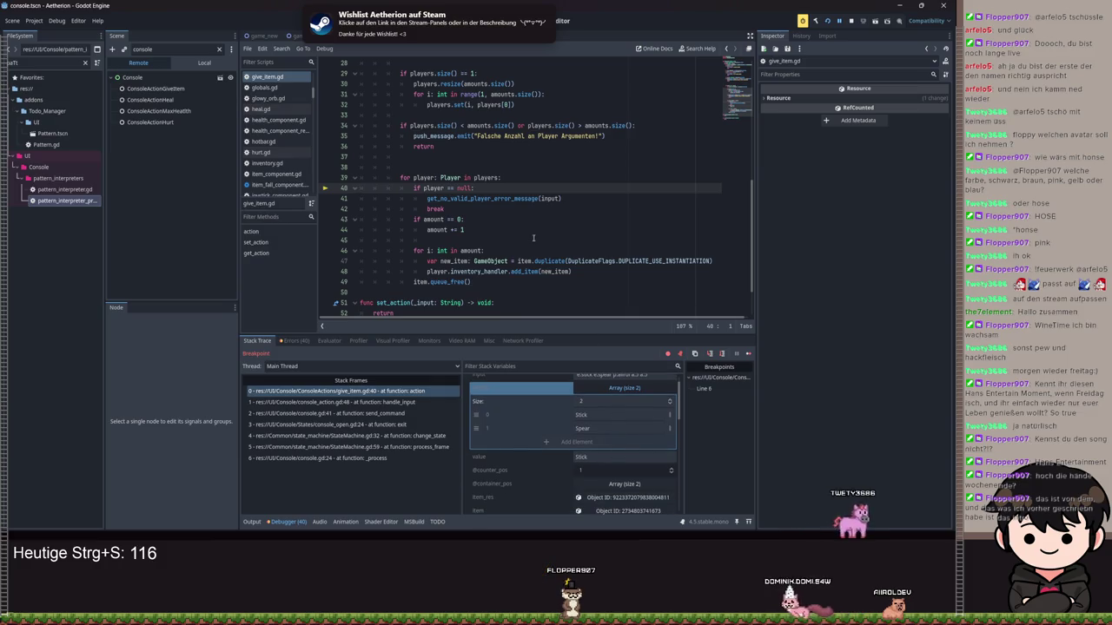